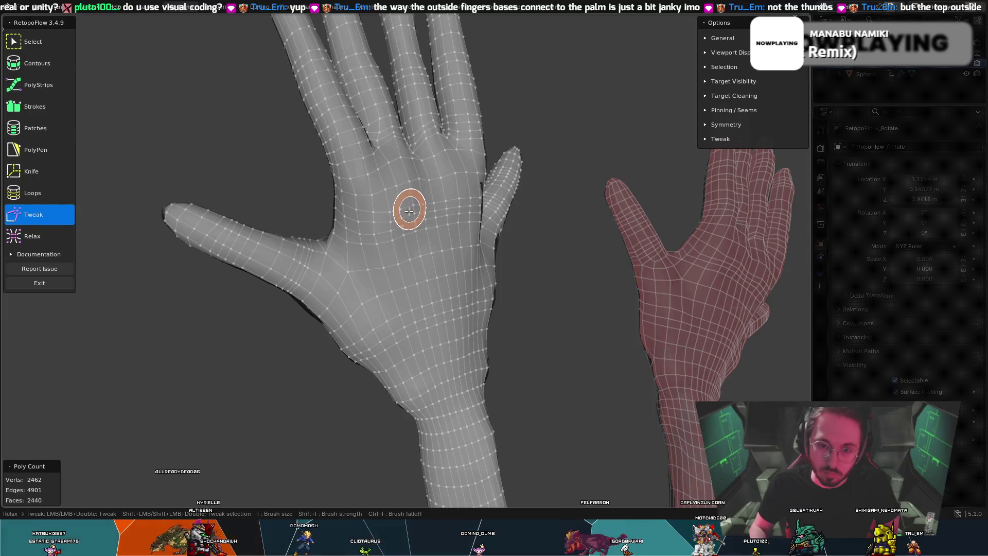
- Even the vertex spacing across the palm by alternating Tweak and Relax brush strokes
middle_click_drag(377, 230, 487, 191)
key("8")
key("9")
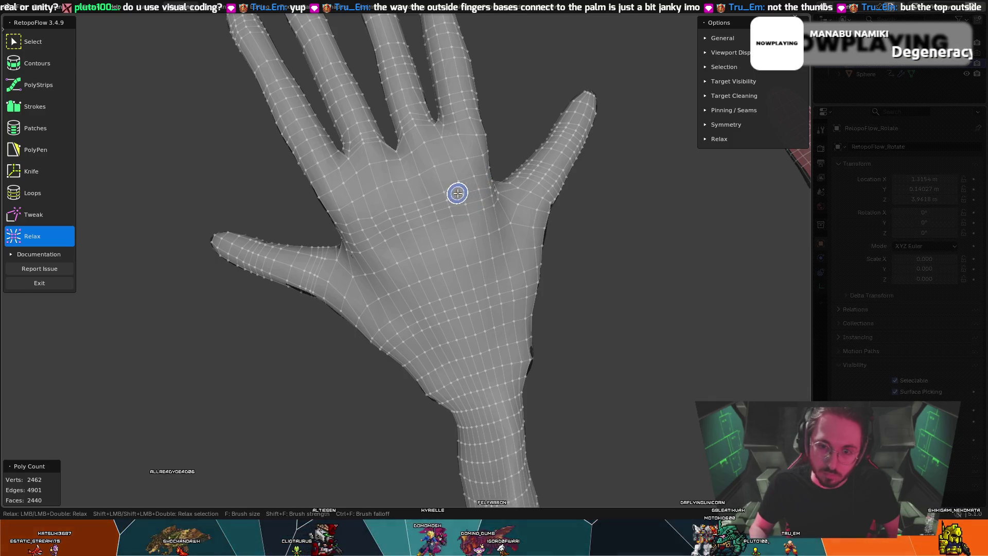
key("8")
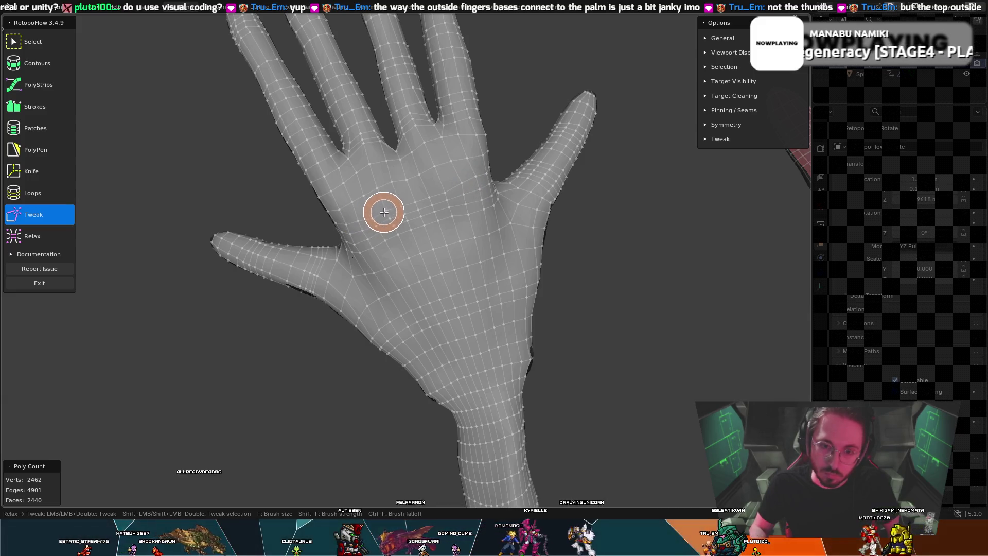
key("9")
mouse_move(402, 206)
middle_mouse_down()
mouse_move(448, 165)
mouse_move(435, 166)
mouse_move(493, 154)
mouse_move(485, 145)
middle_mouse_up()
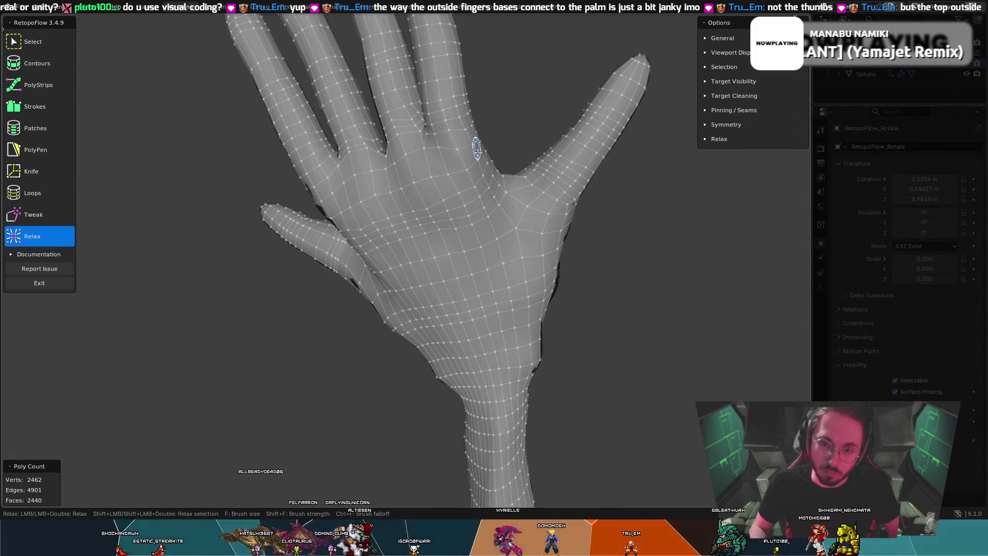
key("8")
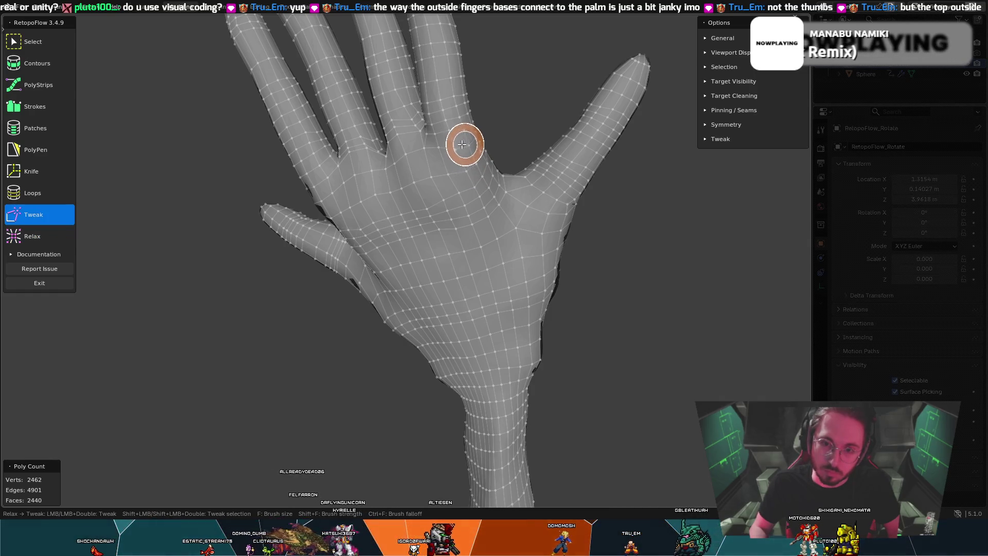
middle_click_drag(463, 141, 489, 154)
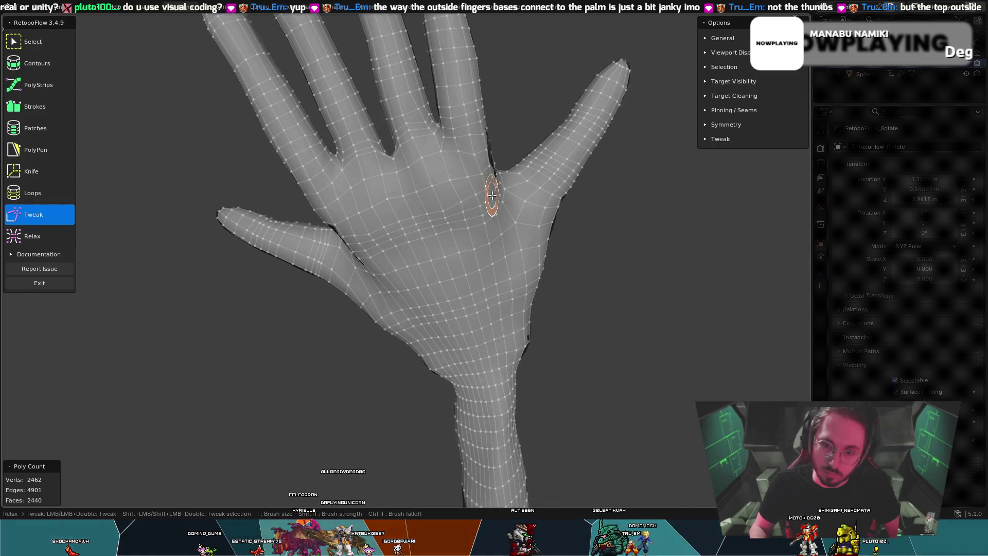
middle_click_drag(502, 194, 474, 206)
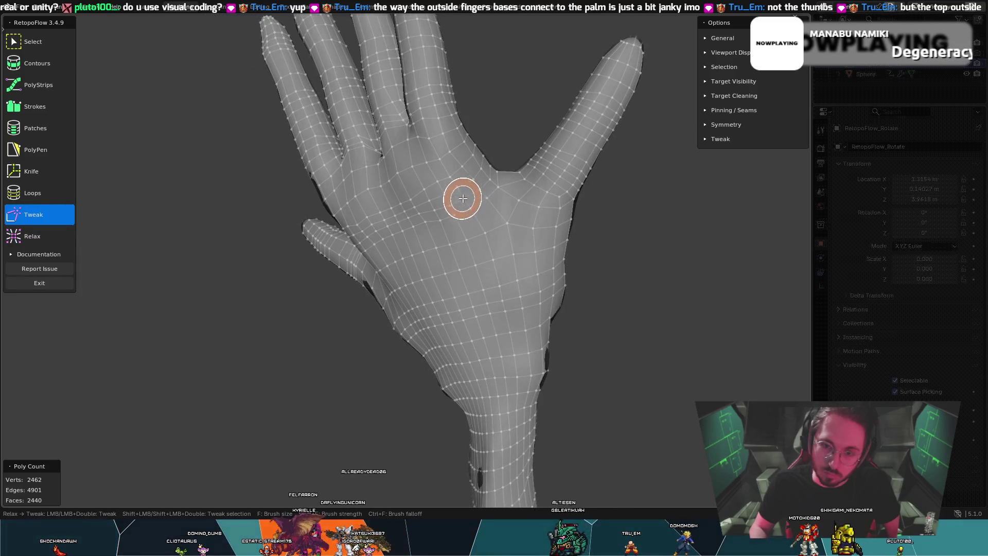
- Relax and tweak the finger-base vertices from flatter palm-facing angles, leaving 2462 vertices
key("9")
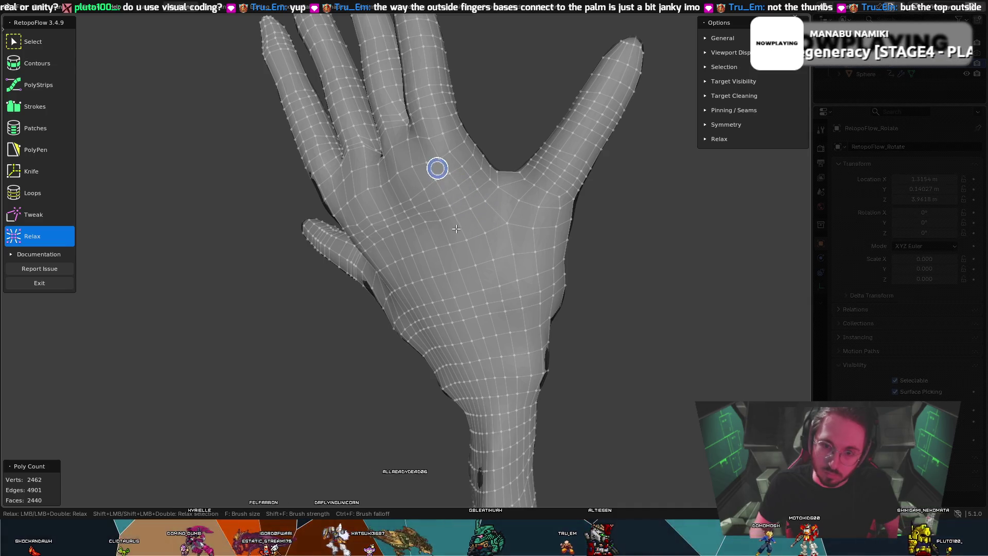
middle_click_drag(435, 173, 485, 181)
mouse_move(449, 237)
middle_mouse_down()
mouse_move(494, 232)
mouse_move(396, 223)
middle_mouse_up()
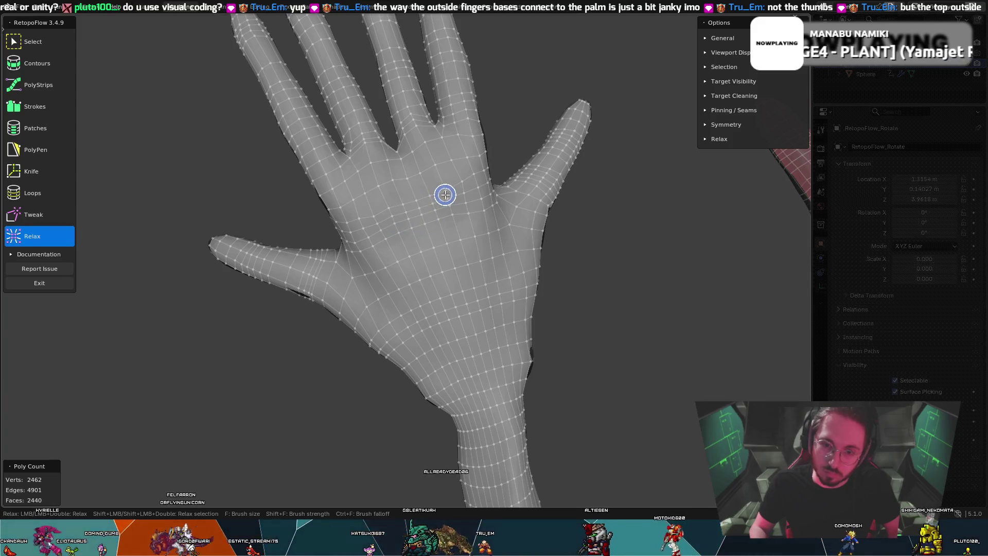
middle_click_drag(445, 195, 456, 194)
key("t")
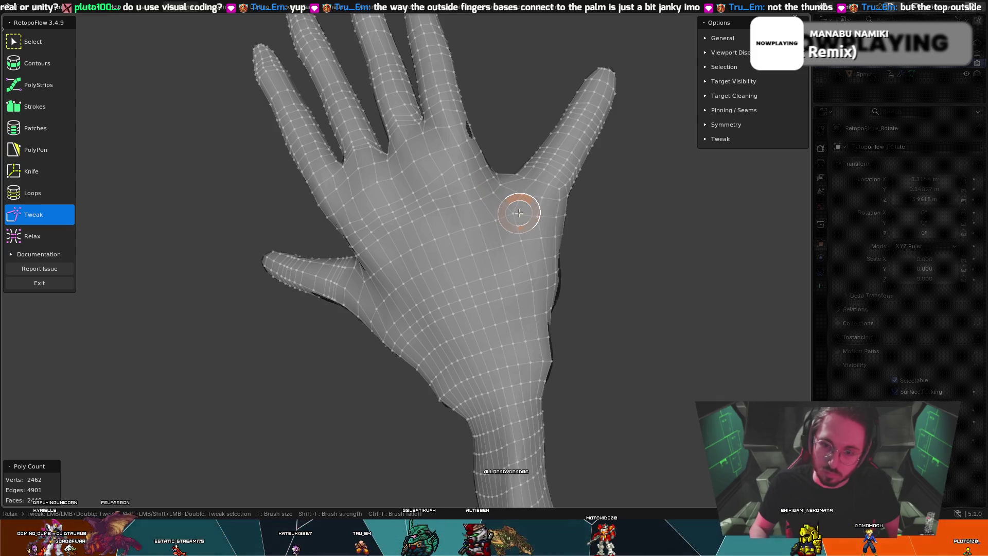
key("9")
mouse_move(437, 244)
middle_mouse_down()
mouse_move(514, 245)
mouse_move(445, 242)
mouse_move(479, 252)
mouse_move(415, 264)
middle_mouse_up()
mouse_move(298, 161)
middle_mouse_down()
mouse_move(518, 134)
mouse_move(349, 161)
middle_mouse_up()
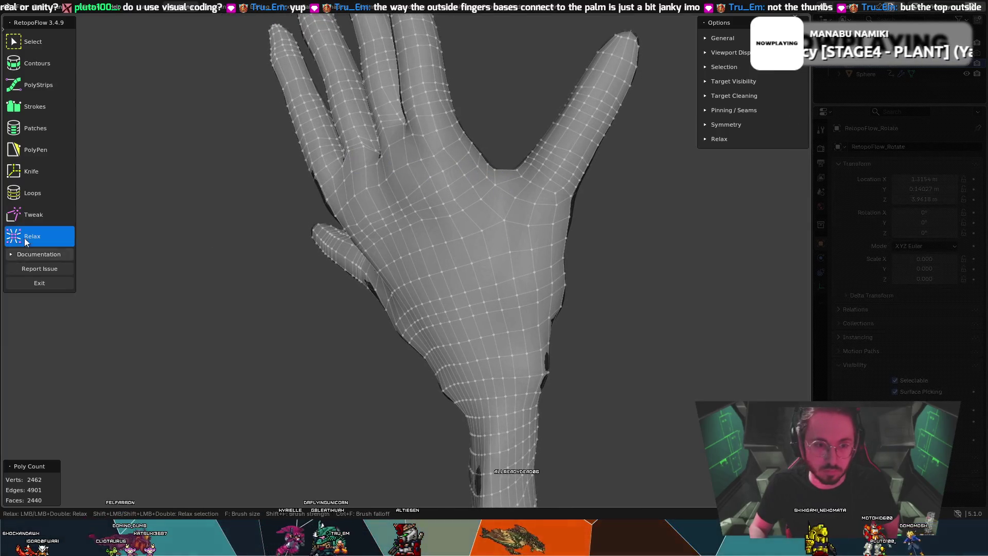
- Knife-cut new edges from below the finger gap across the palm and up to the webbing
left_click(40, 168)
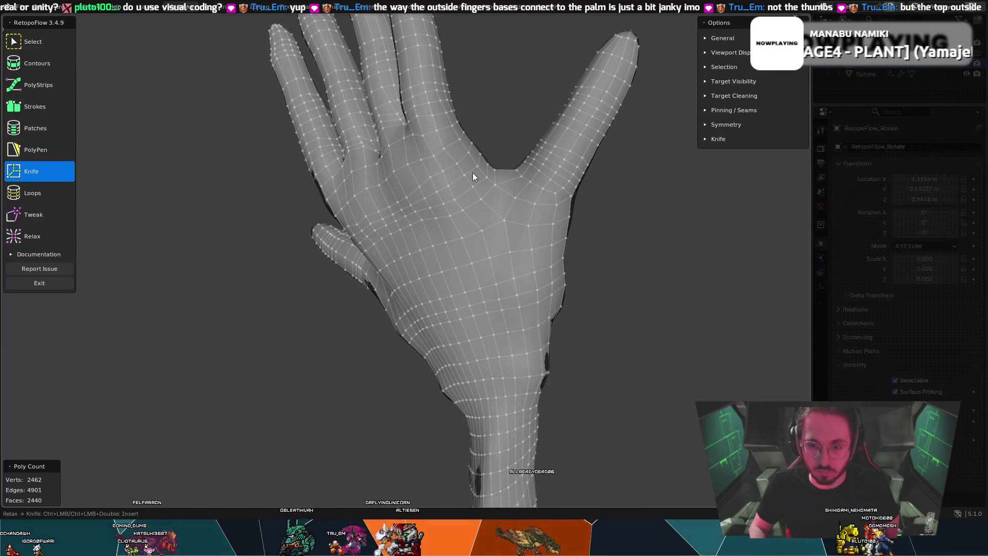
left_click(495, 185)
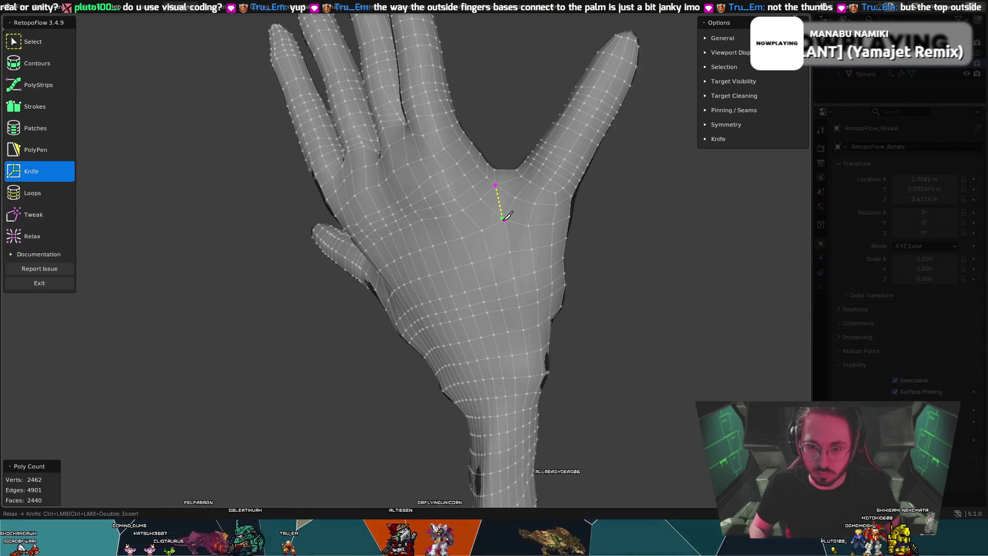
mouse_move(505, 220)
middle_mouse_down()
mouse_move(489, 173)
mouse_move(437, 137)
mouse_move(436, 153)
mouse_move(465, 187)
mouse_move(586, 181)
mouse_move(492, 257)
mouse_move(393, 276)
mouse_move(339, 240)
mouse_move(337, 221)
mouse_move(380, 300)
mouse_move(455, 304)
mouse_move(370, 268)
mouse_move(270, 280)
mouse_move(279, 285)
middle_mouse_up()
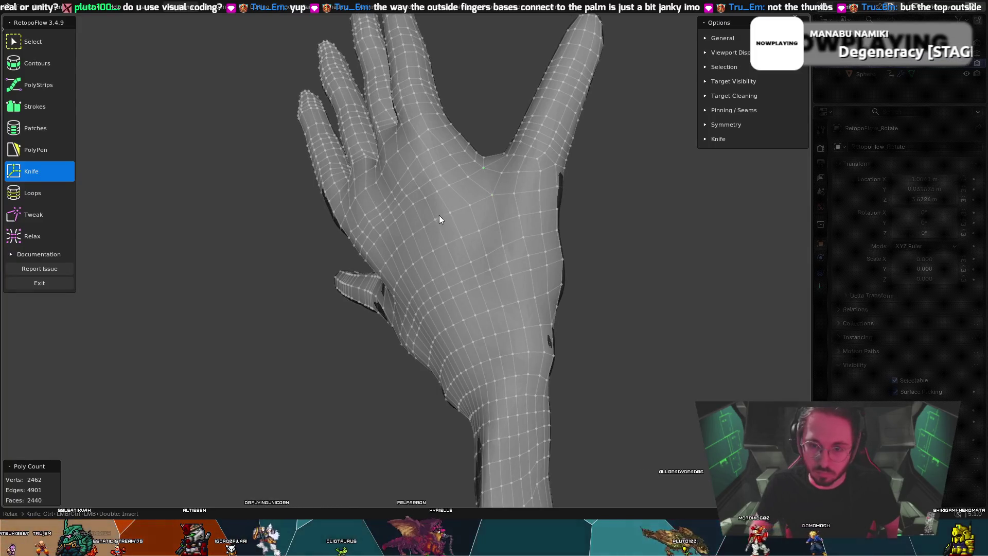
middle_click_drag(470, 199, 448, 239)
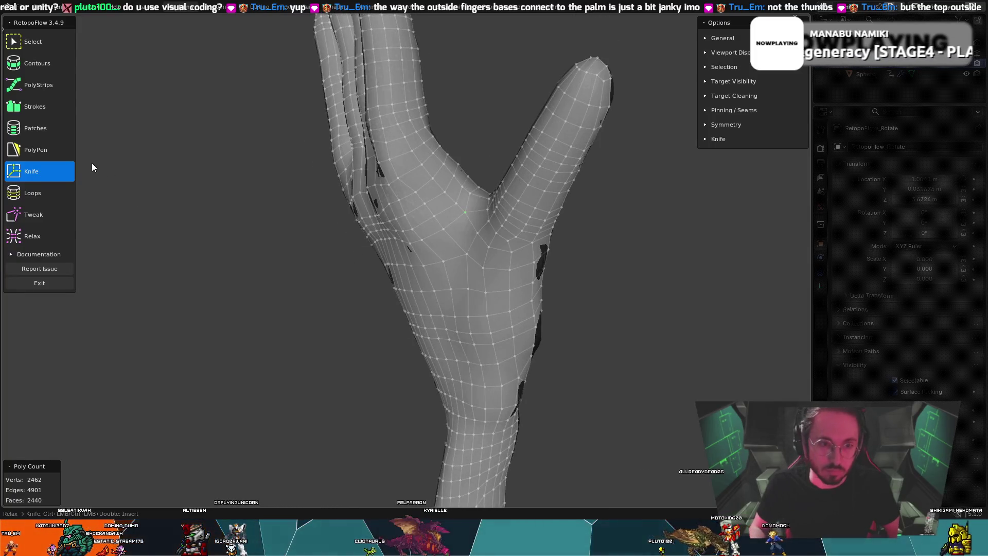
left_click(465, 212)
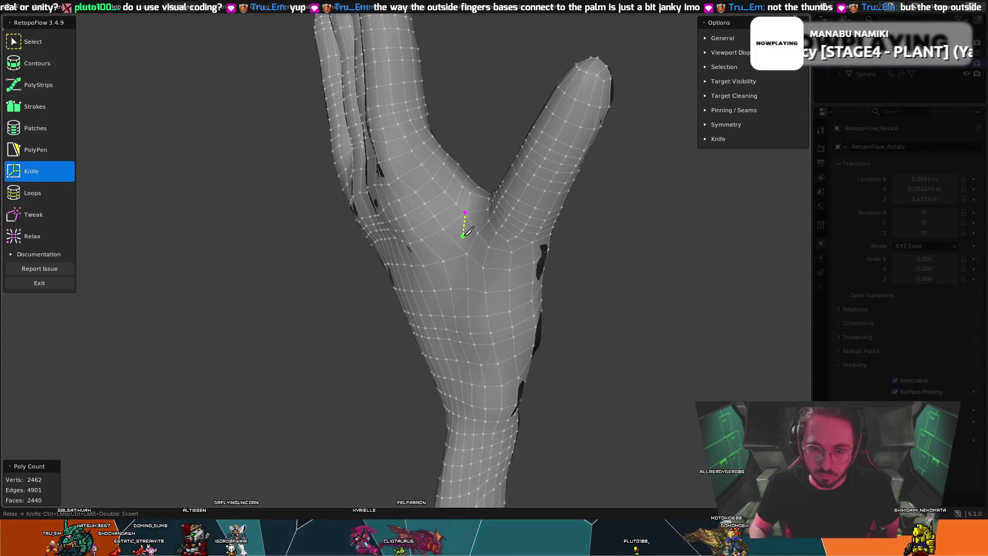
mouse_move(463, 236)
middle_mouse_down()
mouse_move(509, 234)
mouse_move(490, 209)
mouse_move(483, 106)
mouse_move(476, 199)
middle_mouse_up()
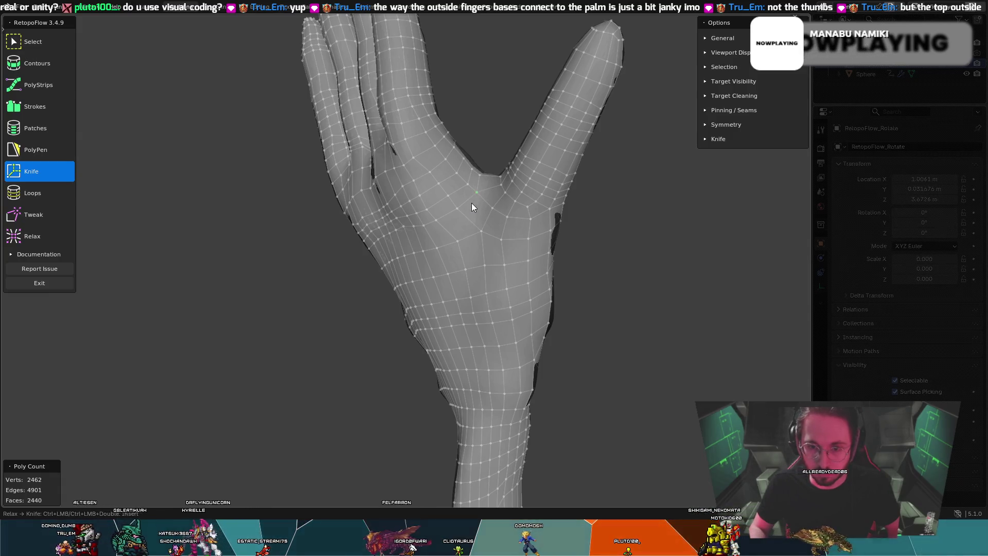
left_click(468, 202, "ctrl")
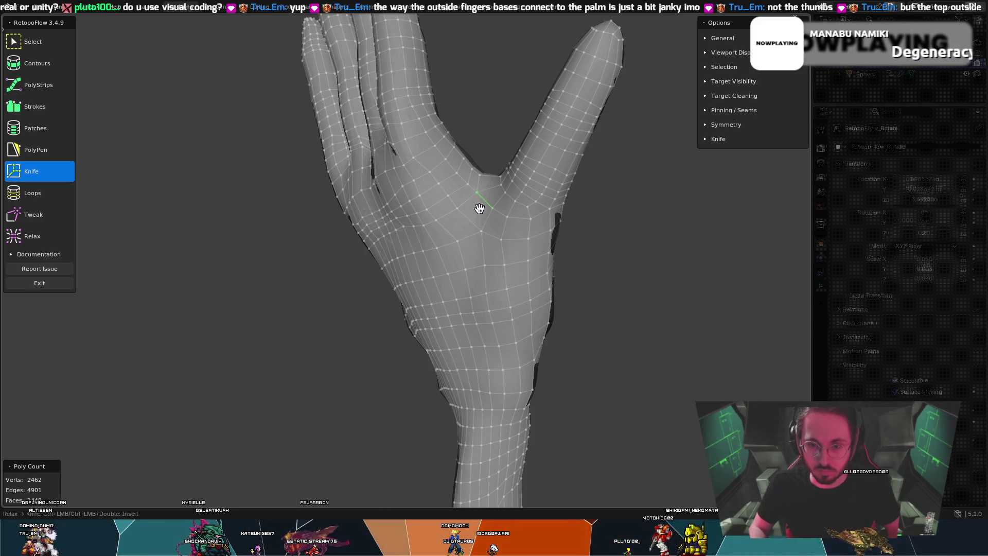
mouse_move(492, 206)
middle_mouse_down()
mouse_move(478, 199)
mouse_move(479, 174)
mouse_move(492, 197)
middle_mouse_up()
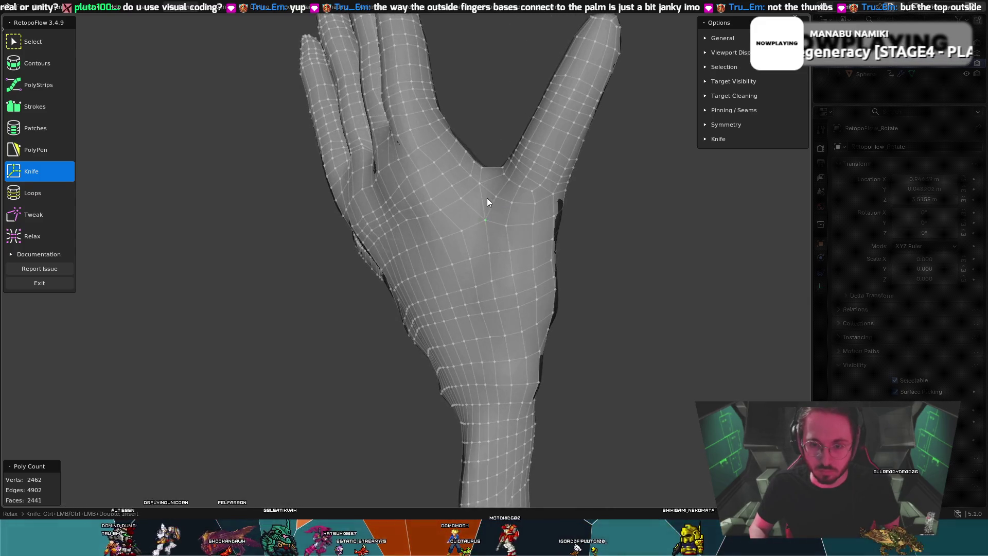
left_click(479, 185, "ctrl")
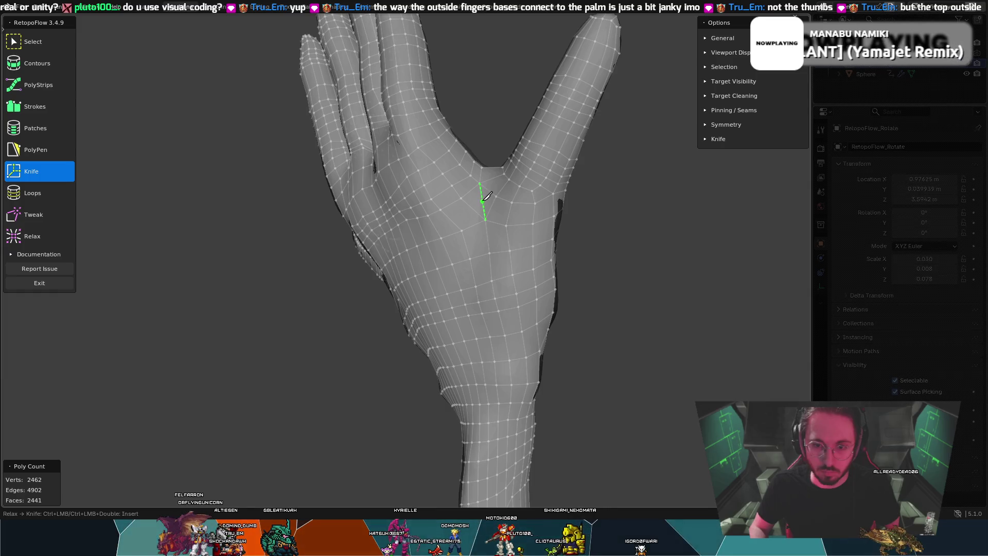
key("8")
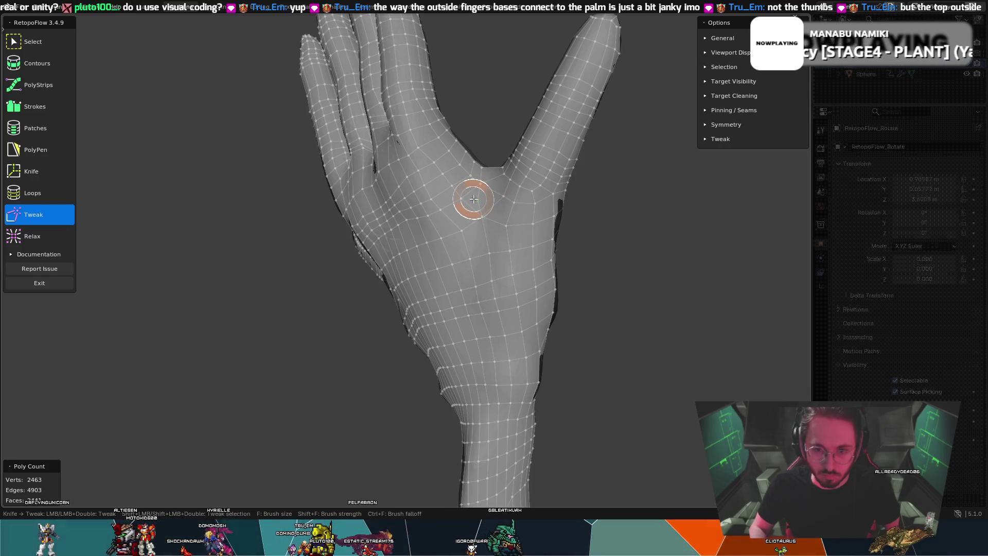
- Orbit around the thumb side, toggling Knife and Tweak and undoing then redoing a change
key("k")
mouse_move(488, 204)
middle_mouse_down()
mouse_move(452, 210)
mouse_move(529, 216)
mouse_move(495, 132)
mouse_move(494, 184)
middle_mouse_up()
key("t")
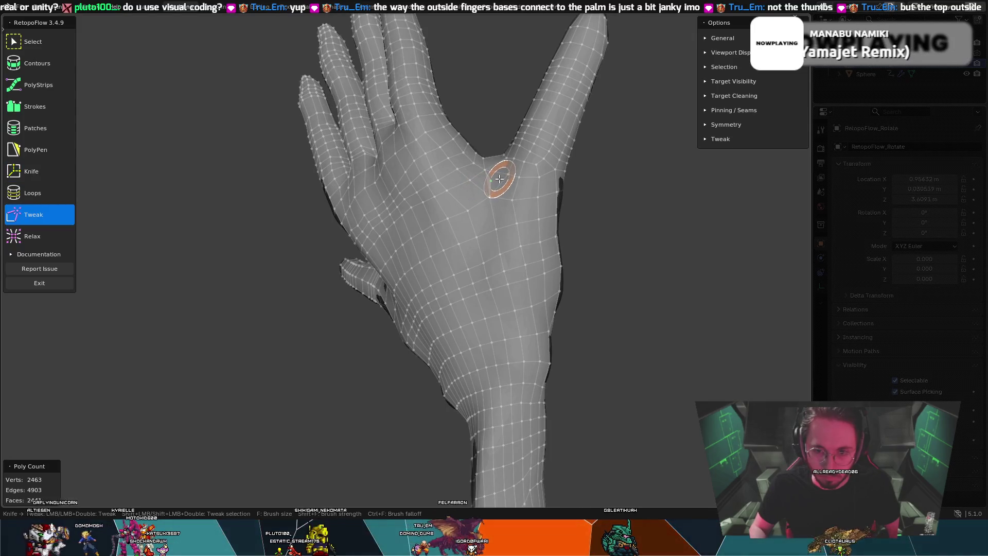
key("k")
mouse_move(498, 175)
middle_mouse_down()
mouse_move(463, 122)
mouse_move(498, 125)
mouse_move(485, 164)
mouse_move(569, 159)
mouse_move(637, 181)
mouse_move(540, 210)
mouse_move(518, 143)
mouse_move(460, 136)
mouse_move(556, 165)
mouse_move(563, 203)
mouse_move(487, 233)
mouse_move(485, 249)
mouse_move(349, 252)
mouse_move(455, 244)
middle_mouse_up()
key("t")
key("k")
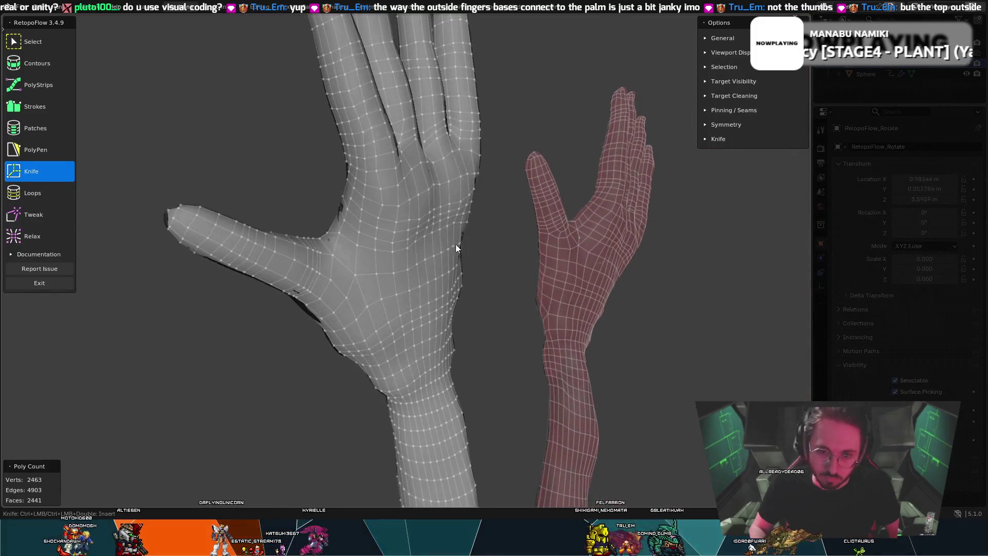
left_click(42, 171)
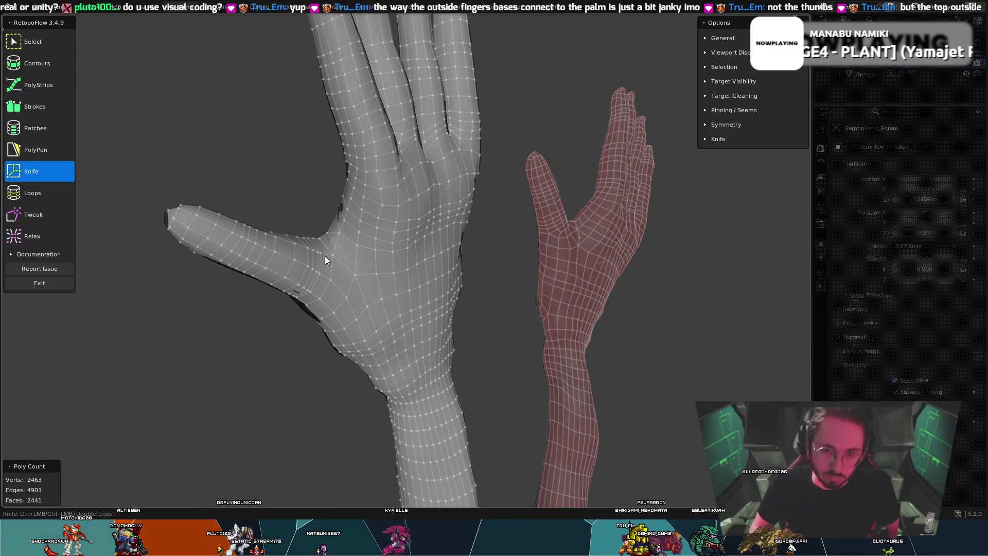
mouse_move(333, 281)
middle_mouse_down()
mouse_move(299, 219)
mouse_move(274, 209)
mouse_move(373, 279)
mouse_move(348, 273)
mouse_move(340, 241)
middle_mouse_up()
key("t")
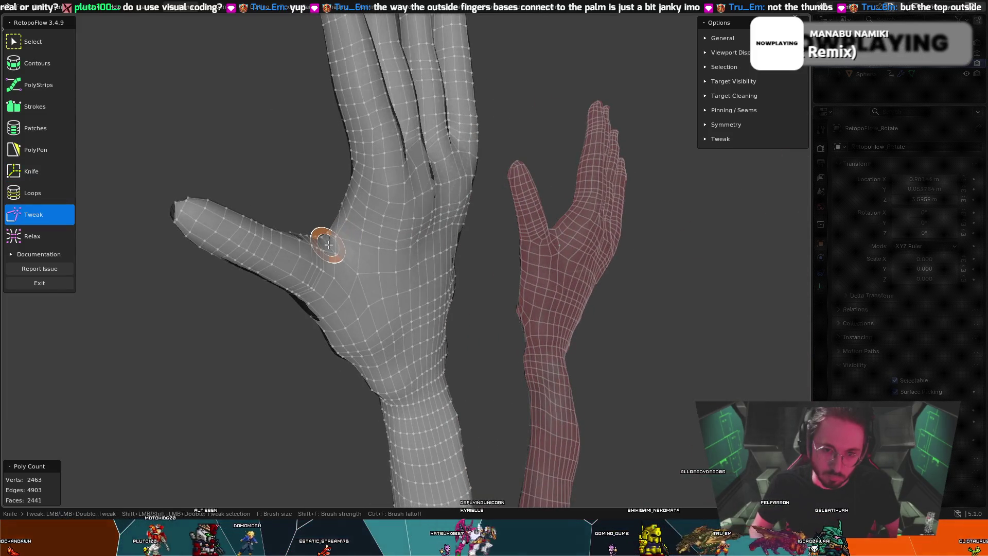
key("ctrl+z")
key("ctrl+z")
key("ctrl+shift+z")
key("ctrl+shift+z")
- Knife-cut an edge at the thumb base, adding a vertex, then tweak the surrounding vertices
left_click(342, 244)
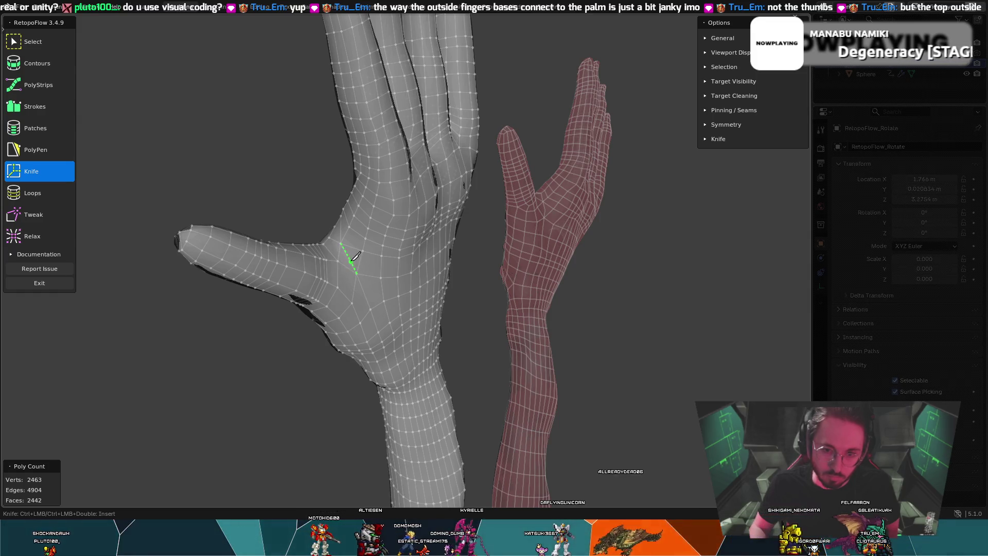
left_click(349, 256, "ctrl")
mouse_move(342, 257)
middle_mouse_down()
mouse_move(247, 266)
mouse_move(344, 261)
mouse_move(322, 261)
middle_mouse_up()
key("8")
key("6")
key("8")
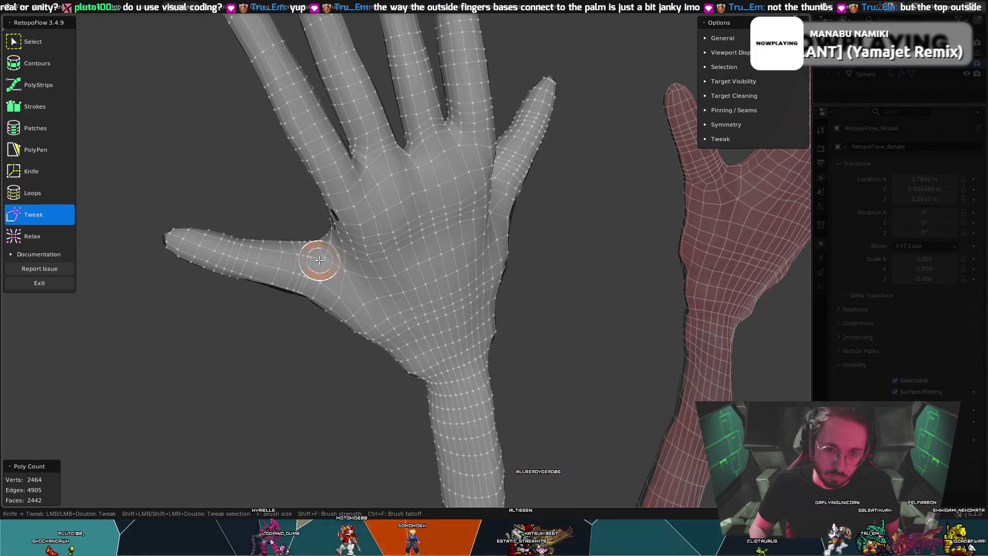
key("6")
key("8")
key("6")
key("8")
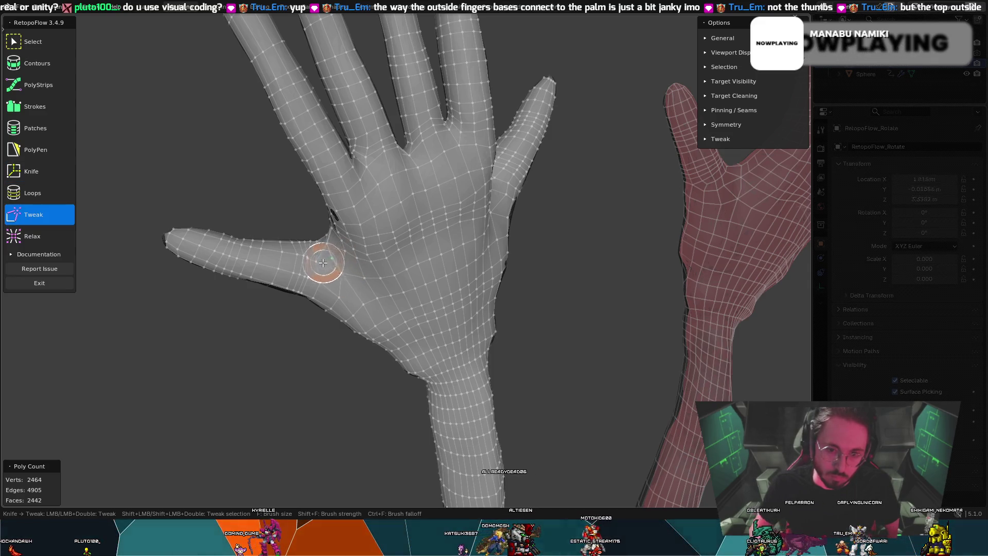
mouse_move(332, 262)
middle_mouse_down()
mouse_move(364, 245)
mouse_move(337, 267)
mouse_move(320, 248)
middle_mouse_up()
- Pull the thumb-crease vertices up-right and relax the palm around the new thumb-web cut
left_click_drag(298, 246, 322, 235)
middle_click_drag(325, 233, 299, 249)
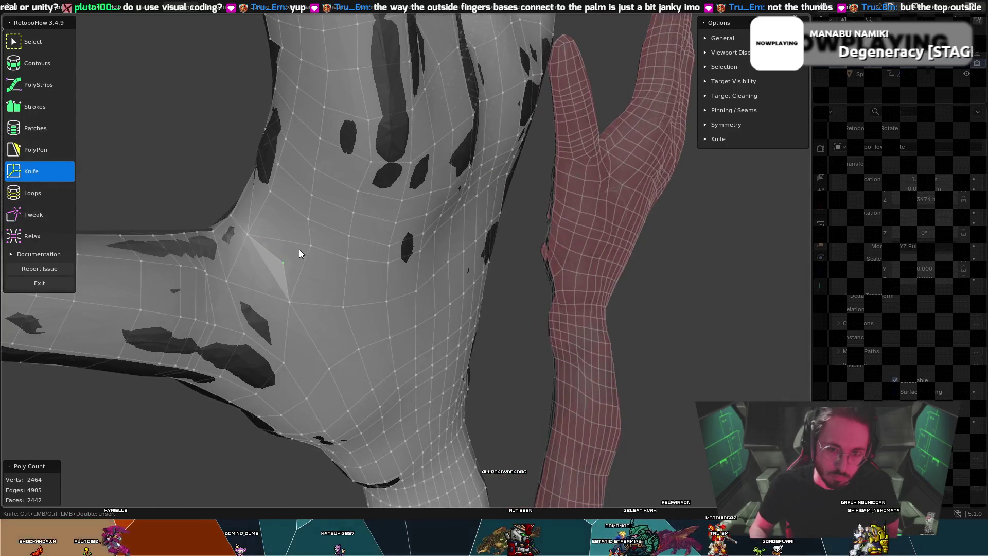
key("6")
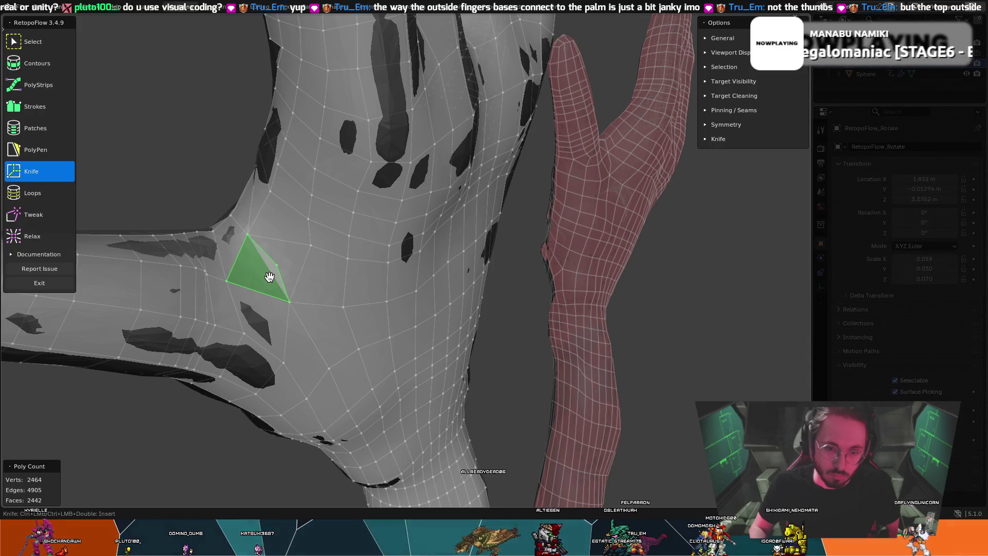
key("8")
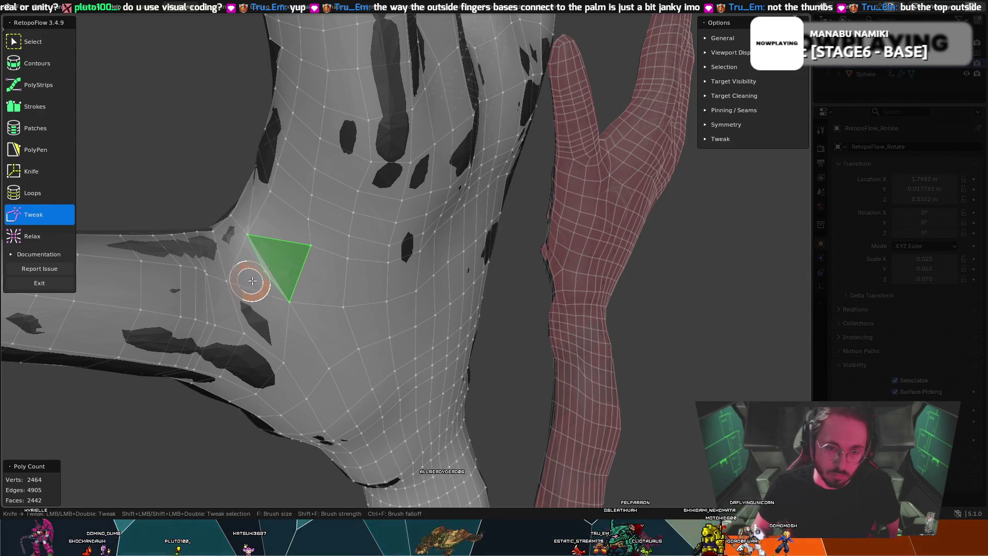
key("6")
mouse_move(262, 277)
middle_mouse_down()
mouse_move(382, 234)
mouse_move(309, 241)
middle_mouse_up()
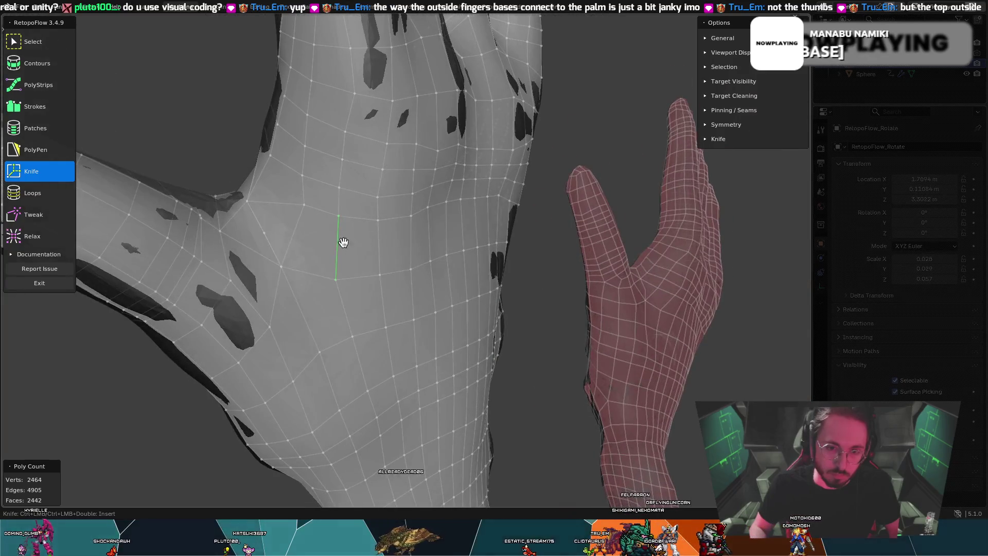
key("8")
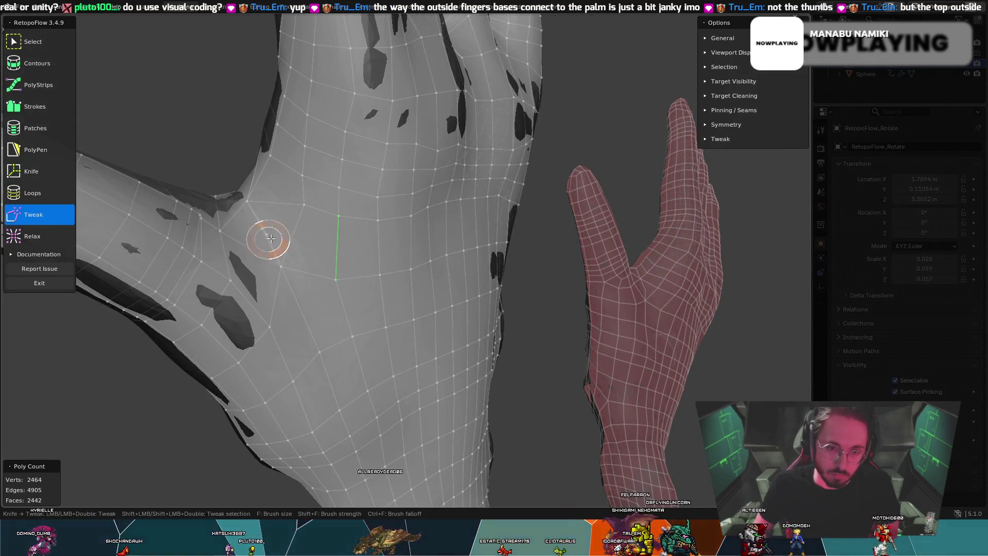
mouse_move(309, 197)
middle_mouse_down()
mouse_move(209, 265)
mouse_move(220, 289)
middle_mouse_up()
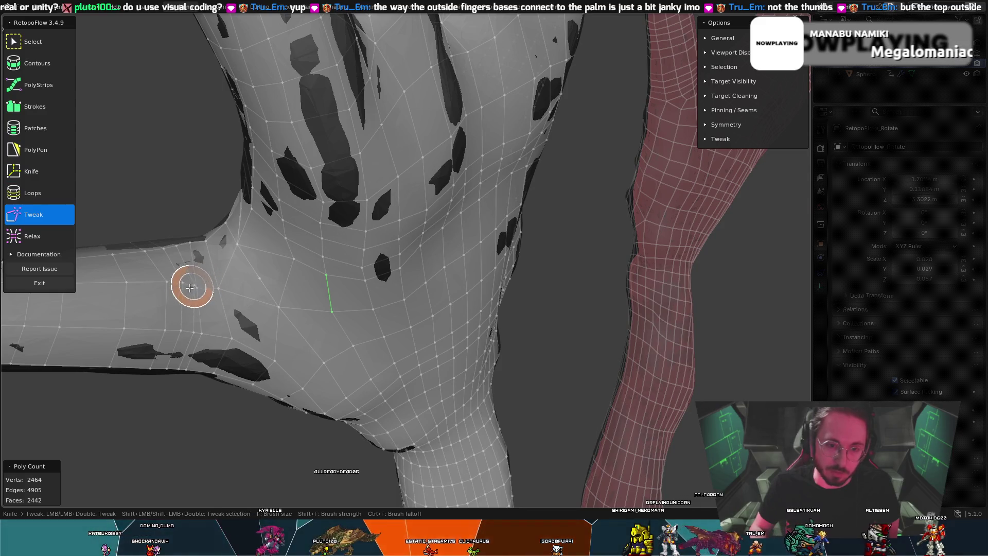
key("shift+t")
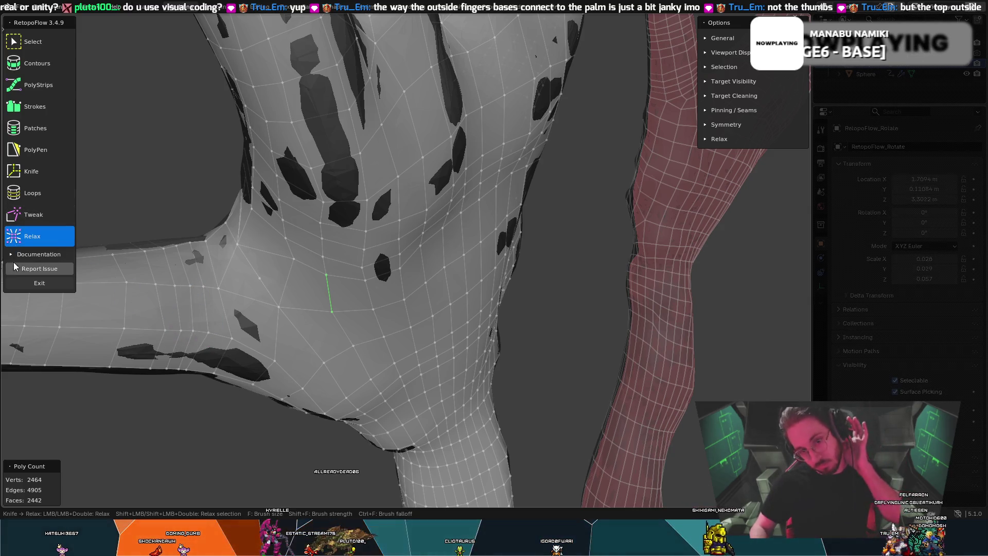
mouse_move(165, 216)
middle_mouse_down()
mouse_move(132, 148)
mouse_move(130, 99)
mouse_move(157, 136)
mouse_move(194, 155)
middle_mouse_up()
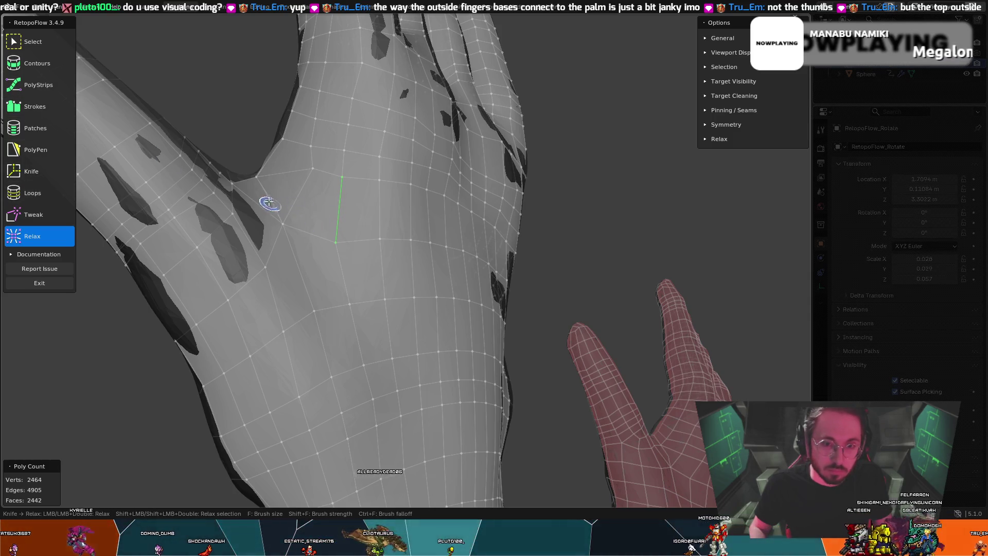
left_click(30, 41)
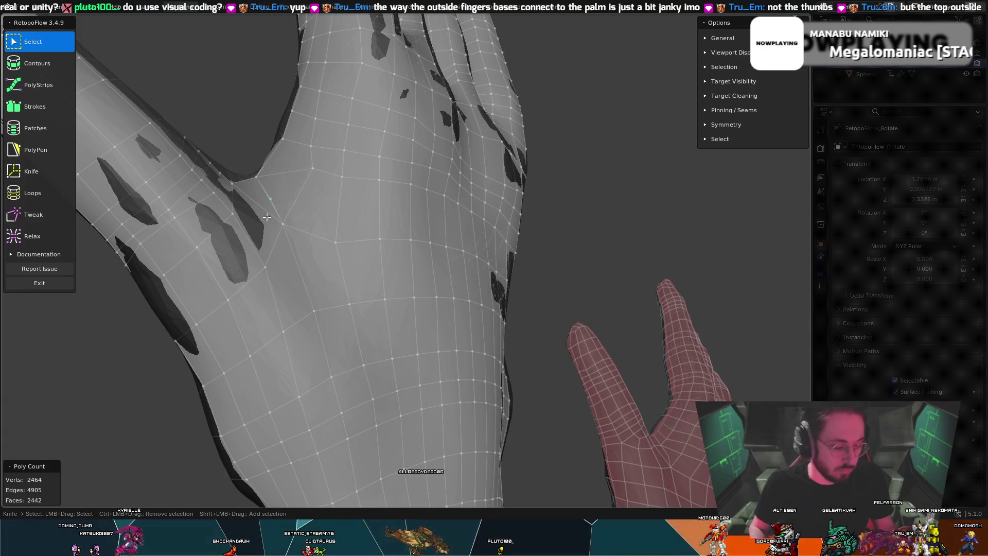
- Delete the stray thumb-base vertex and fill the gap with a PolyPen triangle
key("x")
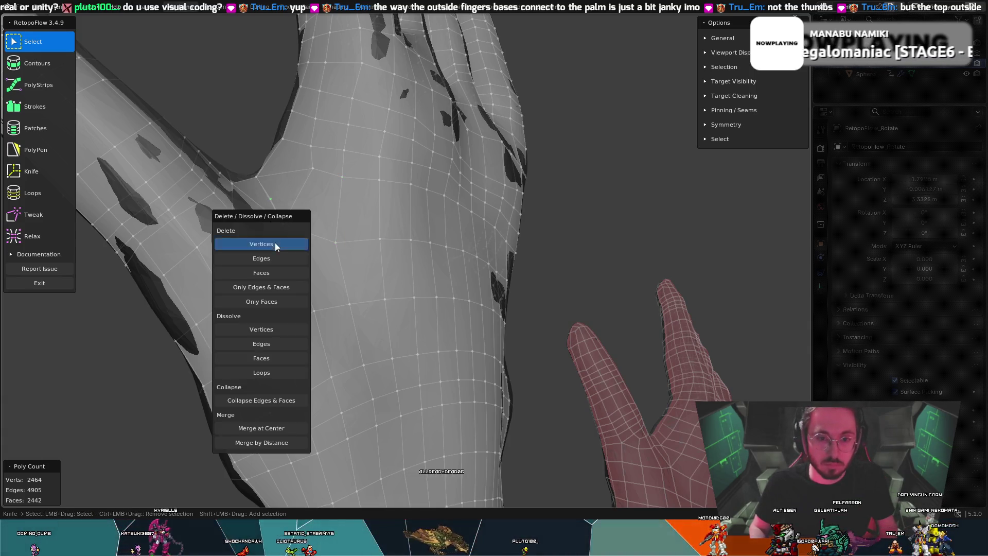
left_click(275, 242)
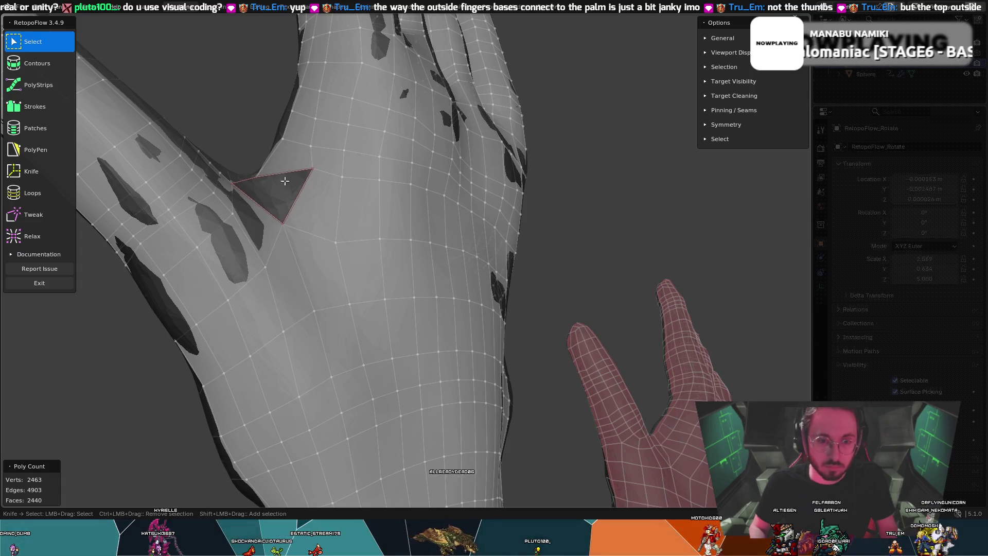
middle_click_drag(284, 181, 251, 232)
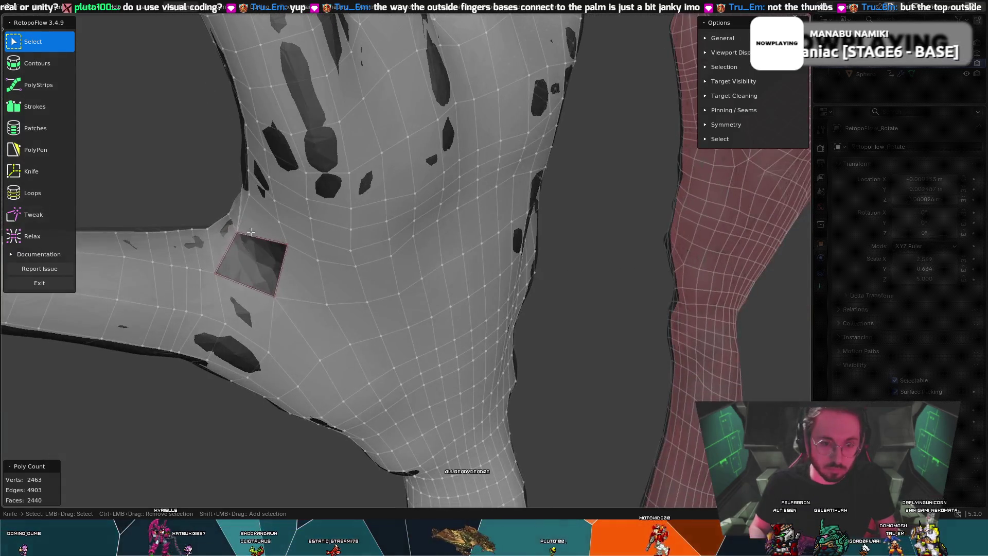
left_click(36, 149)
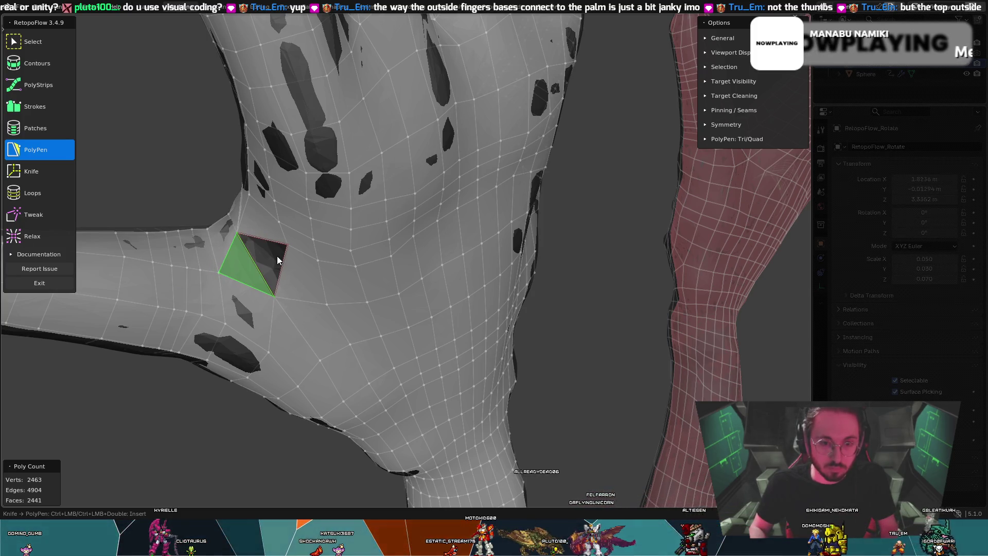
mouse_move(268, 241)
middle_mouse_down()
mouse_move(227, 221)
mouse_move(227, 166)
mouse_move(260, 209)
mouse_move(289, 187)
middle_mouse_up()
left_click(272, 172, "ctrl")
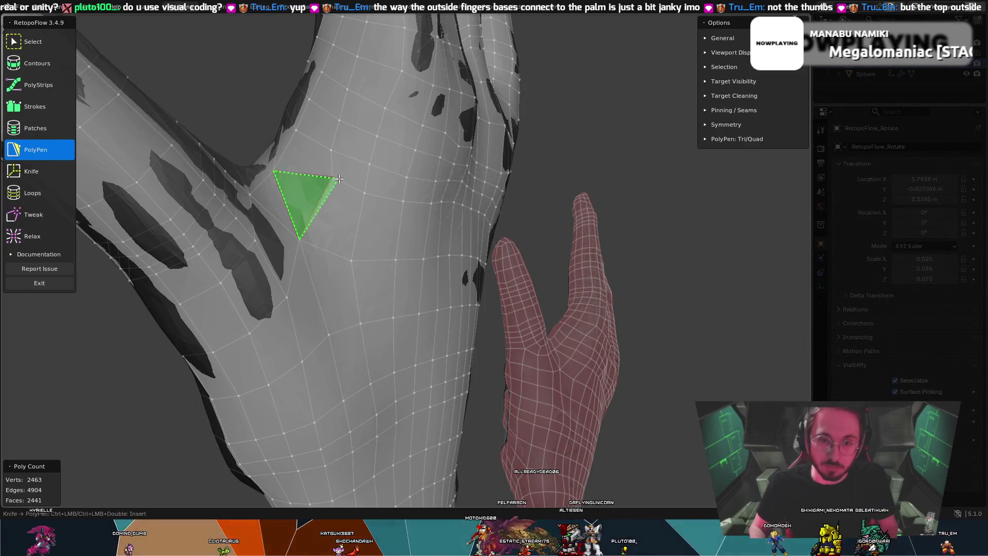
- Orbit around the hand to inspect the new triangle and the fork between fingers
mouse_move(335, 175)
middle_mouse_down()
mouse_move(463, 211)
mouse_move(304, 236)
mouse_move(334, 240)
middle_mouse_up()
mouse_move(597, 122)
middle_mouse_down()
mouse_move(593, 46)
mouse_move(569, 62)
mouse_move(594, 153)
mouse_move(644, 170)
middle_mouse_up()
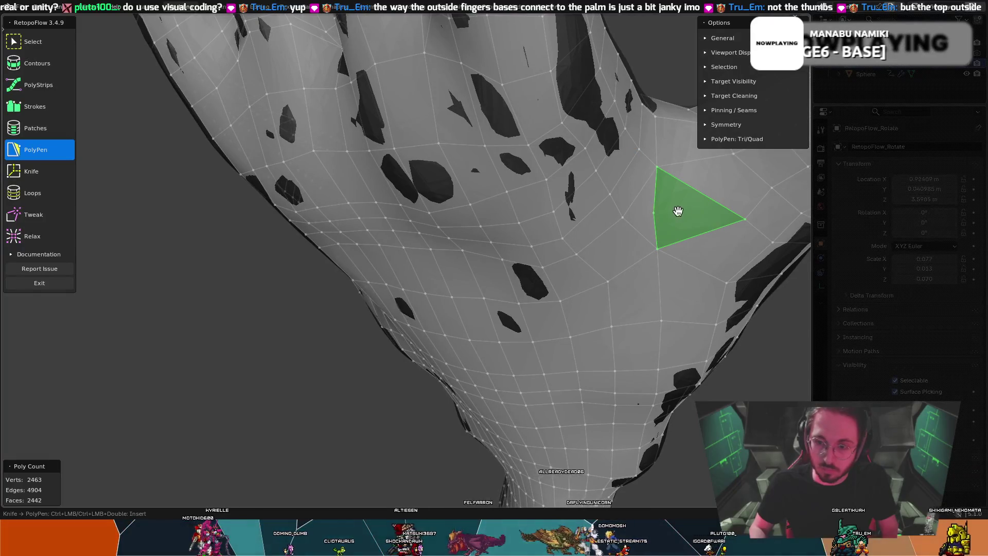
mouse_move(641, 213)
middle_mouse_down()
mouse_move(628, 177)
mouse_move(600, 165)
mouse_move(595, 179)
middle_mouse_up()
mouse_move(566, 215)
middle_mouse_down()
mouse_move(576, 214)
mouse_move(582, 172)
mouse_move(592, 170)
mouse_move(552, 206)
middle_mouse_up()
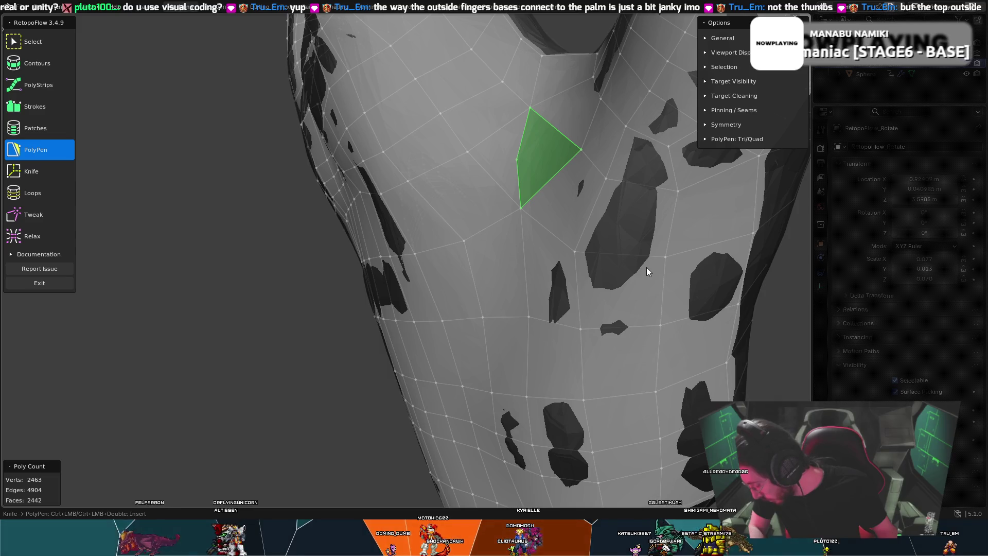
mouse_move(584, 304)
middle_mouse_down()
mouse_move(541, 300)
mouse_move(552, 301)
middle_mouse_up()
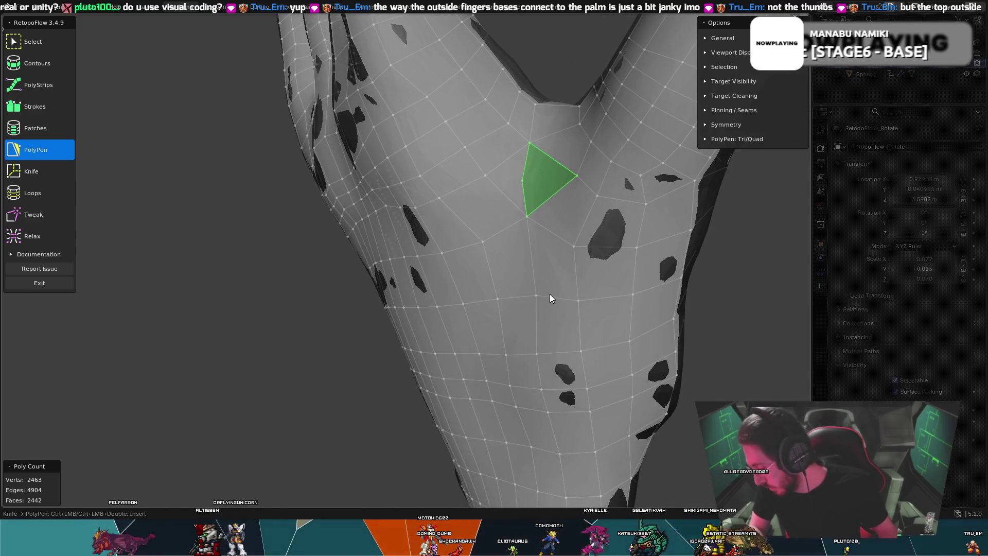
middle_click_drag(426, 274, 567, 239)
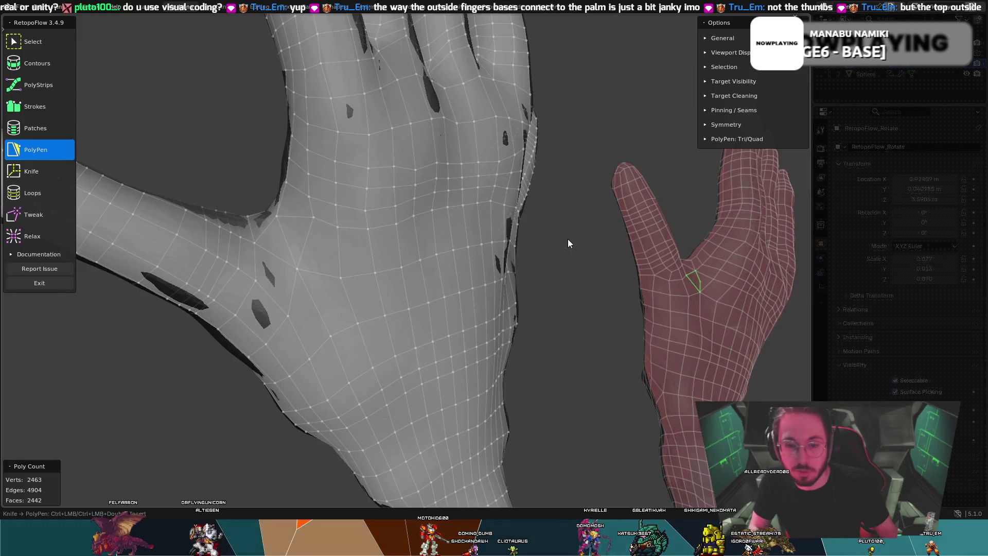
scroll(567, 238, "up", 3)
scroll(492, 326, "down", 5)
mouse_move(482, 326)
middle_mouse_down()
mouse_move(419, 366)
mouse_move(451, 207)
mouse_move(257, 277)
mouse_move(503, 247)
mouse_move(512, 232)
mouse_move(514, 242)
mouse_move(481, 225)
mouse_move(517, 243)
mouse_move(502, 253)
middle_mouse_up()
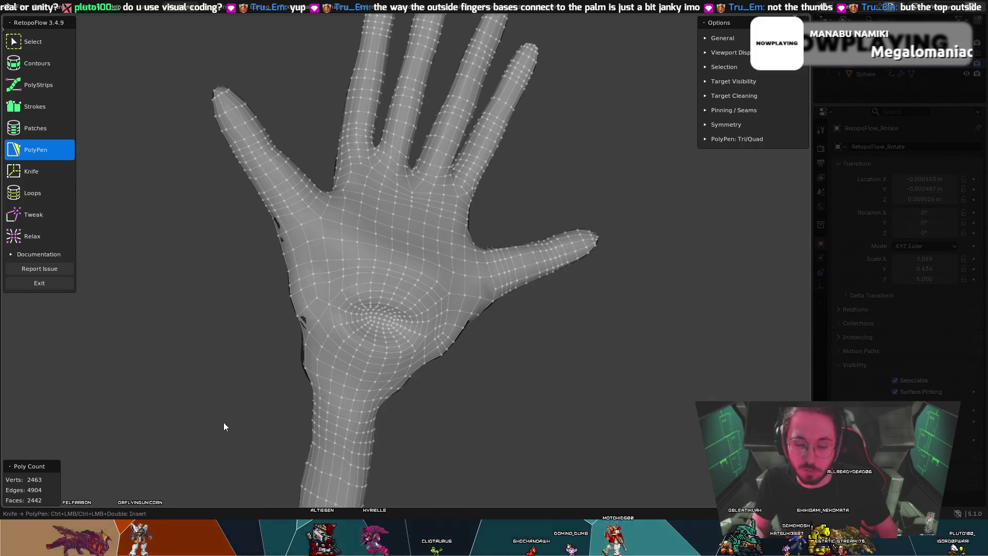
- Review the palm against the red high-res hand, zooming in and out
mouse_move(718, 200)
middle_mouse_down()
mouse_move(708, 176)
mouse_move(650, 185)
mouse_move(705, 232)
mouse_move(674, 220)
mouse_move(711, 215)
mouse_move(712, 141)
mouse_move(707, 241)
mouse_move(641, 257)
mouse_move(672, 204)
mouse_move(365, 209)
mouse_move(401, 222)
mouse_move(376, 209)
mouse_move(398, 113)
mouse_move(403, 259)
mouse_move(385, 252)
mouse_move(382, 216)
mouse_move(396, 141)
mouse_move(394, 172)
mouse_move(404, 168)
middle_mouse_up()
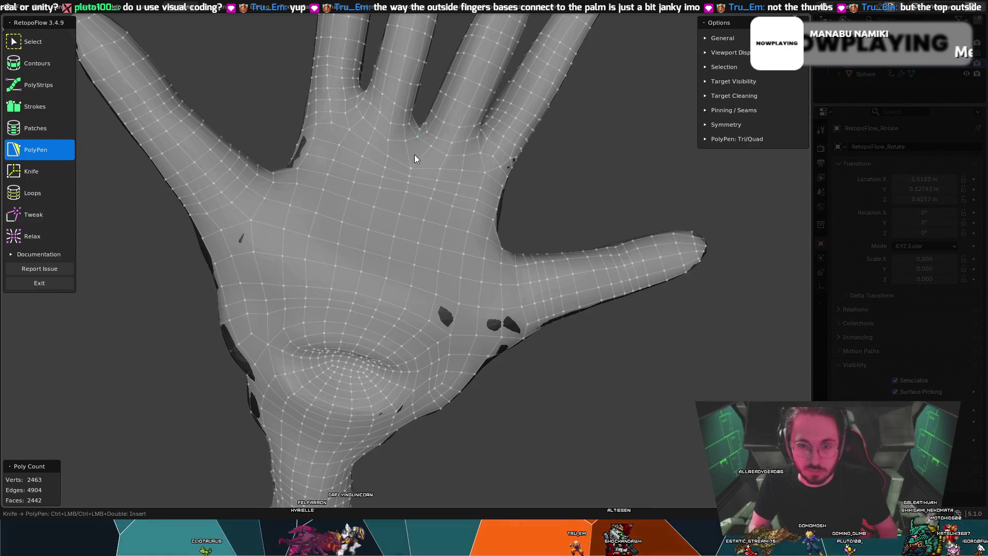
scroll(412, 166, "up", 3)
mouse_move(412, 165)
middle_mouse_down()
mouse_move(408, 143)
mouse_move(395, 180)
mouse_move(416, 63)
mouse_move(450, 71)
mouse_move(483, 143)
middle_mouse_up()
scroll(411, 152, "down", 3)
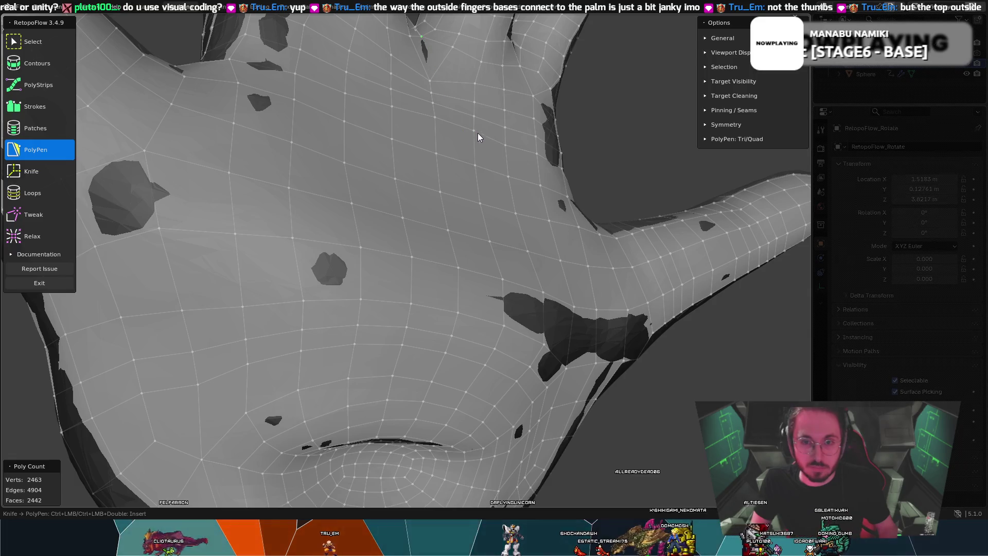
mouse_move(589, 111)
middle_mouse_down()
mouse_move(546, 92)
mouse_move(549, 58)
mouse_move(567, 64)
mouse_move(569, 75)
mouse_move(544, 107)
mouse_move(540, 145)
mouse_move(530, 141)
mouse_move(561, 105)
mouse_move(567, 68)
mouse_move(469, 150)
mouse_move(271, 207)
mouse_move(388, 155)
mouse_move(351, 149)
middle_mouse_up()
scroll(536, 104, "down", 5)
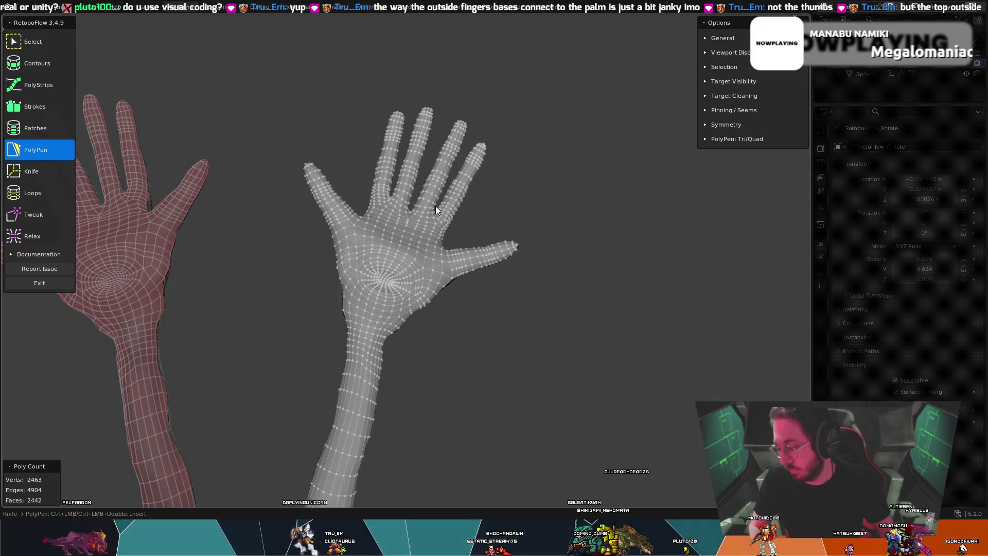
scroll(426, 340, "up", 5)
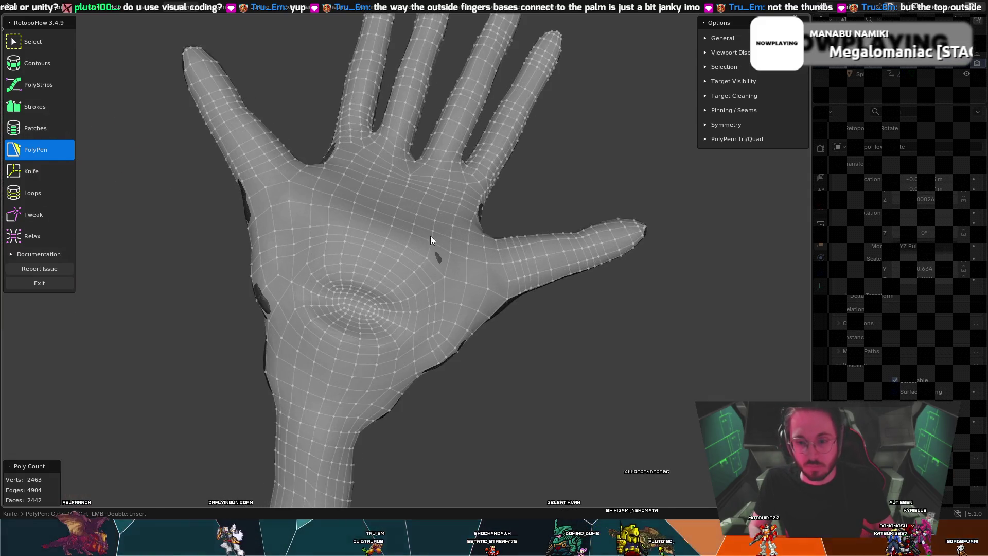
middle_click_drag(348, 239, 344, 288)
key("t")
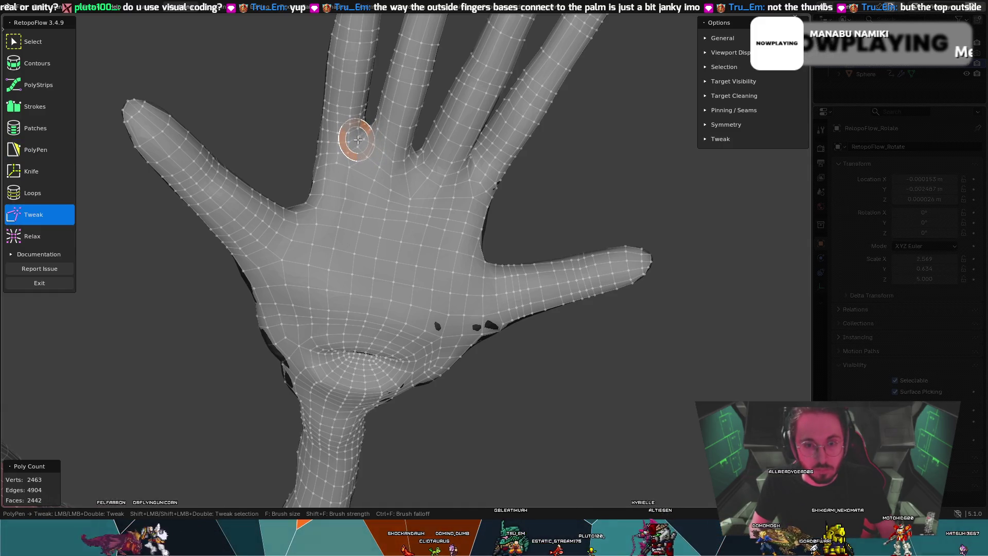
- Relax the quads around the thumb base, with a brief Tweak pass between
key("z")
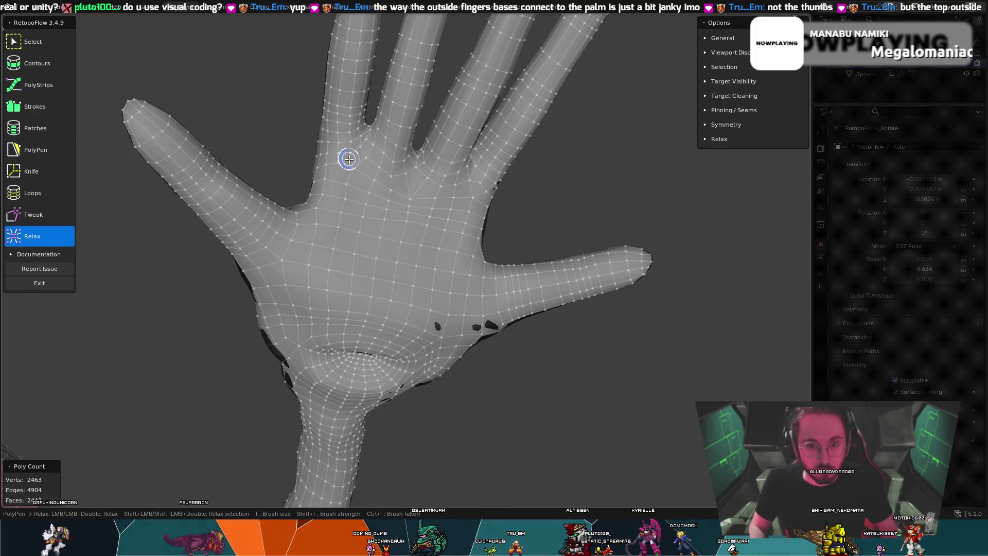
key("t")
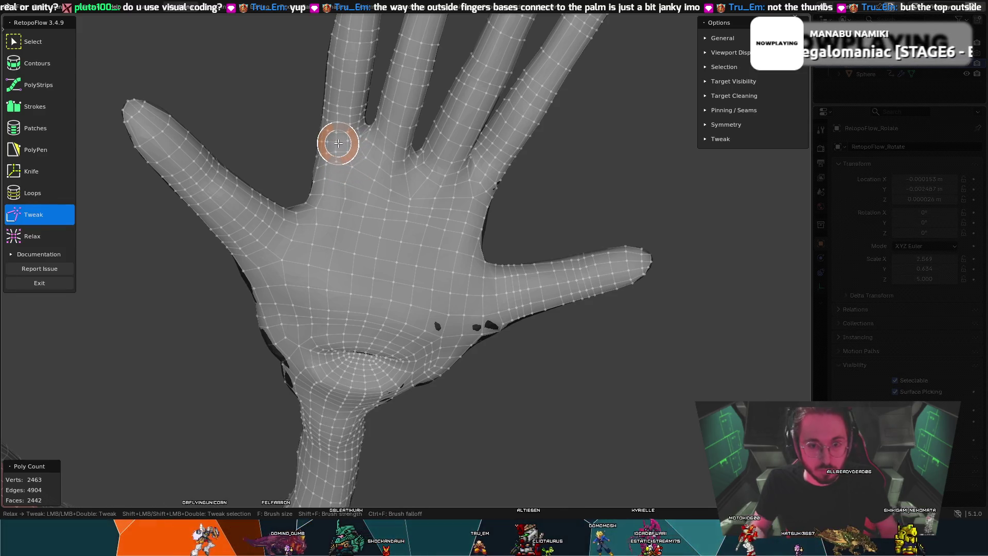
key("z")
scroll(338, 143, "down", 3)
scroll(359, 197, "up", 3)
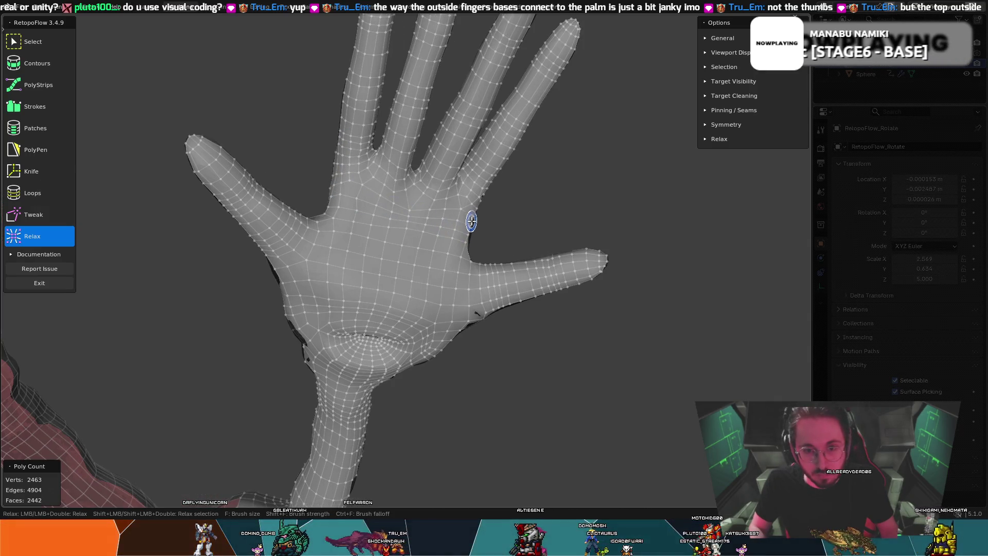
mouse_move(398, 279)
middle_mouse_down()
mouse_move(354, 211)
mouse_move(290, 249)
mouse_move(210, 192)
mouse_move(351, 256)
mouse_move(293, 236)
mouse_move(245, 240)
middle_mouse_up()
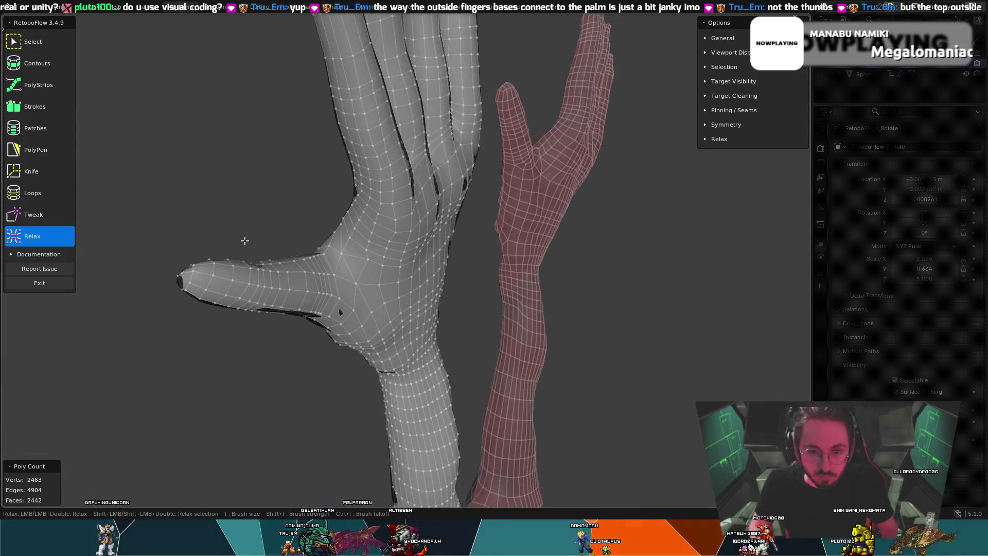
middle_click_drag(326, 250, 363, 256)
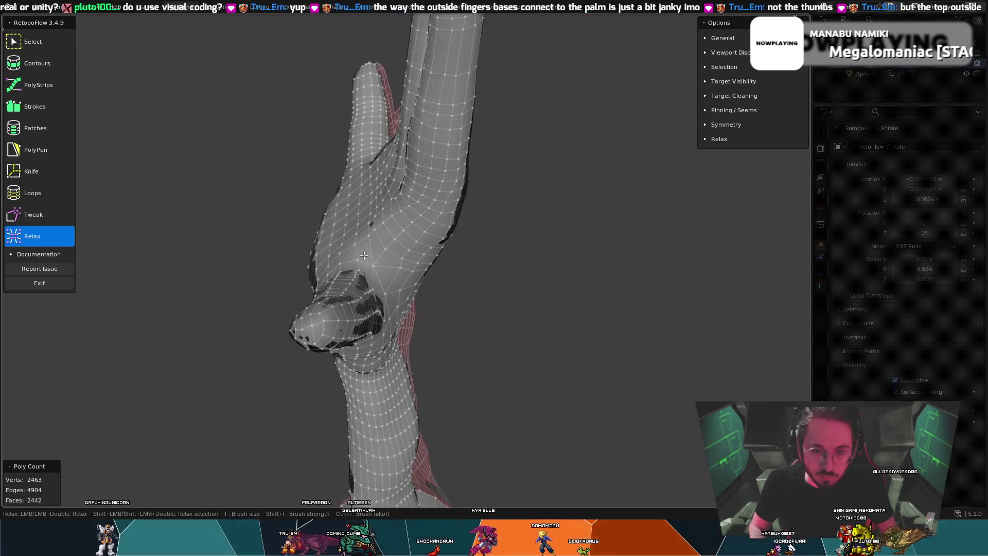
- Keep smoothing the palm side from palm-facing and rotated angles, still at 2463 vertices
key("8")
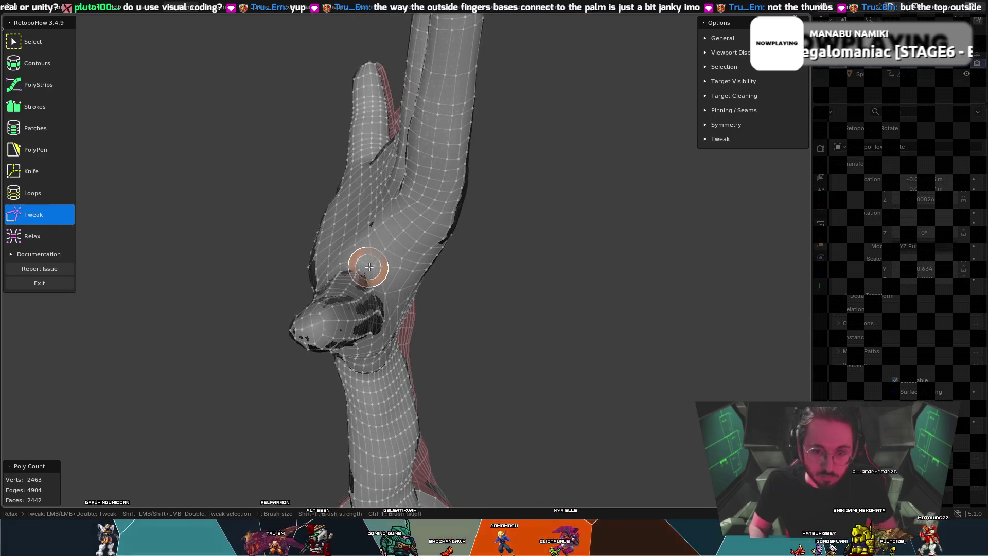
key("9")
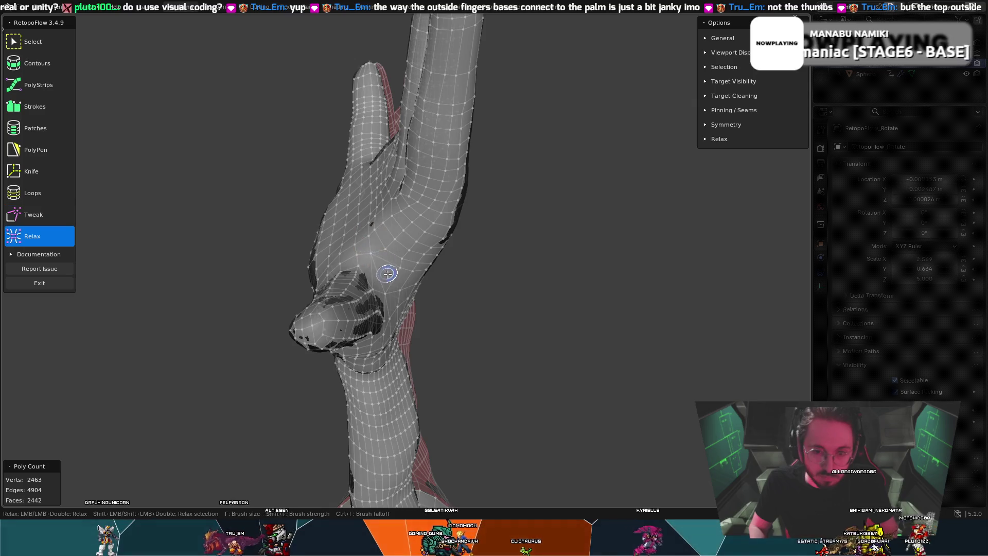
mouse_move(376, 278)
middle_mouse_down()
mouse_move(348, 279)
mouse_move(364, 257)
middle_mouse_up()
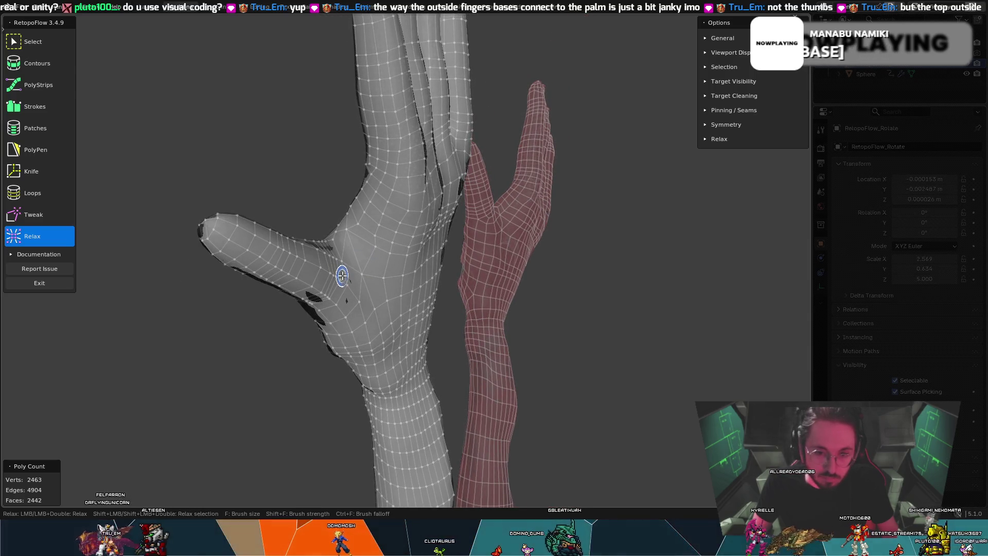
mouse_move(344, 268)
middle_mouse_down()
mouse_move(381, 270)
mouse_move(350, 280)
mouse_move(395, 293)
middle_mouse_up()
key("t")
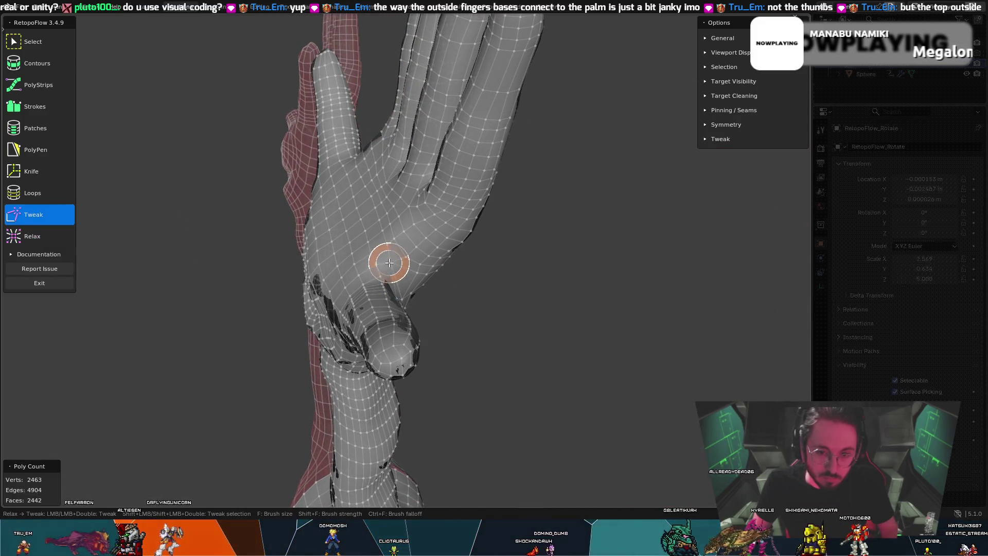
key("shift+t")
middle_click_drag(405, 253, 279, 270)
key("k")
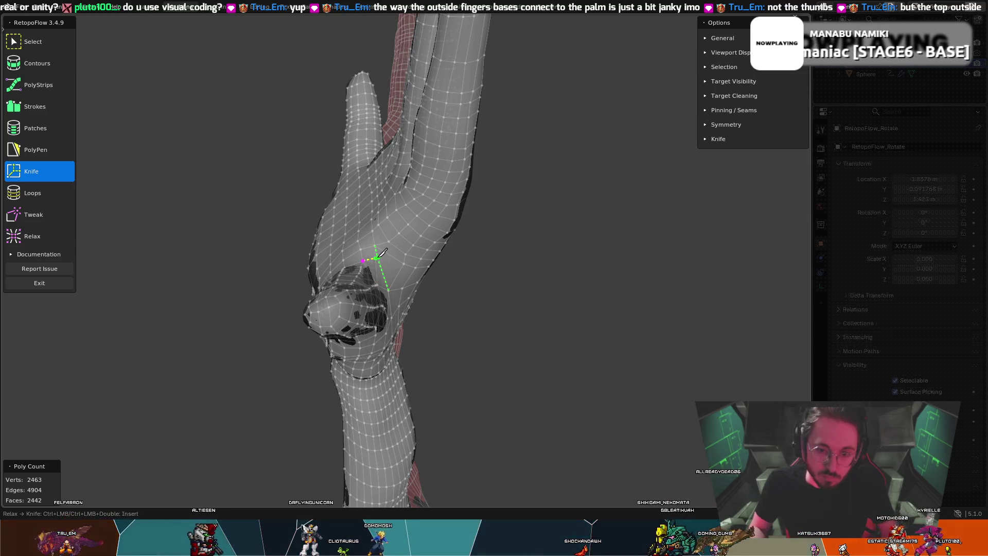
- Delete two edges at the thumb base to open a hole in the palm mesh
mouse_move(380, 254)
middle_mouse_down()
mouse_move(365, 257)
mouse_move(373, 287)
middle_mouse_up()
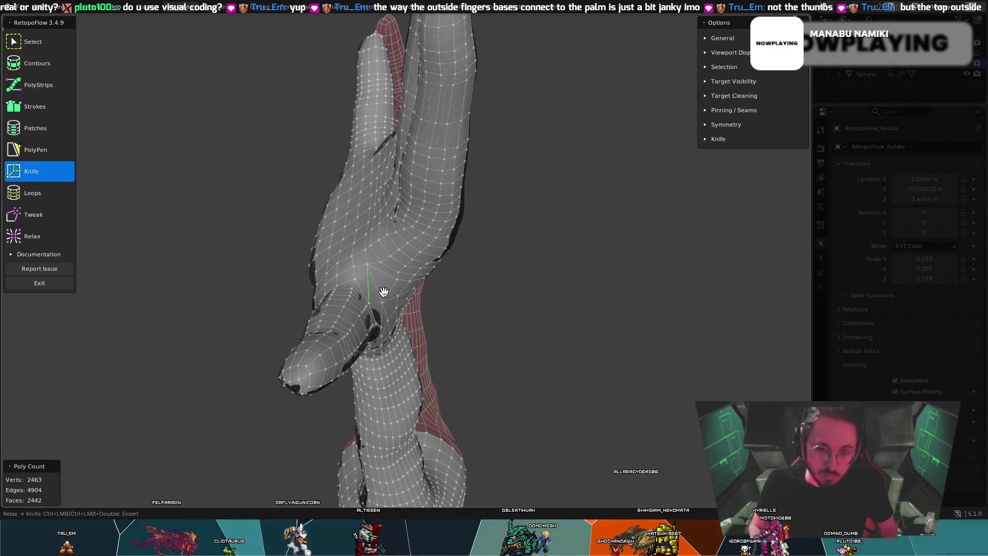
key("x")
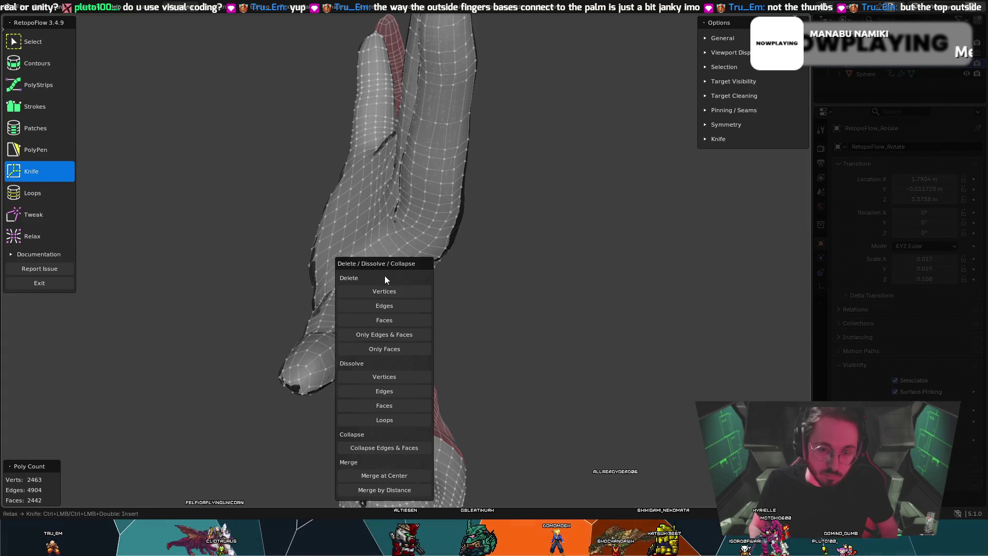
left_click(379, 306)
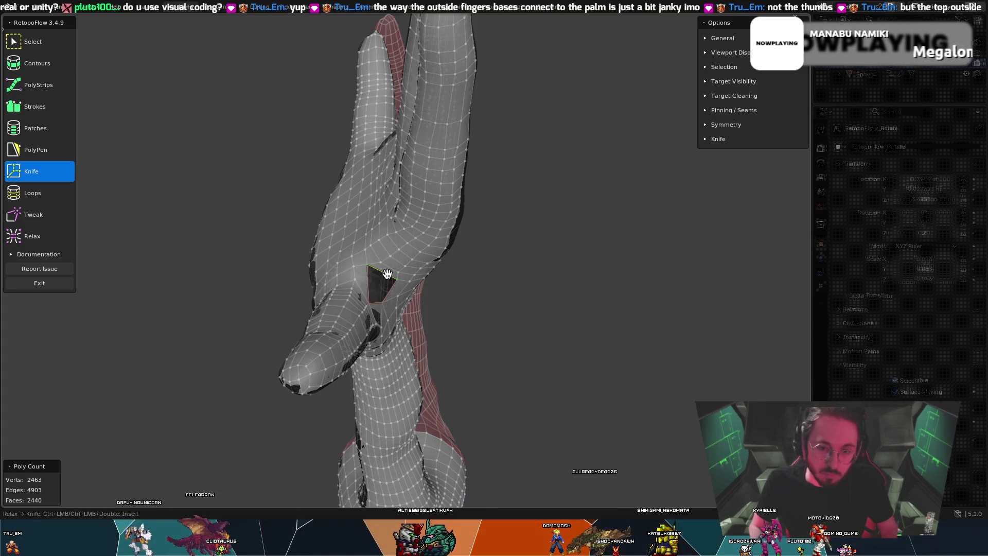
key("x")
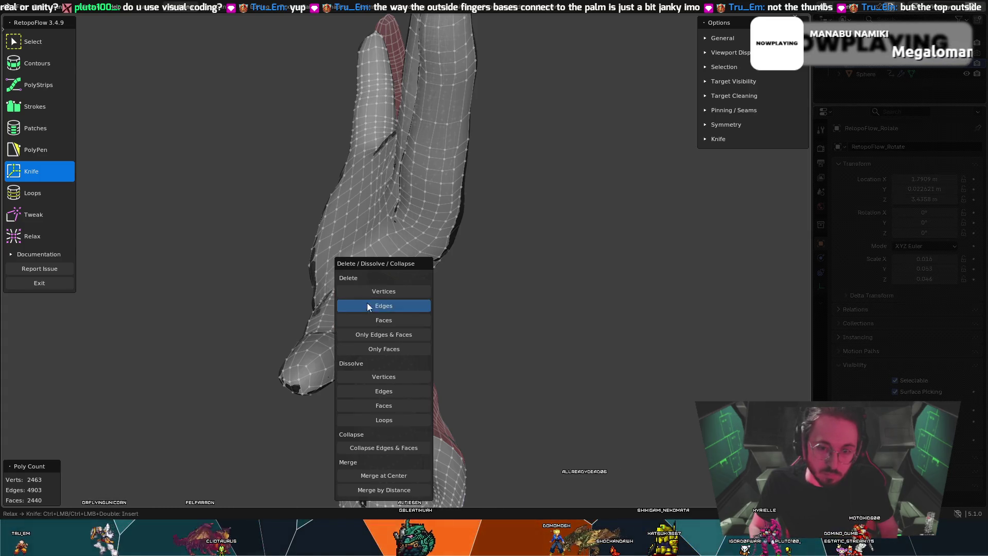
left_click(367, 307)
- Undo the unwanted knife cut and delete the extra edge at the hole, leaving 2439 faces
key("5")
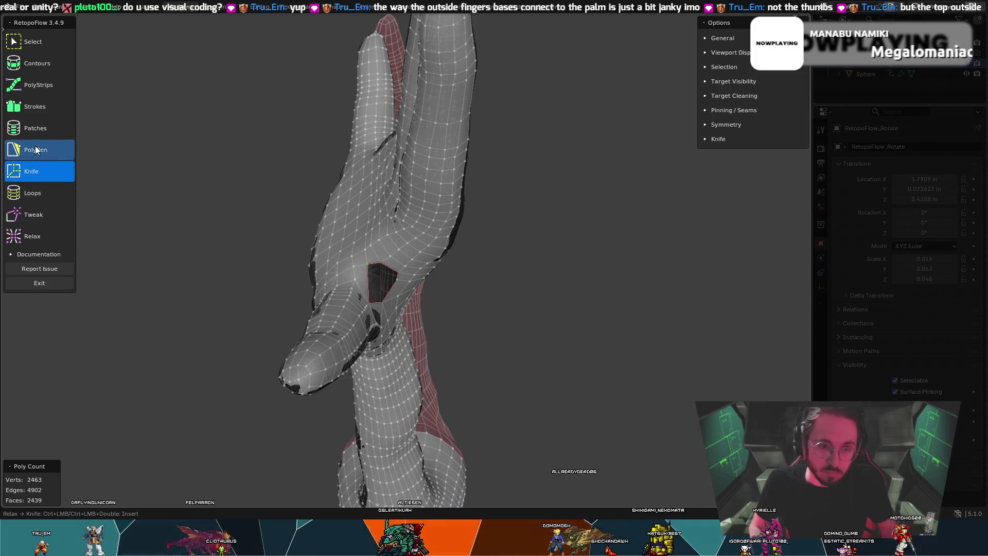
left_click(65, 172)
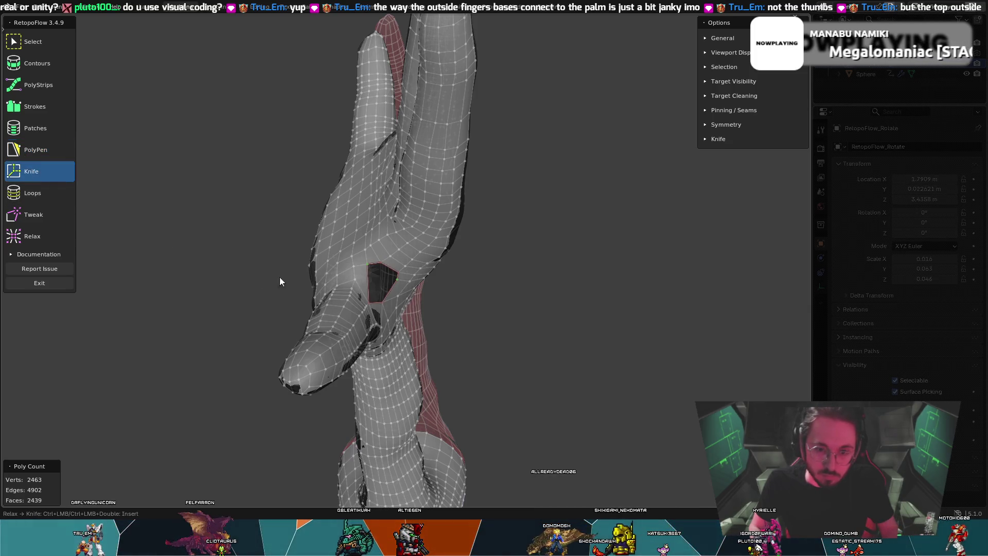
middle_click_drag(365, 282, 362, 282)
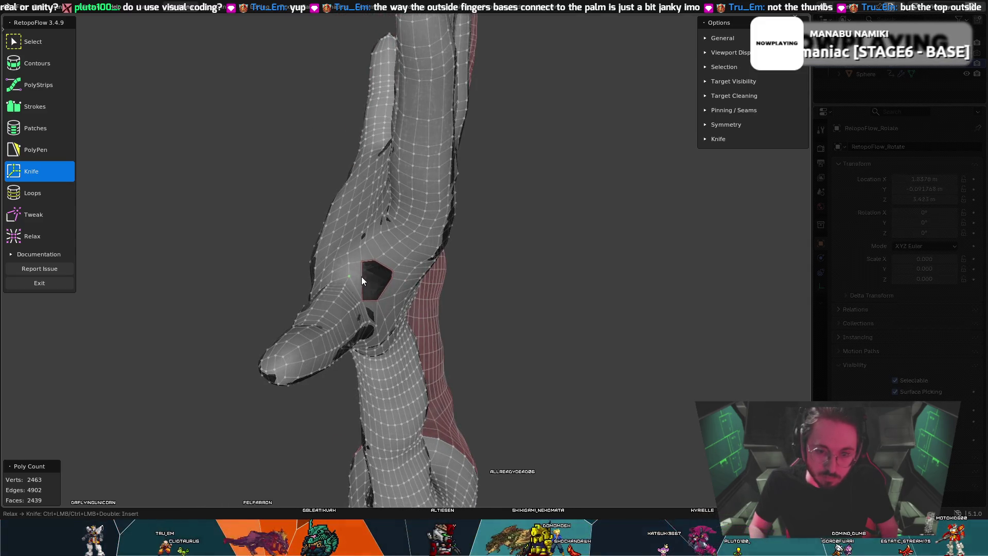
key("t")
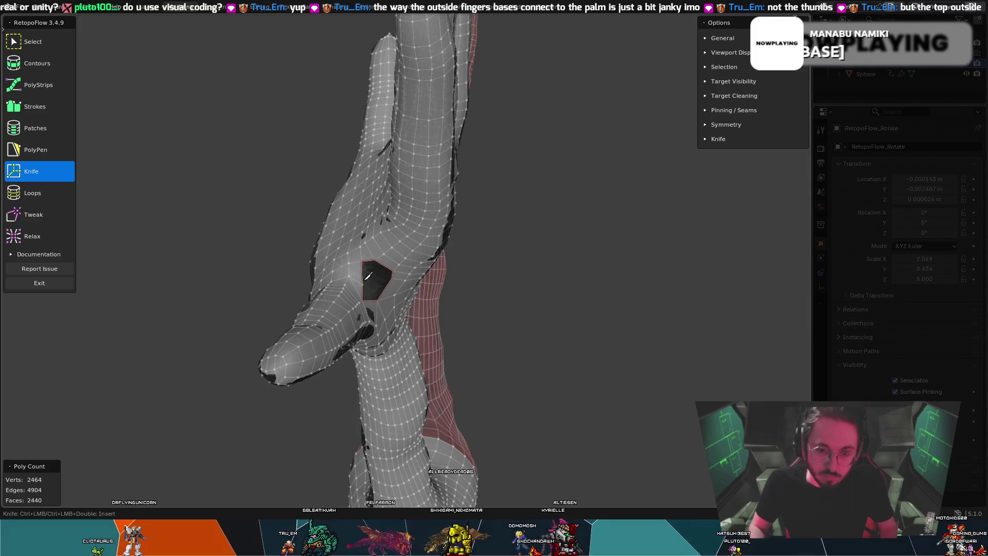
key("ctrl+z")
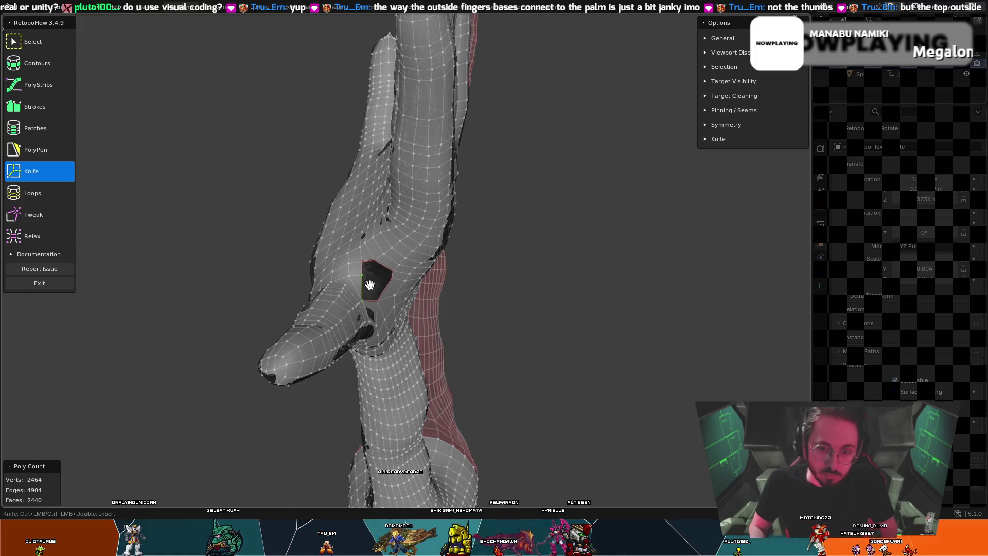
key("x")
left_click(380, 301)
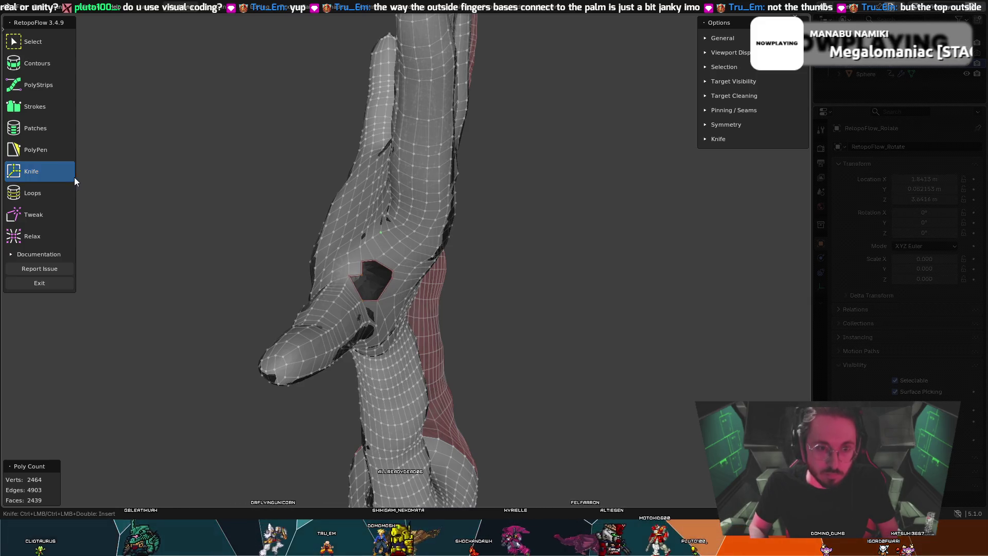
left_click(42, 152)
scroll(281, 231, "up", 5)
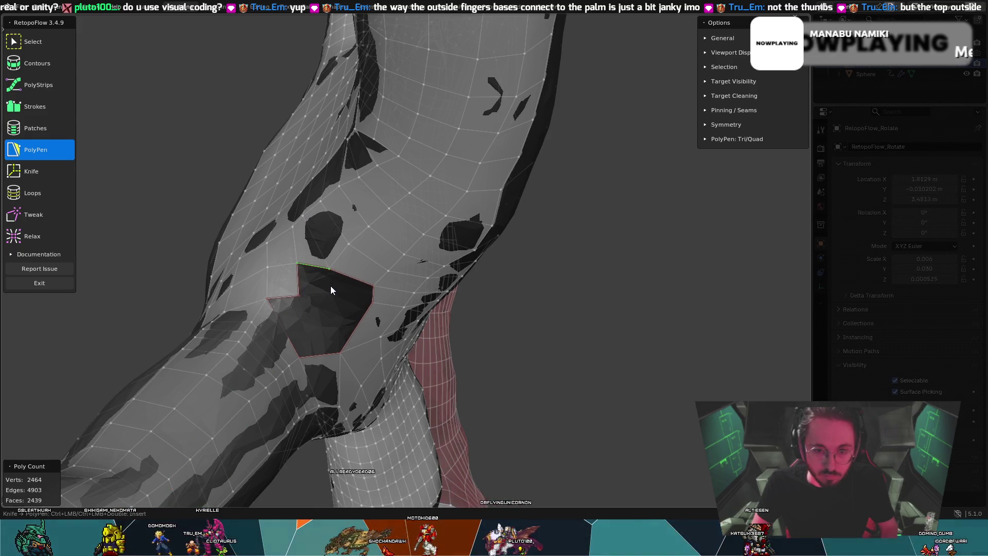
mouse_move(325, 267)
middle_mouse_down()
mouse_move(391, 267)
mouse_move(379, 265)
mouse_move(469, 226)
mouse_move(502, 187)
mouse_move(559, 192)
mouse_move(600, 132)
middle_mouse_up()
scroll(560, 193, "down", 2)
key("t")
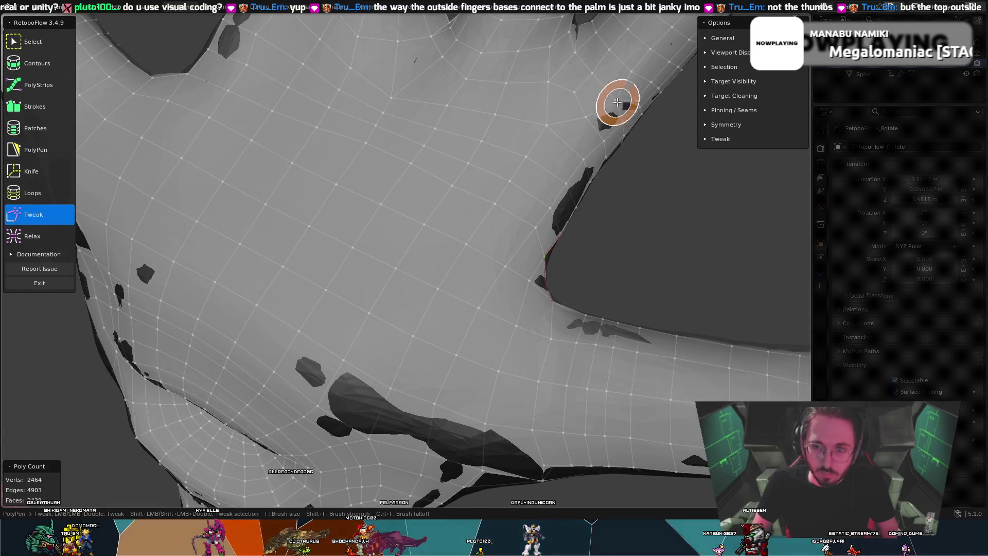
middle_click_drag(633, 98, 580, 102)
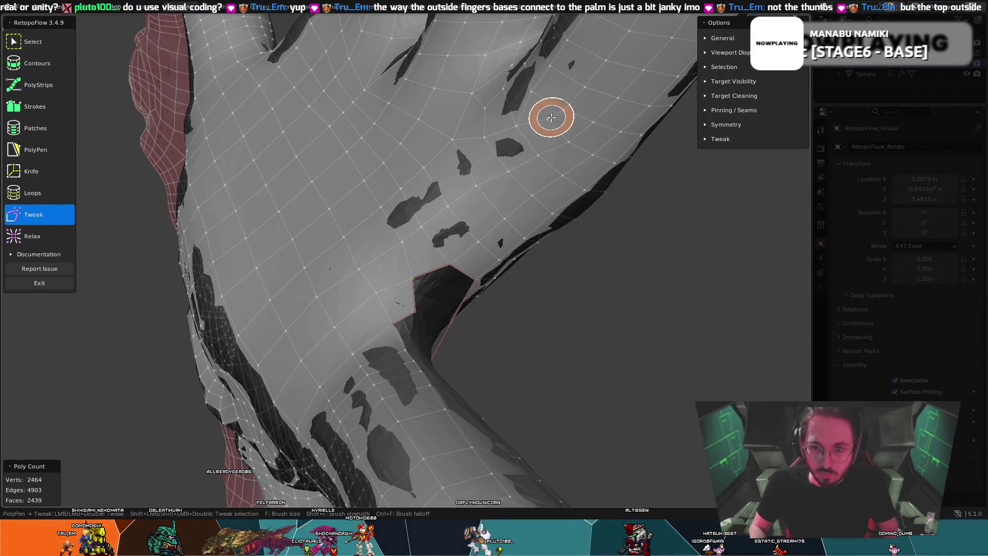
key("5")
mouse_move(541, 131)
middle_mouse_down()
mouse_move(570, 132)
mouse_move(619, 97)
mouse_move(583, 106)
mouse_move(553, 95)
mouse_move(548, 123)
middle_mouse_up()
key("t")
key("t")
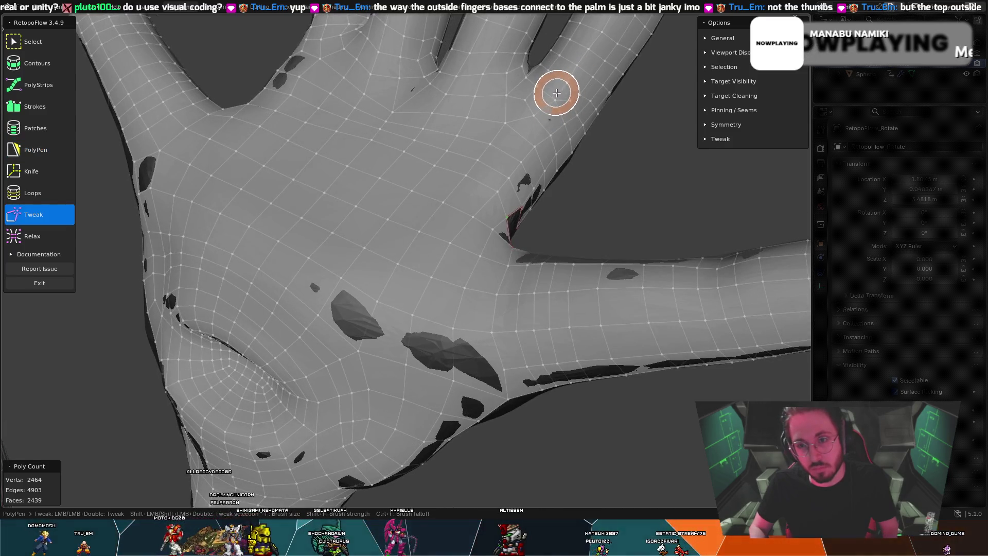
key("t")
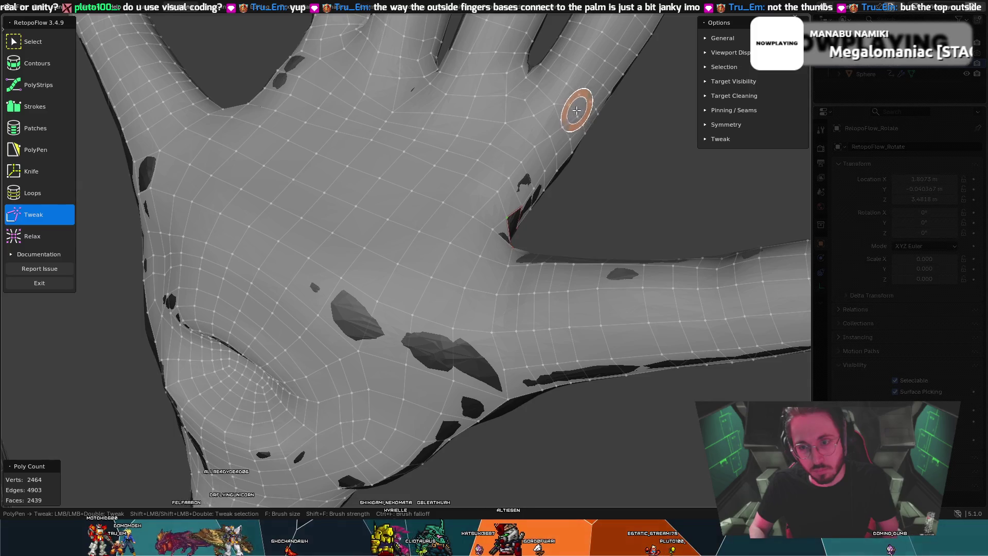
scroll(548, 127, "up", 2)
mouse_move(547, 128)
middle_mouse_down()
mouse_move(539, 139)
mouse_move(492, 122)
mouse_move(513, 147)
middle_mouse_up()
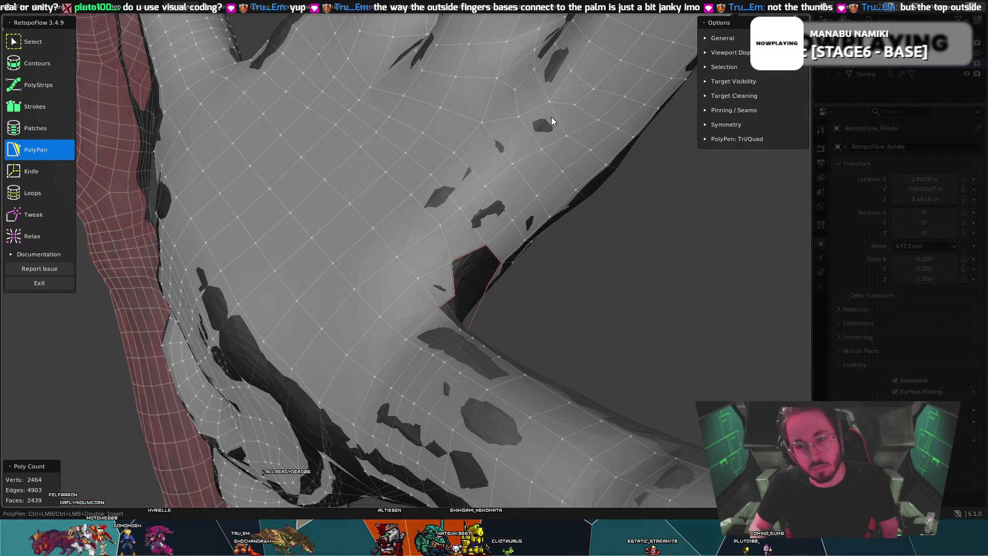
mouse_move(564, 125)
middle_mouse_down()
mouse_move(549, 121)
mouse_move(594, 132)
mouse_move(558, 126)
middle_mouse_up()
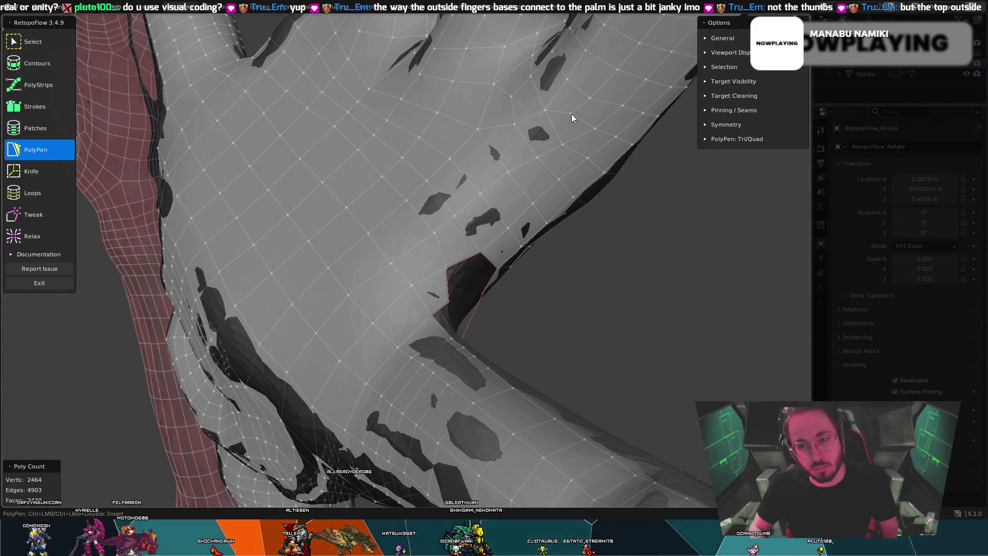
key("t")
key("t")
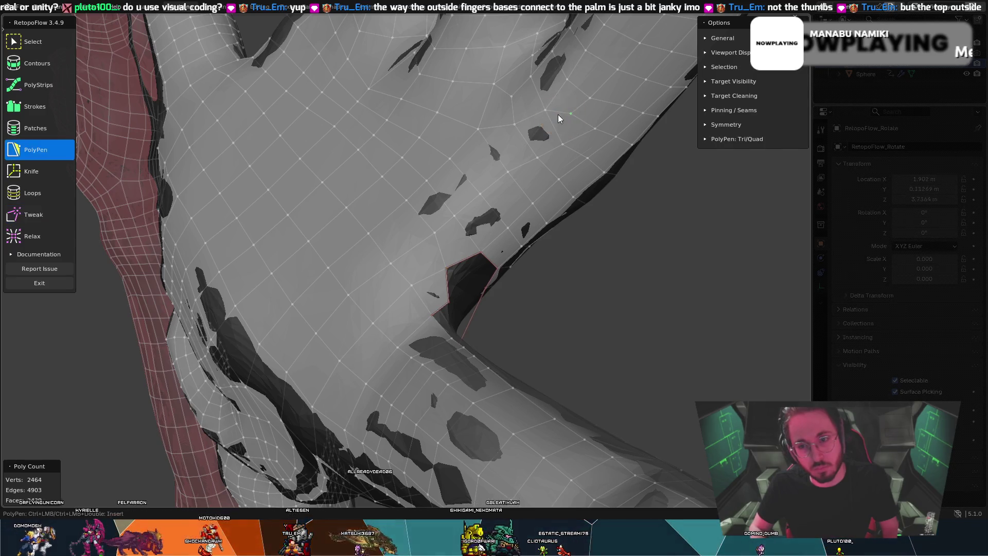
mouse_move(546, 97)
left_mouse_down()
mouse_move(565, 101)
mouse_move(558, 128)
mouse_move(542, 111)
mouse_move(541, 122)
left_mouse_up()
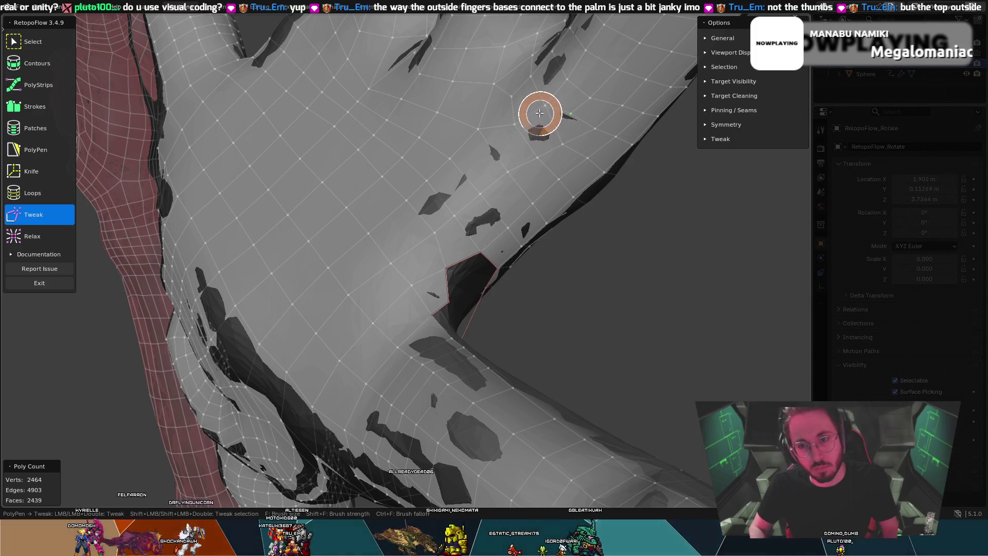
key("p")
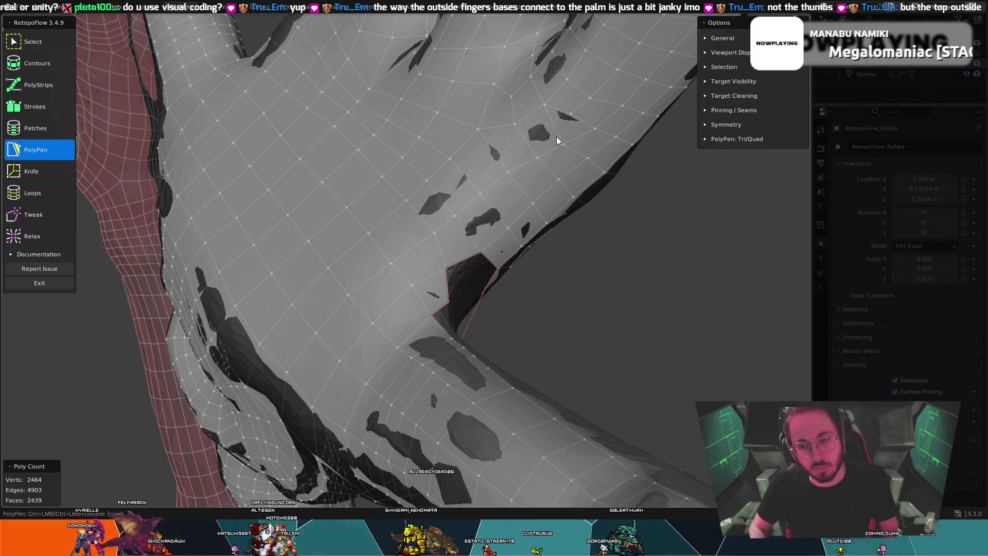
left_click(48, 172)
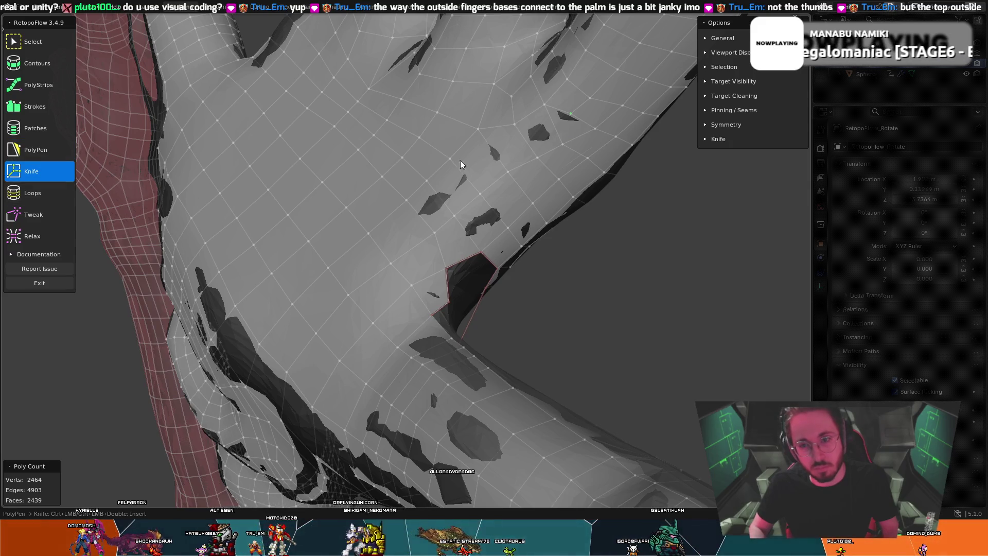
left_click(567, 126)
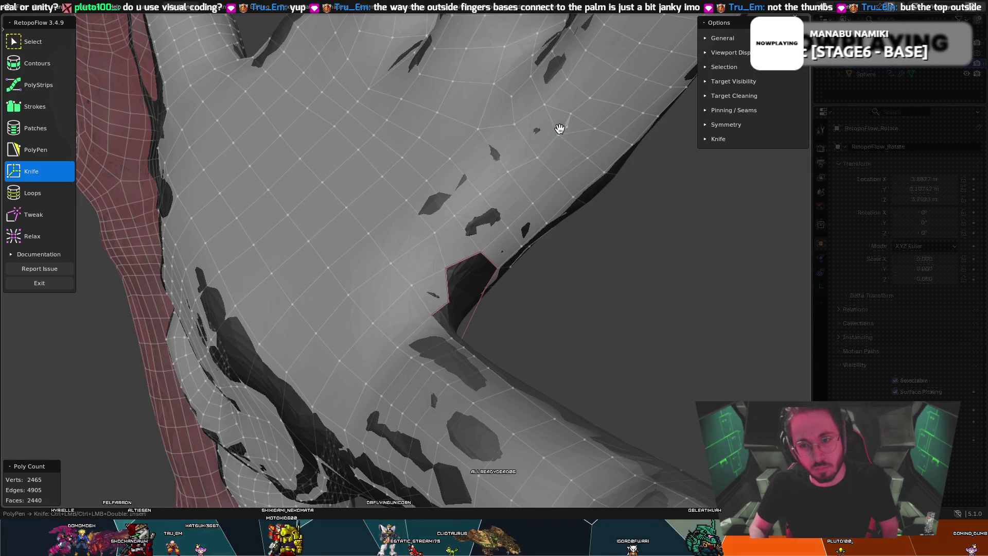
key("8")
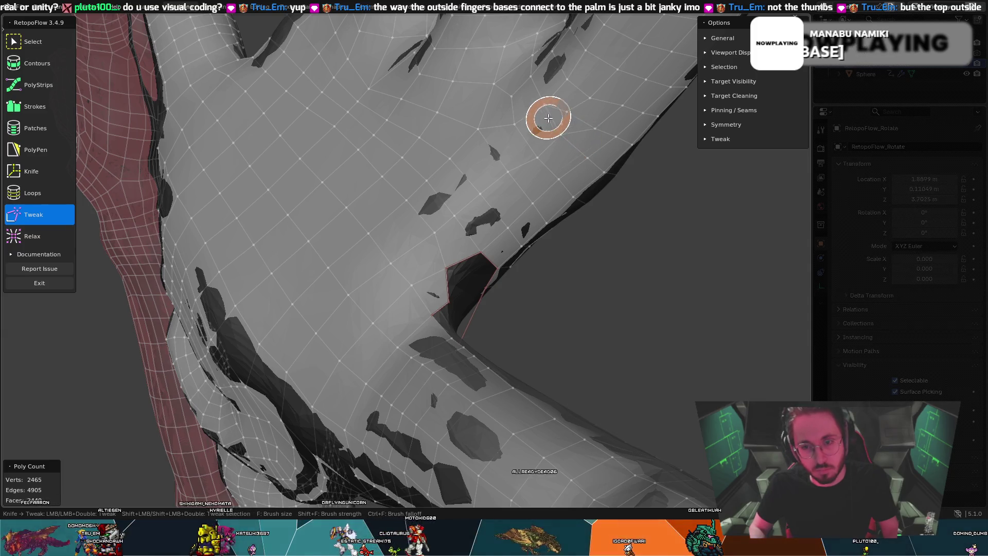
mouse_move(528, 116)
left_mouse_down()
mouse_move(582, 106)
mouse_move(548, 103)
left_mouse_up()
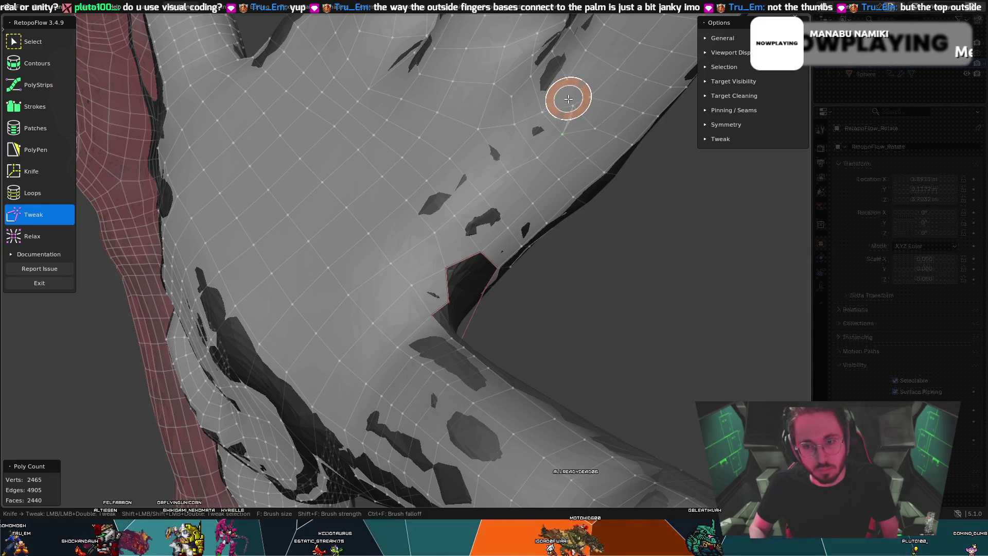
mouse_move(580, 128)
left_mouse_down()
mouse_move(540, 115)
mouse_move(551, 129)
left_mouse_up()
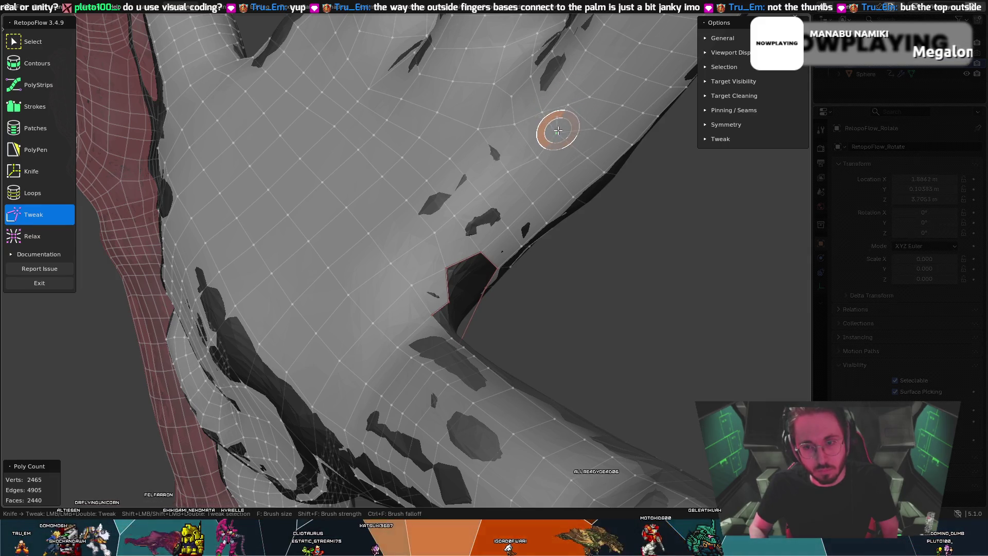
key("k")
key("t")
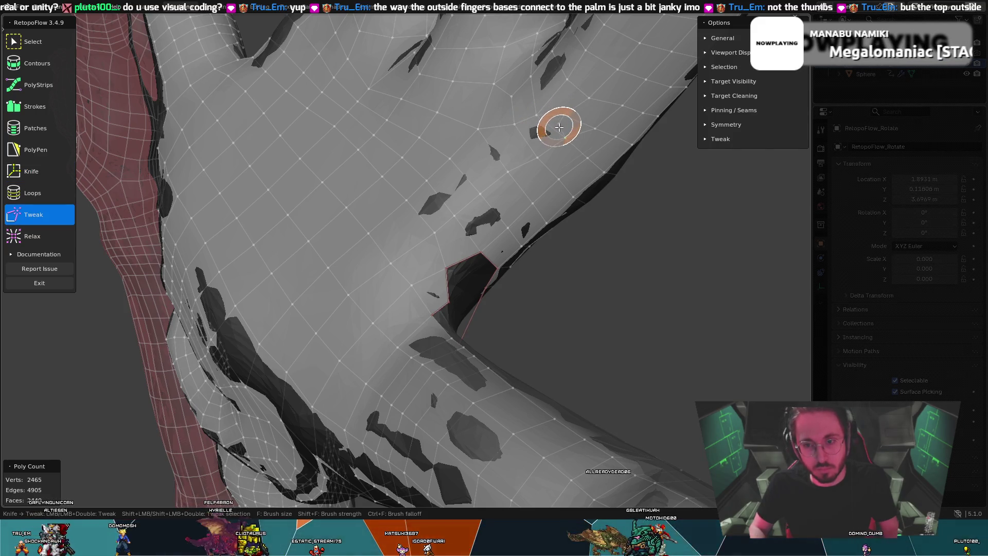
key("k")
key("t")
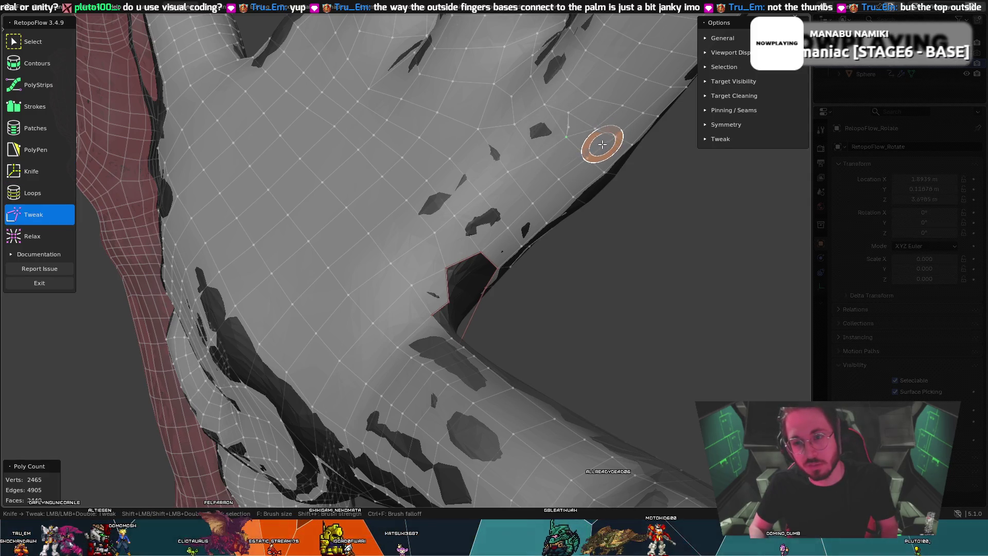
key("k")
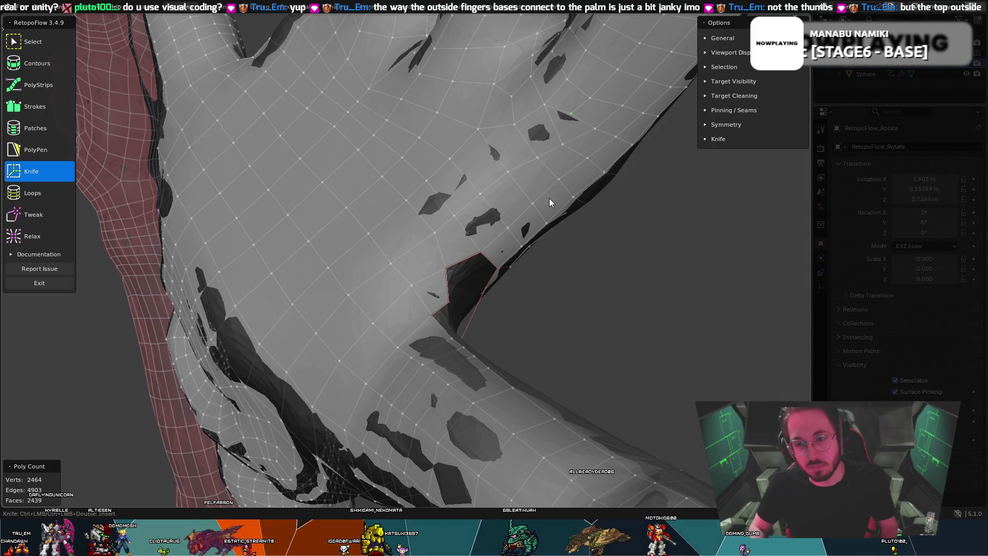
key("t")
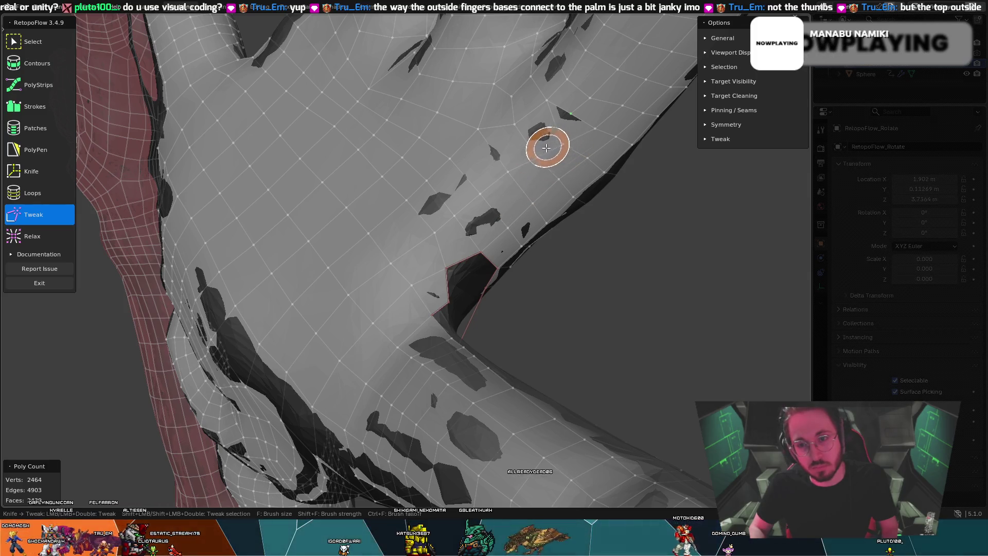
scroll(546, 148, "up", 3)
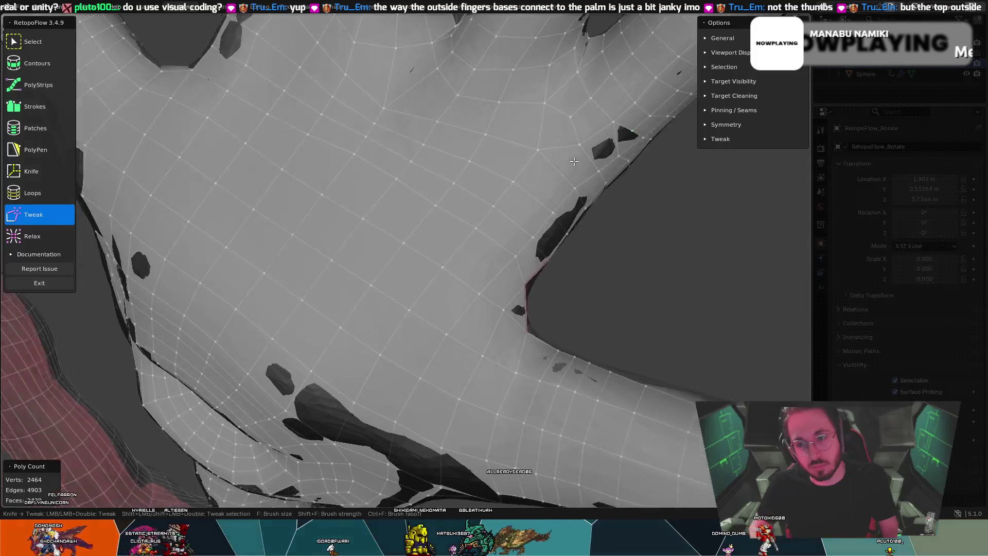
middle_click_drag(574, 161, 554, 154)
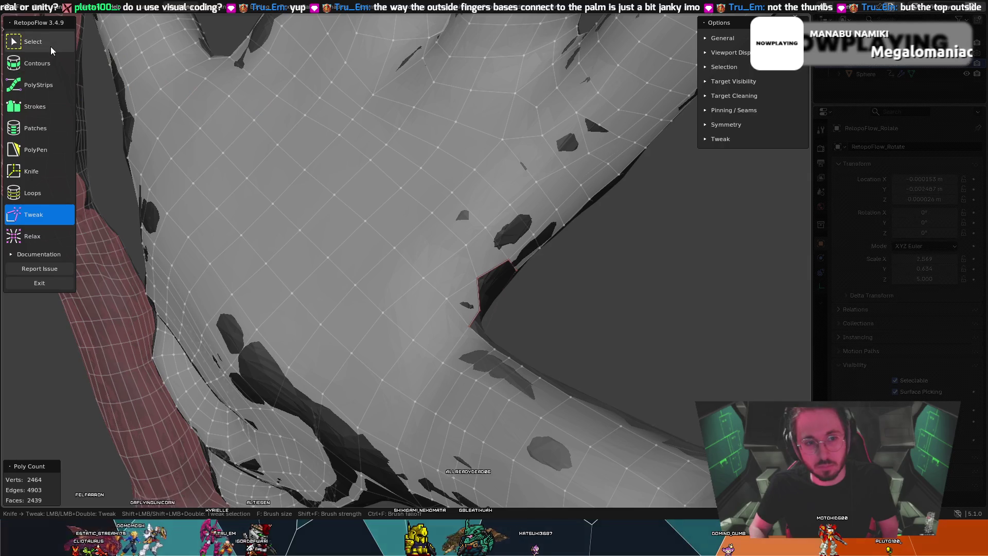
- Select the finger-base edge and delete it with its two adjoining faces, leaving 2437 faces
key("q")
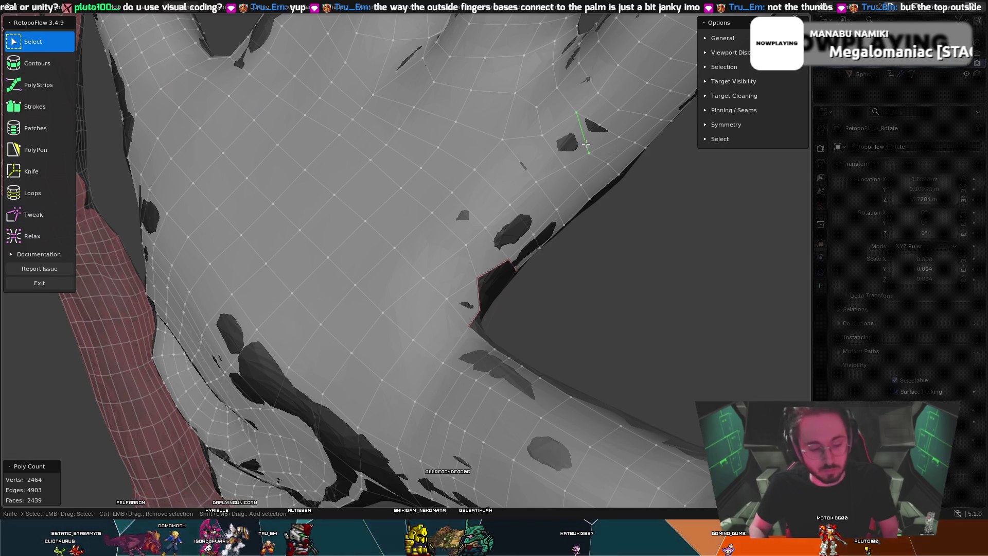
key("x")
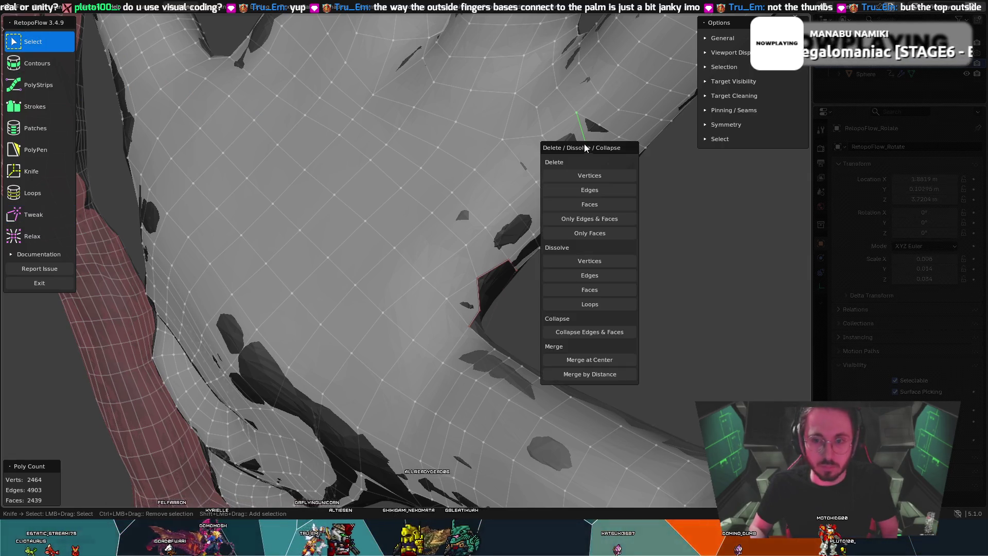
left_click(586, 192)
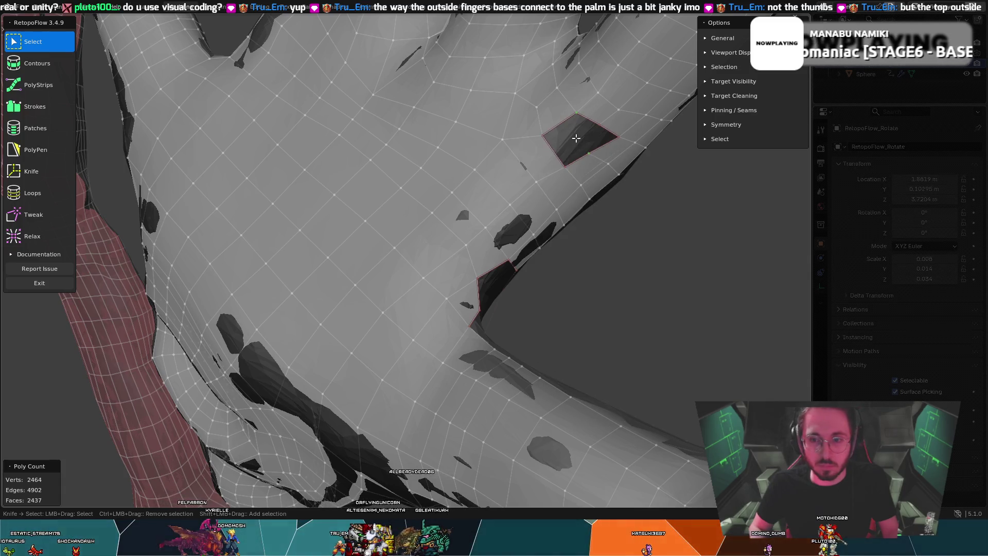
middle_click_drag(575, 138, 554, 133)
key("8")
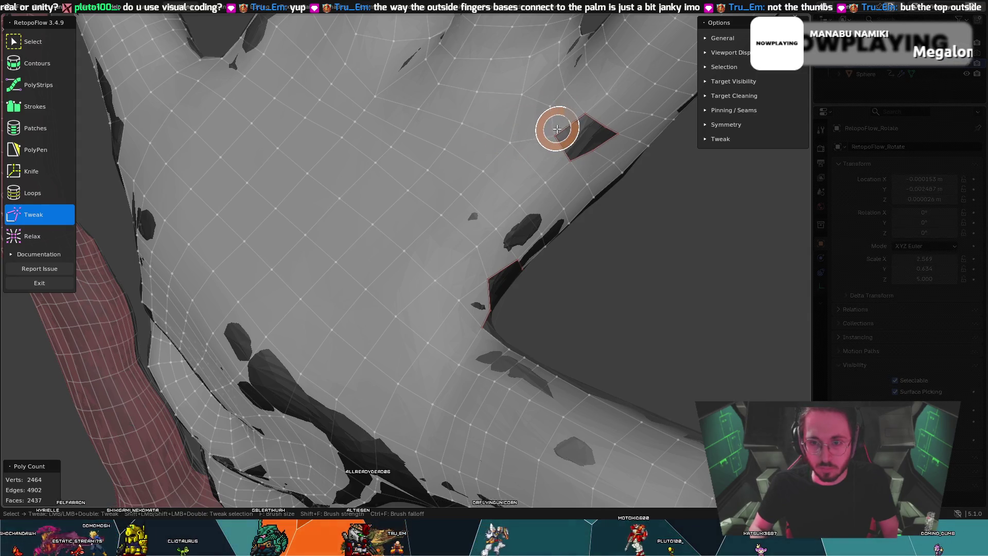
- Orbit around the finger-base hole, nudging its border vertices into a cleaner quad opening
key("Escape")
mouse_move(551, 110)
middle_mouse_down()
mouse_move(565, 140)
mouse_move(560, 163)
mouse_move(540, 160)
middle_mouse_up()
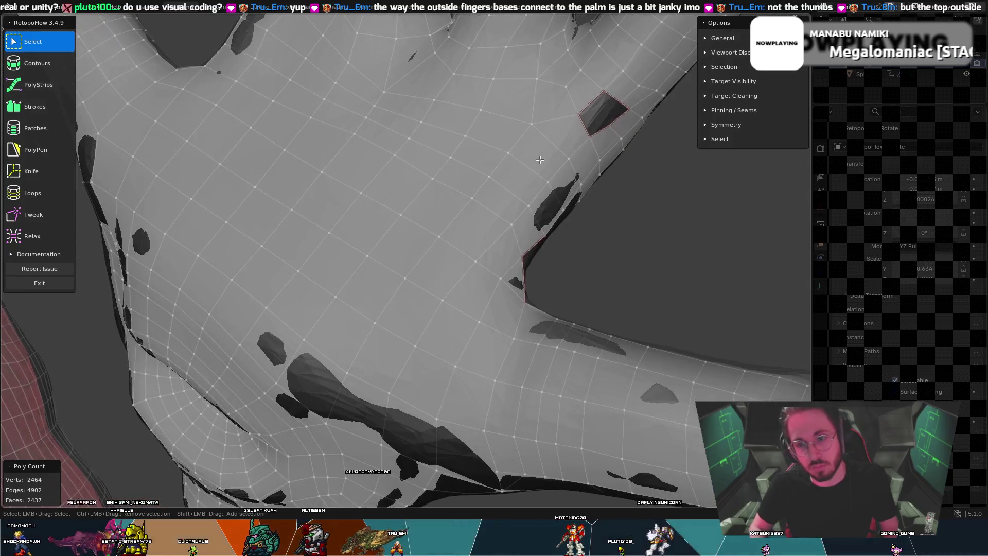
key("t")
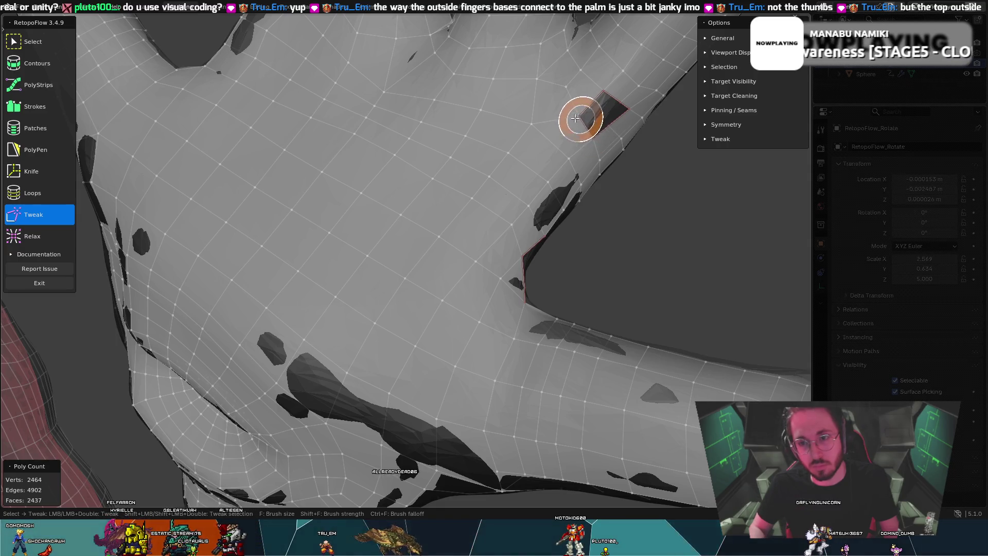
mouse_move(559, 92)
middle_mouse_down()
mouse_move(613, 90)
mouse_move(584, 99)
middle_mouse_up()
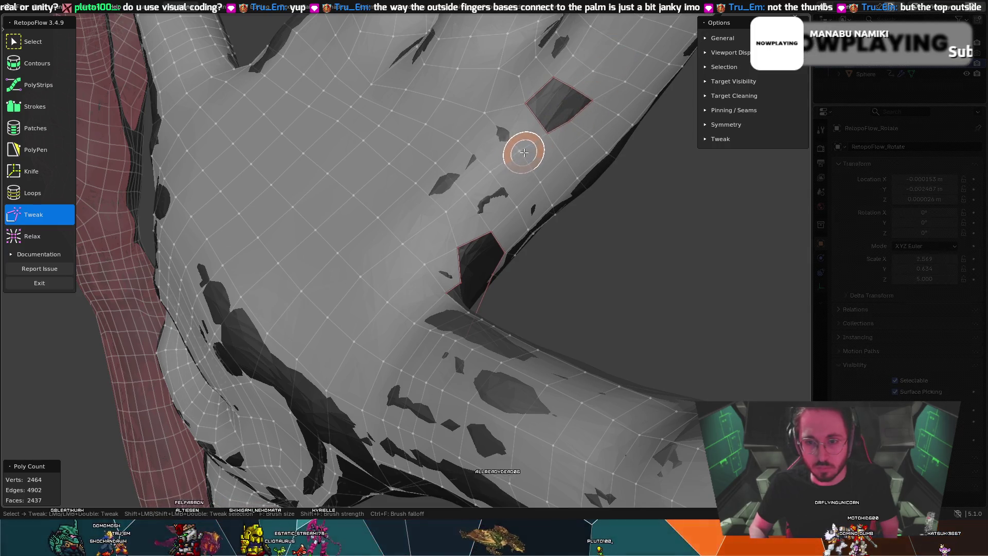
key("0")
mouse_move(492, 175)
middle_mouse_down()
mouse_move(562, 86)
mouse_move(576, 85)
middle_mouse_up()
- Insert a vertex on the hole's upper-right edge and add PolyPen faces filling the hole
key("5")
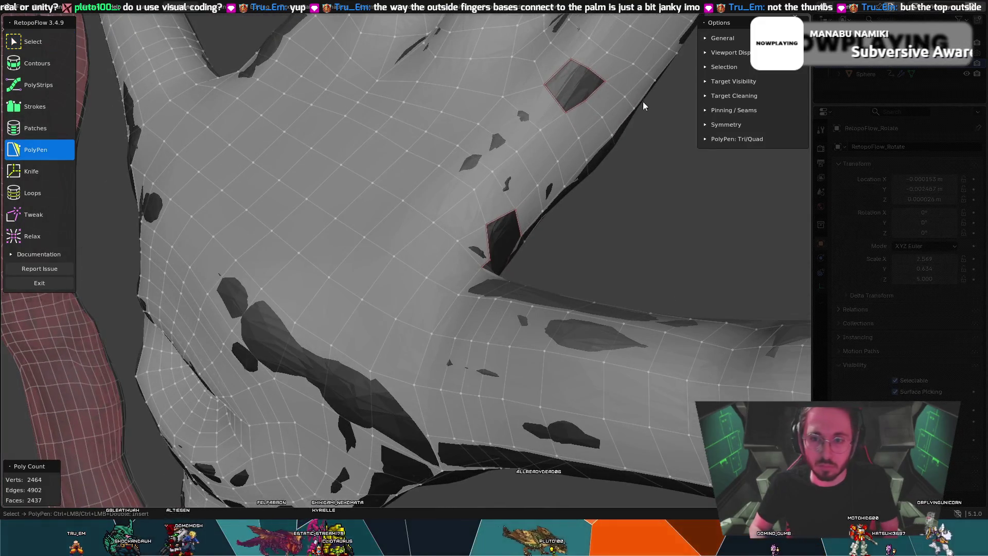
left_click(588, 70, "ctrl")
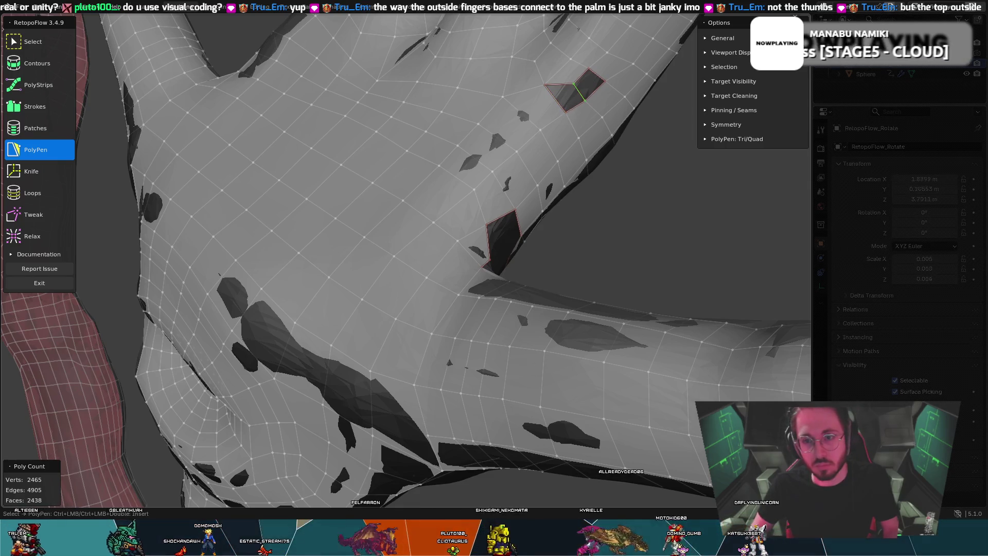
left_click(562, 111)
key("t")
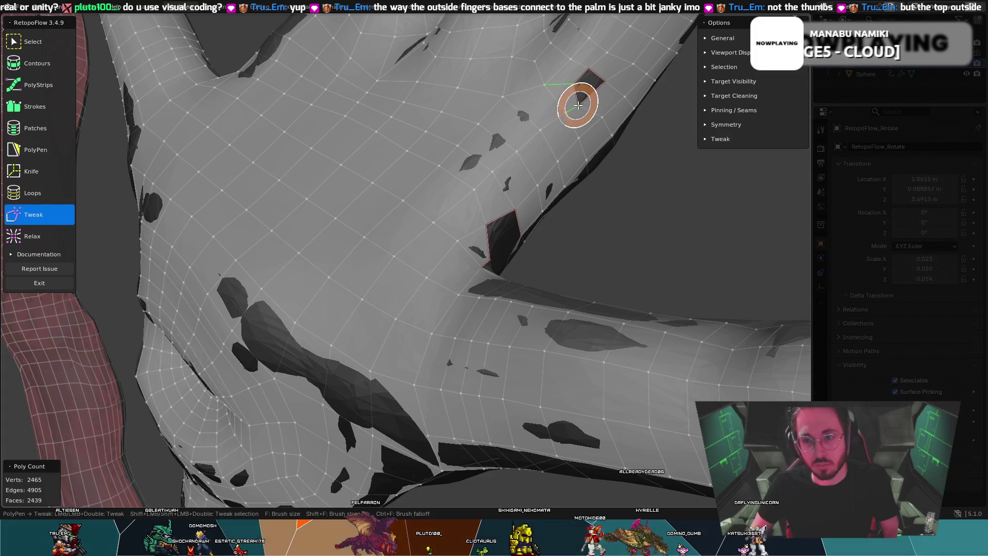
key("e")
left_click(583, 86)
middle_click_drag(581, 76, 604, 106)
- Tweak the patched vertices and check the closed area: 2465 vertices, 2440 faces
key("t")
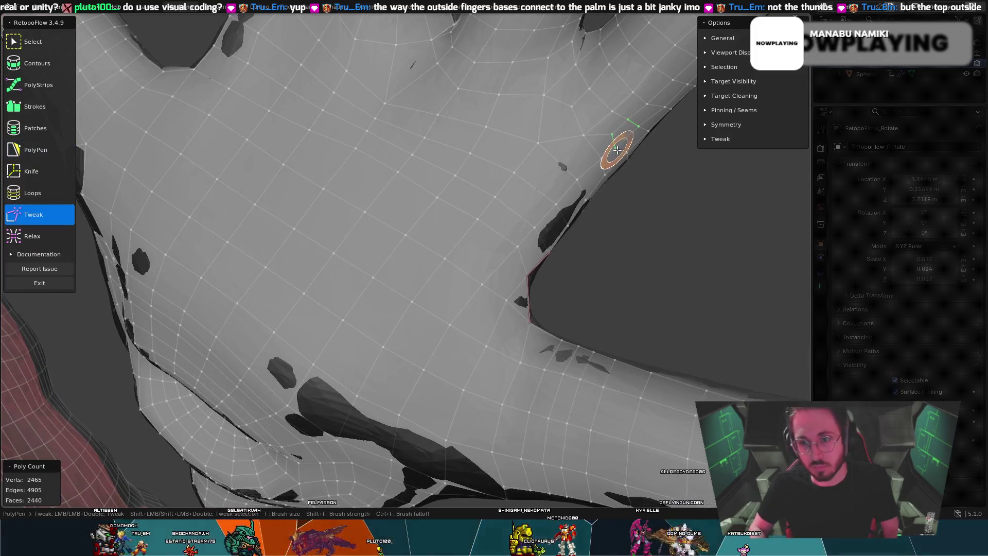
middle_click_drag(610, 153, 591, 114)
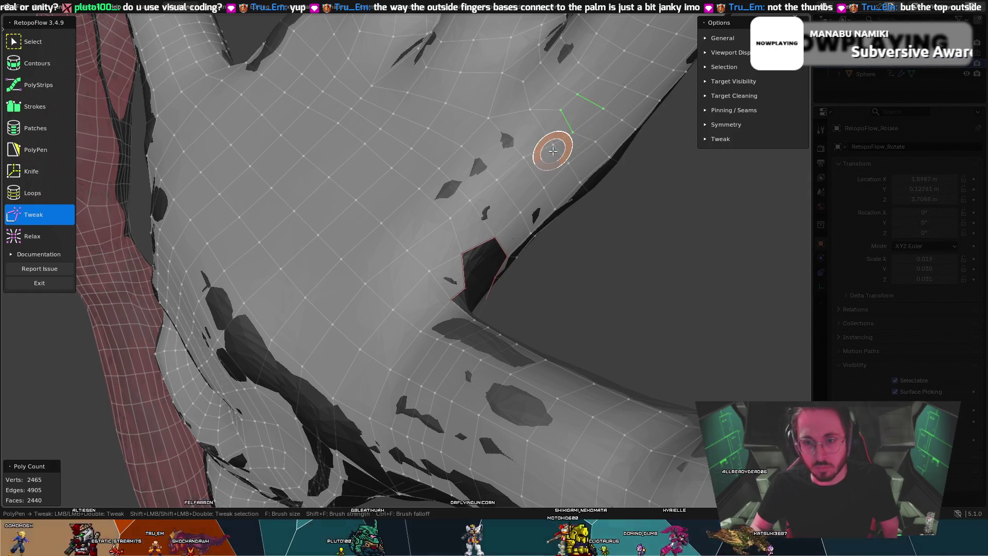
mouse_move(529, 165)
middle_mouse_down()
mouse_move(578, 160)
mouse_move(575, 140)
mouse_move(492, 175)
mouse_move(447, 152)
mouse_move(496, 172)
mouse_move(430, 161)
mouse_move(476, 172)
mouse_move(546, 148)
middle_mouse_up()
key("t")
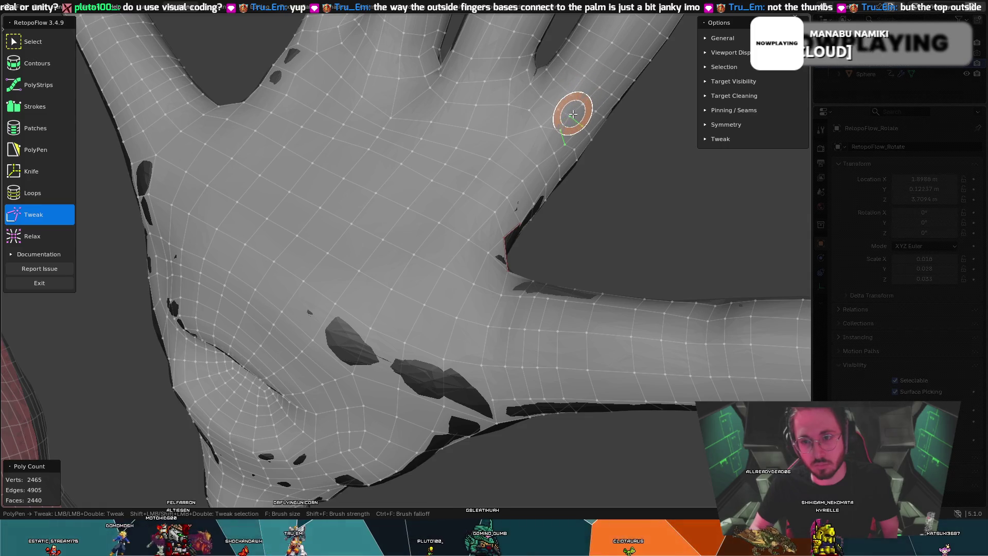
key("Escape")
mouse_move(563, 152)
middle_mouse_down()
mouse_move(536, 151)
mouse_move(577, 137)
mouse_move(478, 183)
mouse_move(429, 166)
mouse_move(412, 190)
middle_mouse_up()
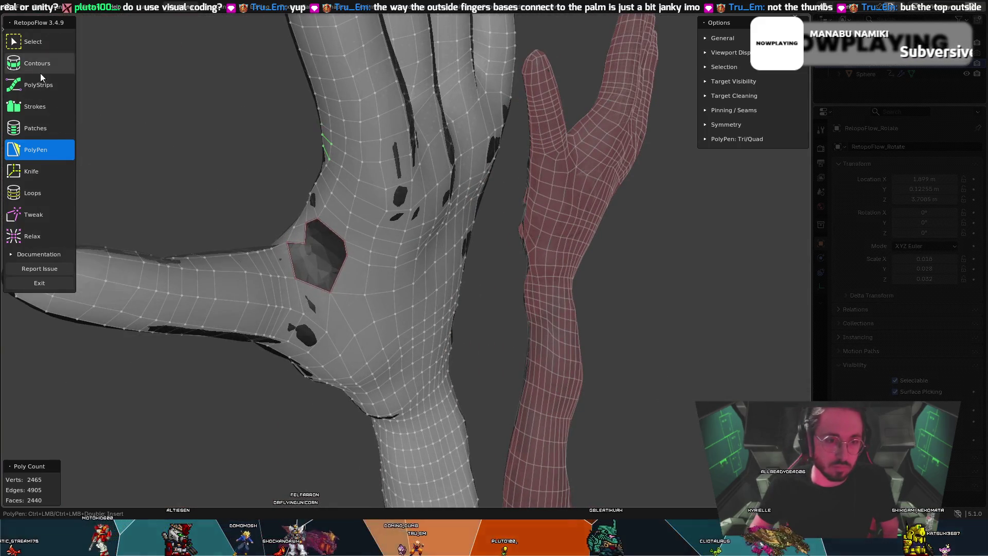
- Add a triangle across part of the hole at the thumb base from its edge vertices
middle_click_drag(343, 265, 342, 247)
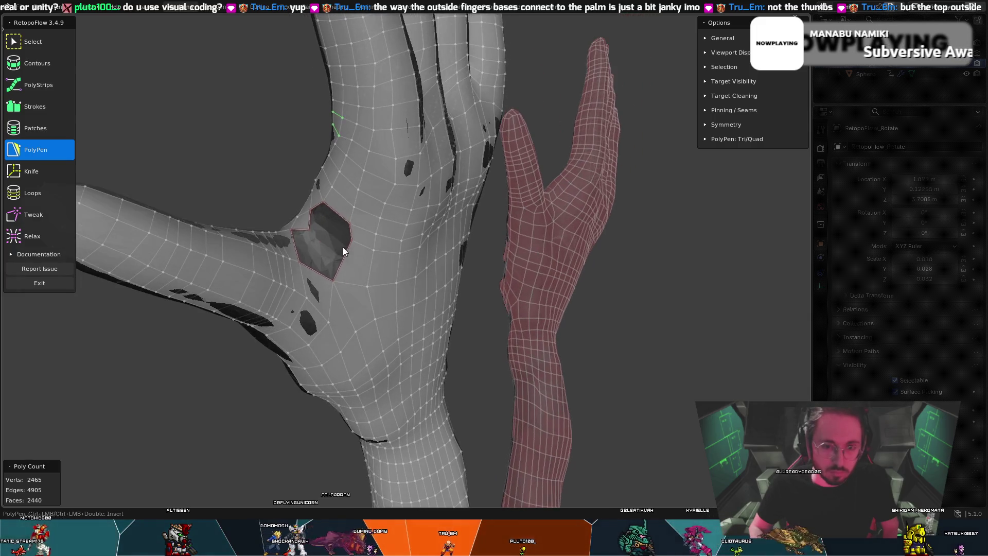
left_click(308, 230)
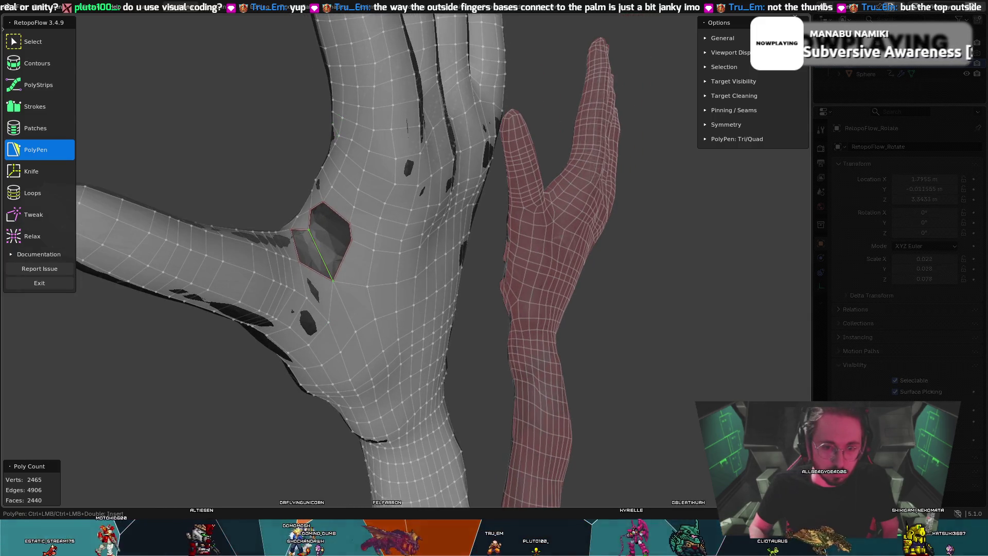
mouse_move(297, 246)
middle_mouse_down()
mouse_move(325, 245)
mouse_move(302, 211)
mouse_move(281, 206)
mouse_move(279, 181)
mouse_move(313, 243)
mouse_move(338, 240)
middle_mouse_up()
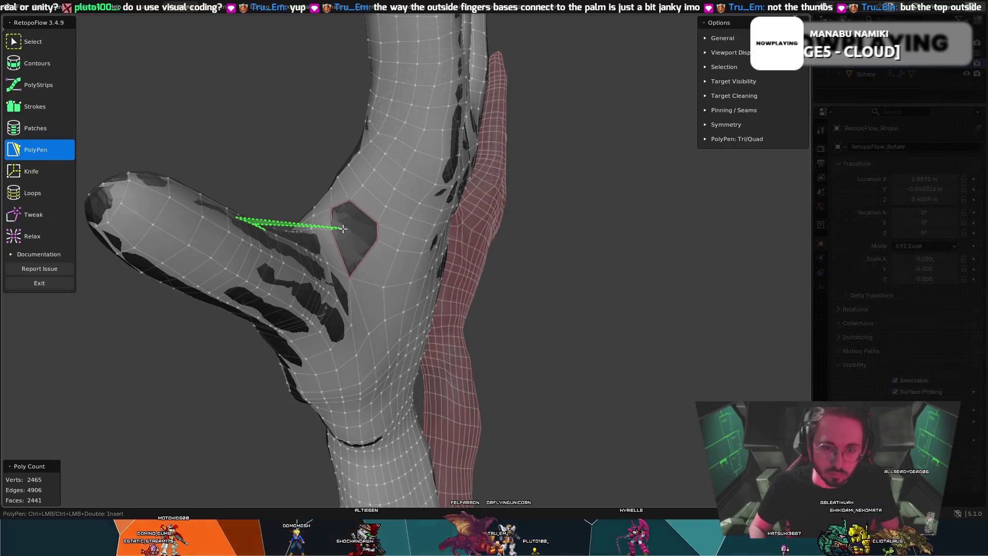
left_click(331, 230)
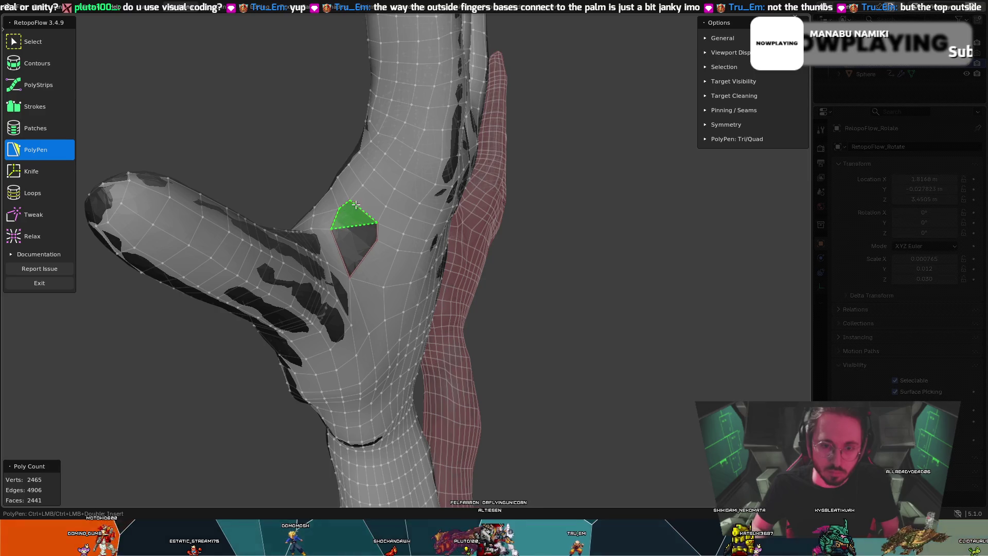
left_click(357, 203)
mouse_move(358, 203)
middle_mouse_down()
mouse_move(410, 218)
mouse_move(370, 226)
middle_mouse_up()
- Adjust nearby vertices, then close the remaining thumb-base gap with a quad face
key("8")
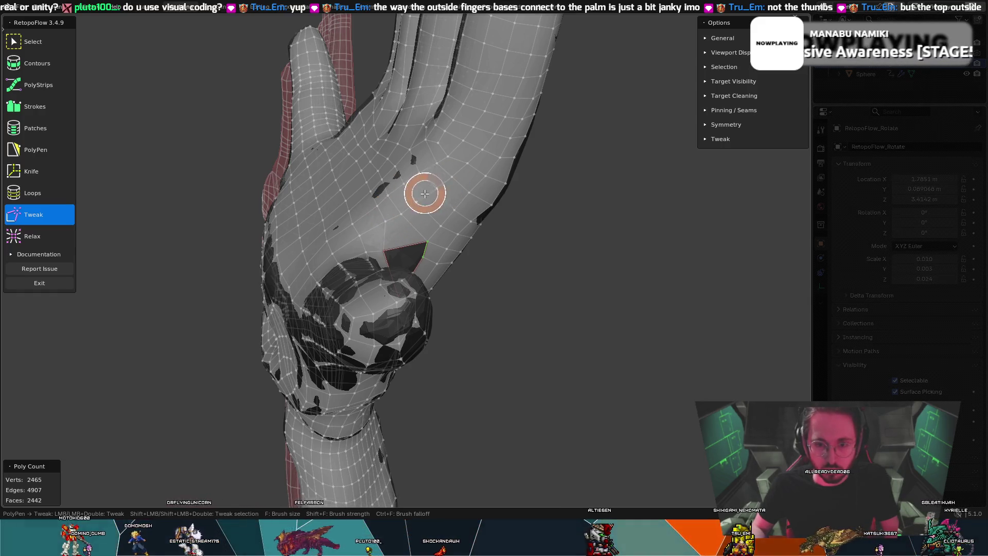
mouse_move(403, 211)
middle_mouse_down()
mouse_move(356, 233)
mouse_move(379, 240)
middle_mouse_up()
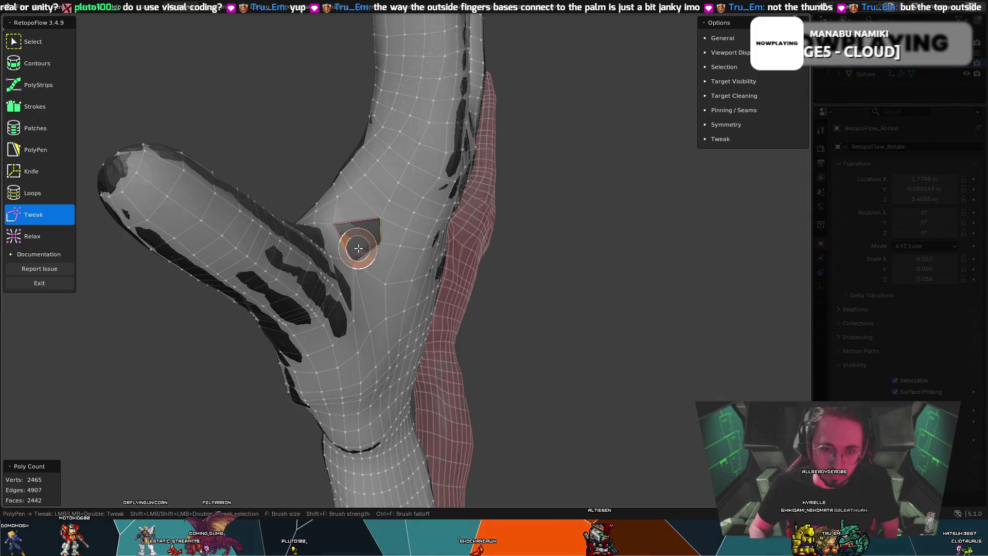
middle_click_drag(351, 315, 298, 306)
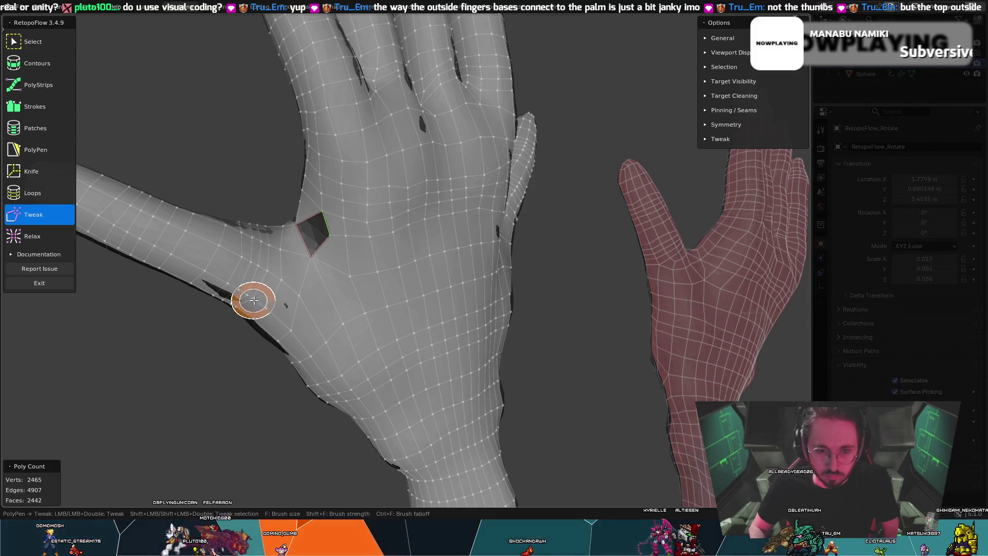
mouse_move(320, 296)
middle_mouse_down()
mouse_move(341, 307)
mouse_move(345, 273)
middle_mouse_up()
key("t")
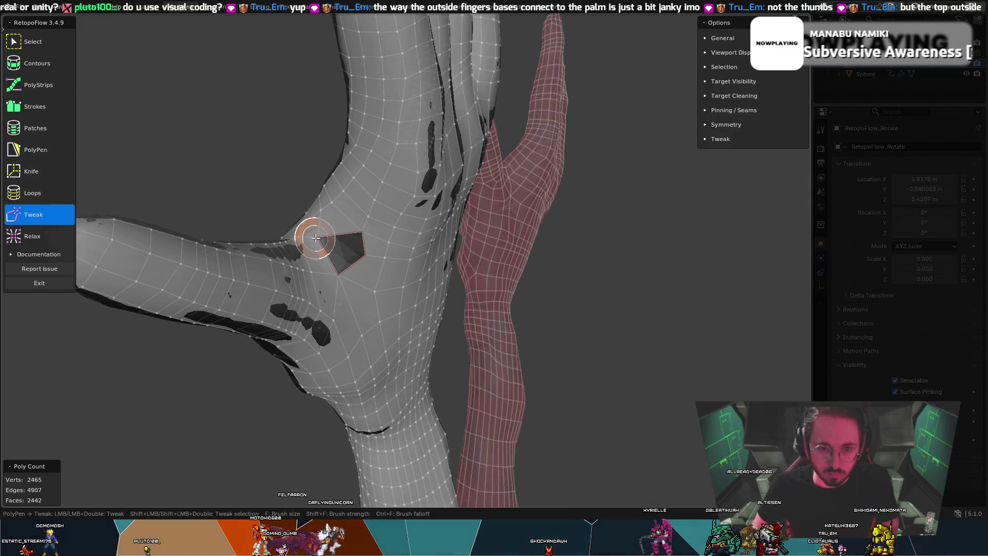
key("Escape")
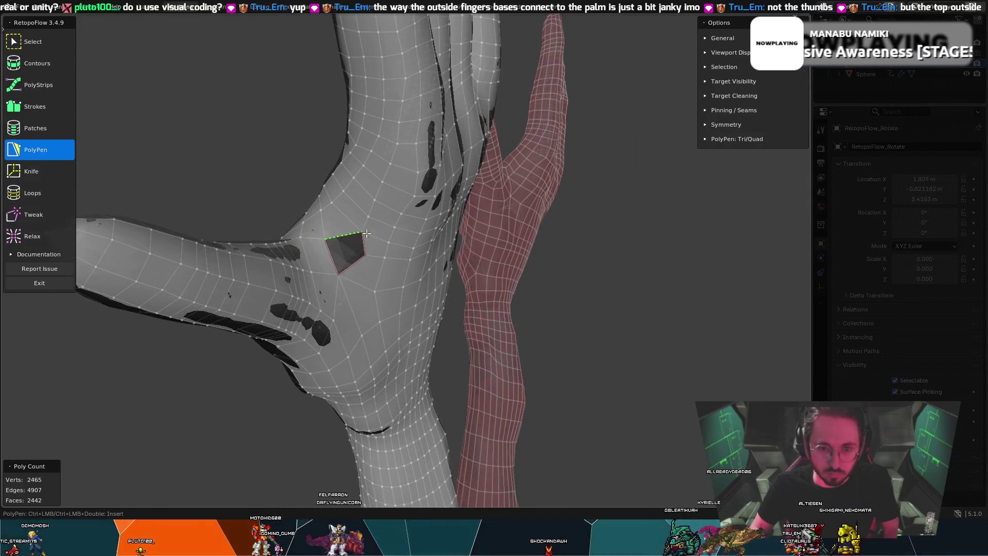
left_click(350, 263)
mouse_move(346, 266)
middle_mouse_down()
mouse_move(428, 286)
mouse_move(278, 227)
mouse_move(247, 230)
mouse_move(163, 272)
mouse_move(62, 270)
mouse_move(807, 270)
mouse_move(782, 261)
mouse_move(50, 262)
middle_mouse_up()
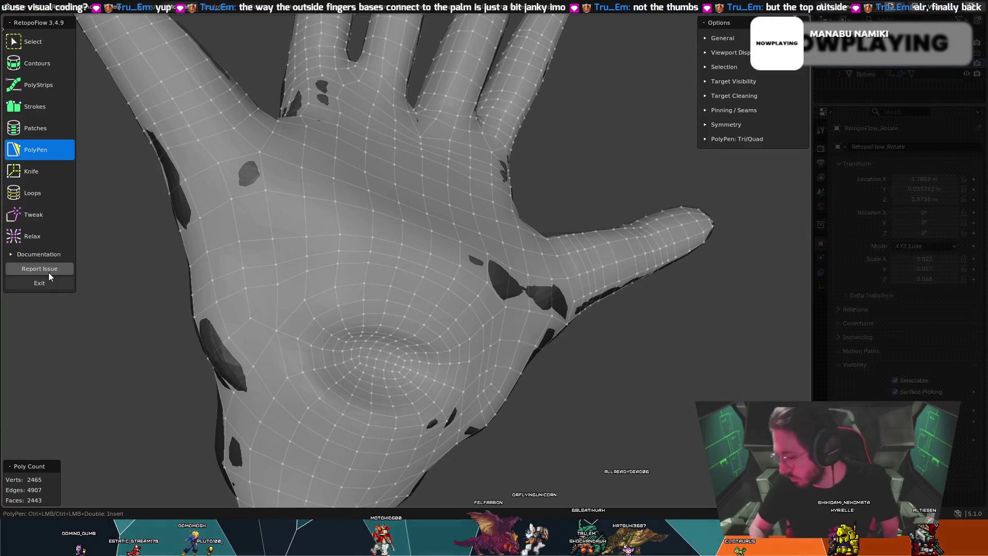
- Drag the finger vertices into place with the Tweak brush while viewing the whole hand
scroll(422, 227, "down", 4)
mouse_move(412, 227)
middle_mouse_down()
mouse_move(252, 233)
mouse_move(130, 186)
mouse_move(57, 214)
mouse_move(777, 245)
mouse_move(736, 257)
mouse_move(700, 248)
mouse_move(714, 252)
middle_mouse_up()
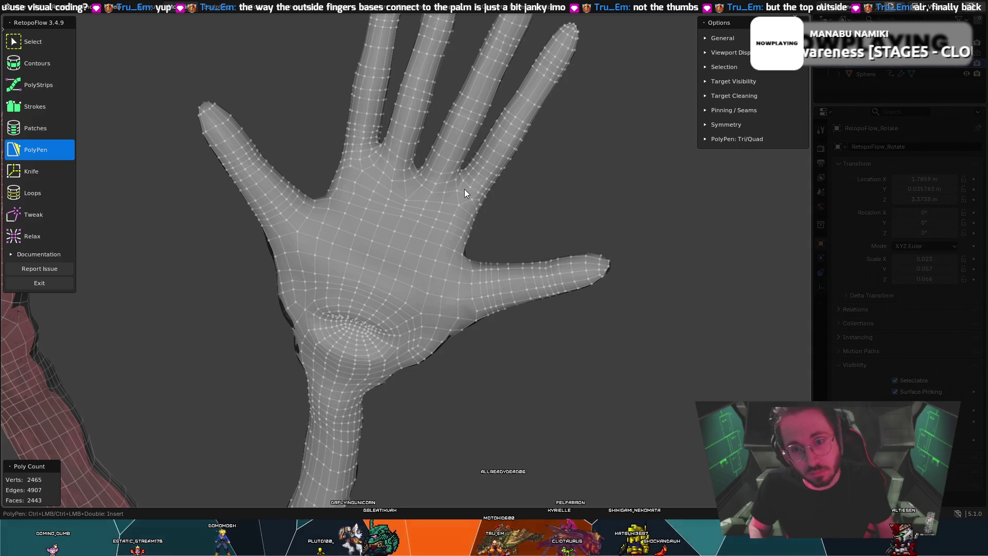
key("t")
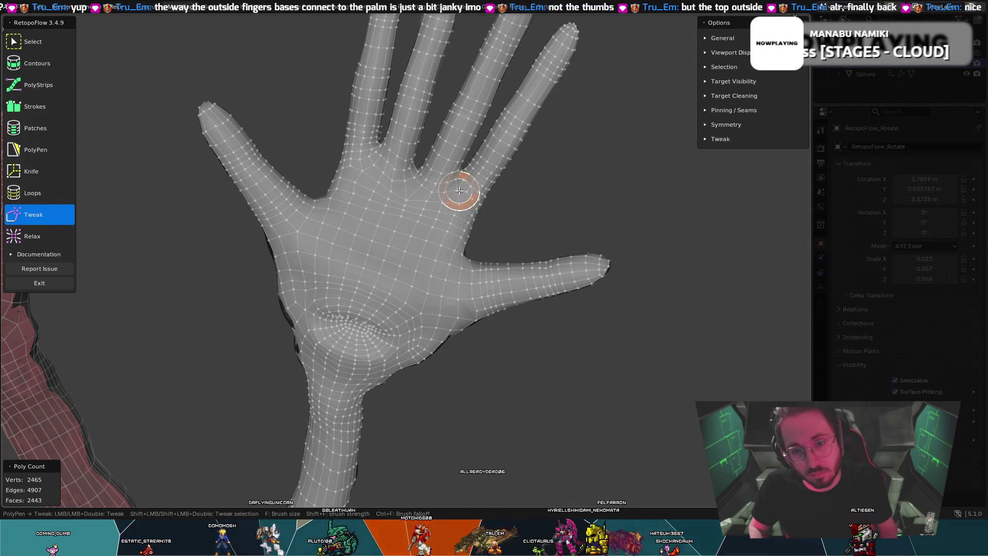
key("Escape")
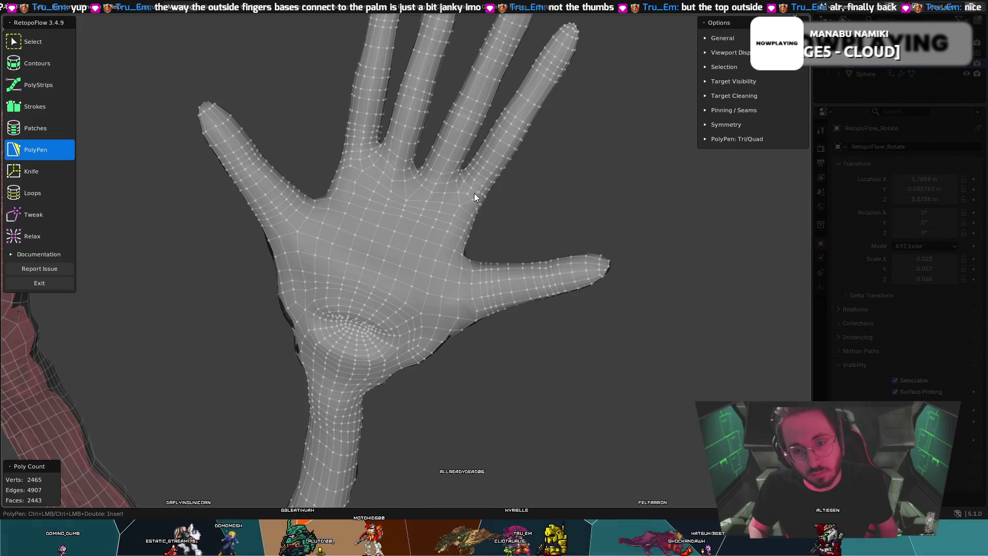
middle_click_drag(474, 193, 469, 183)
key("t")
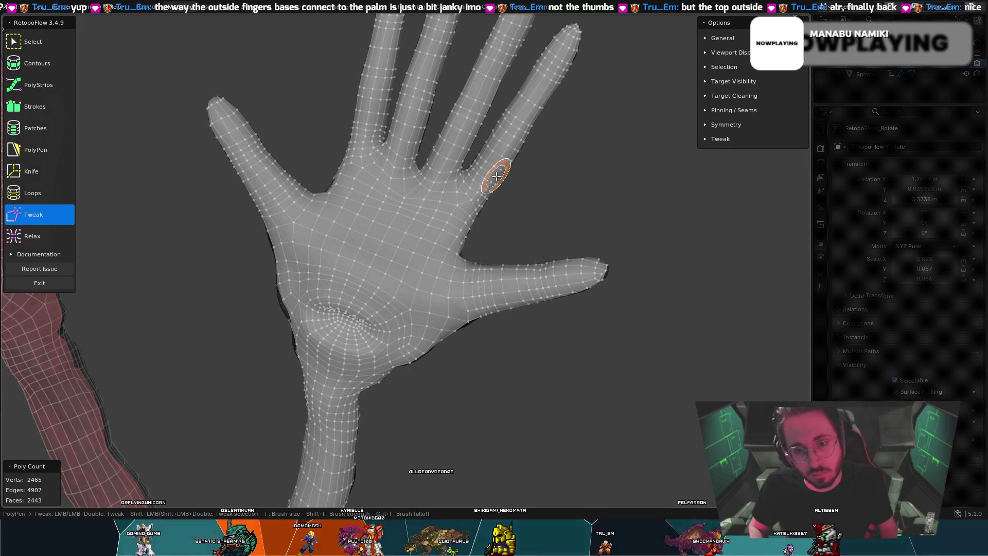
middle_click_drag(507, 170, 486, 149)
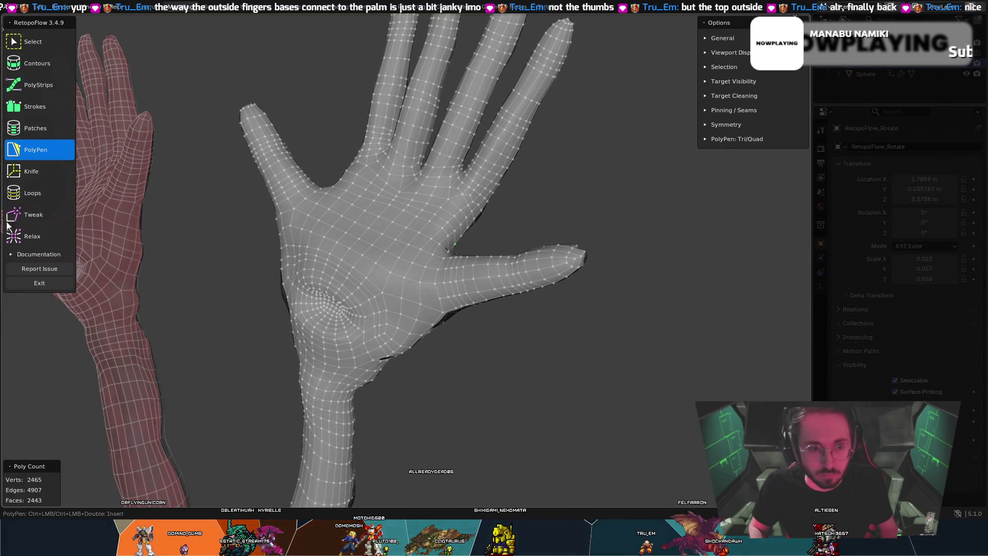
key("shift+t")
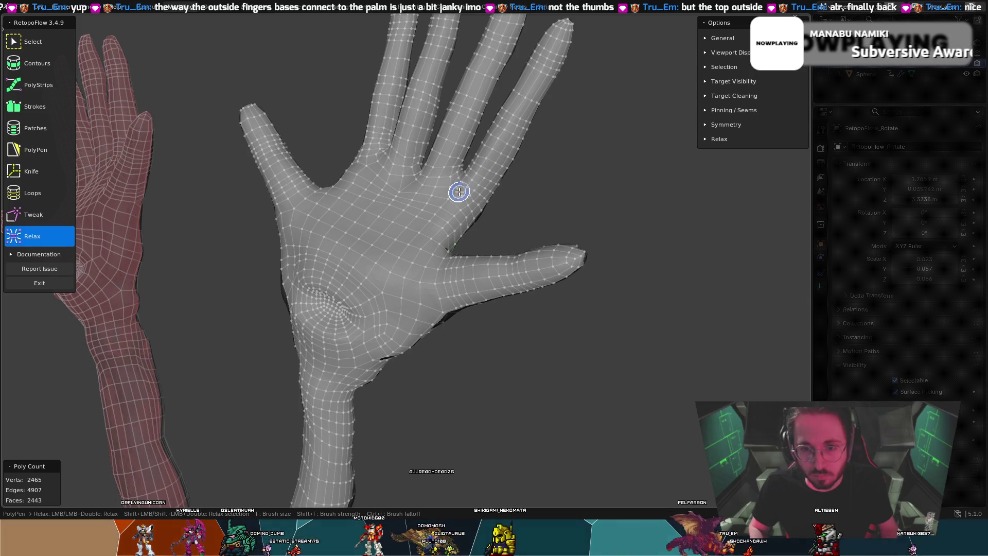
- Relax the thumb–index web, then clean the finger bases by alternating Tweak and Relax
mouse_move(450, 198)
middle_mouse_down()
mouse_move(454, 206)
mouse_move(330, 190)
mouse_move(376, 181)
middle_mouse_up()
left_click_drag(376, 181, 396, 229)
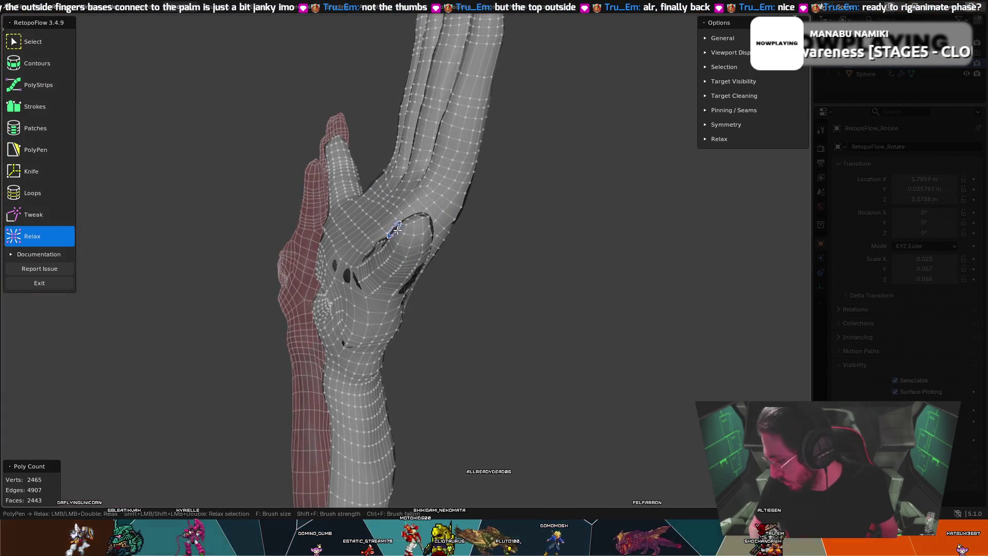
mouse_move(471, 244)
middle_mouse_down()
mouse_move(386, 242)
mouse_move(386, 186)
mouse_move(308, 194)
mouse_move(495, 240)
mouse_move(562, 230)
mouse_move(379, 195)
mouse_move(685, 207)
mouse_move(633, 205)
mouse_move(636, 272)
mouse_move(617, 252)
mouse_move(637, 243)
mouse_move(628, 222)
mouse_move(603, 237)
middle_mouse_up()
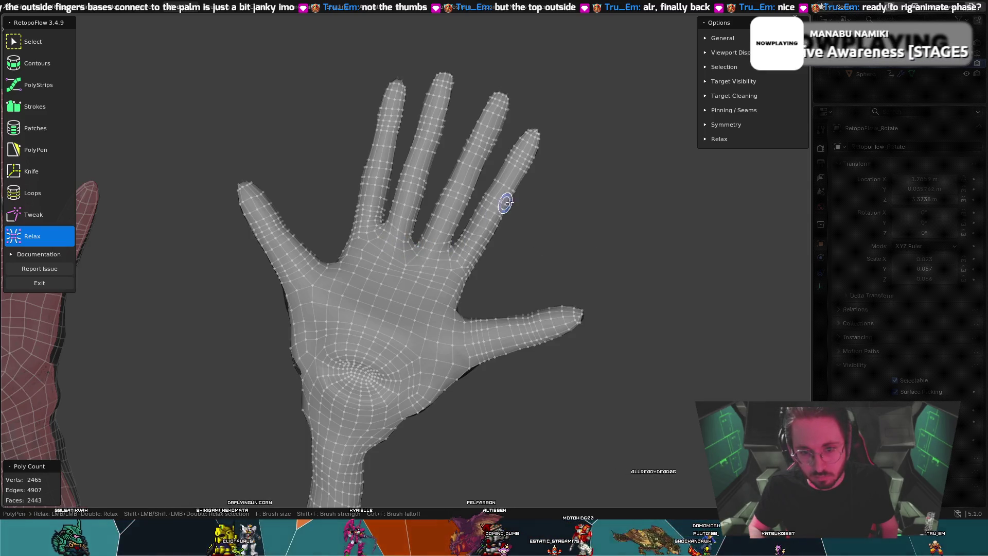
scroll(450, 265, "up", 1)
middle_click_drag(450, 266, 423, 231)
key("8")
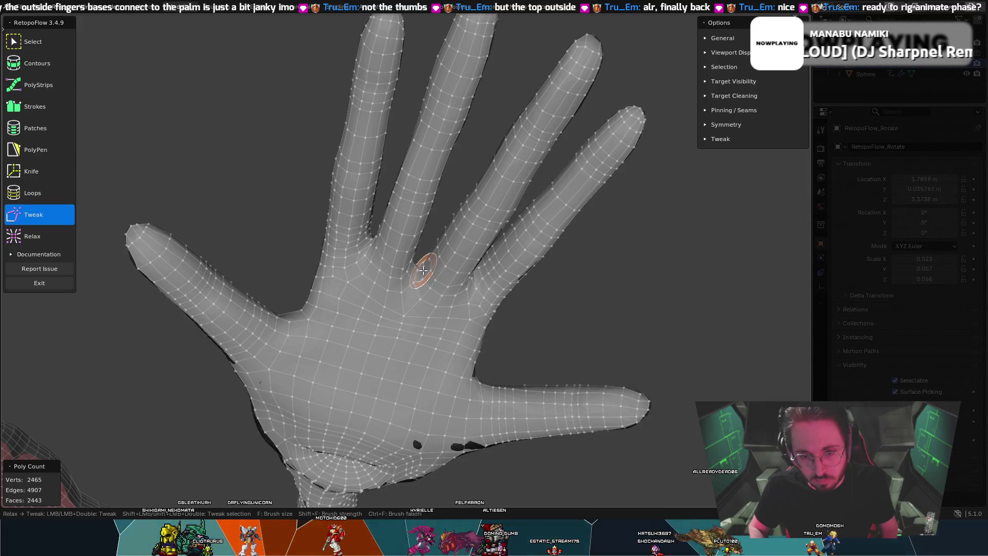
key("9")
scroll(424, 264, "up", 5)
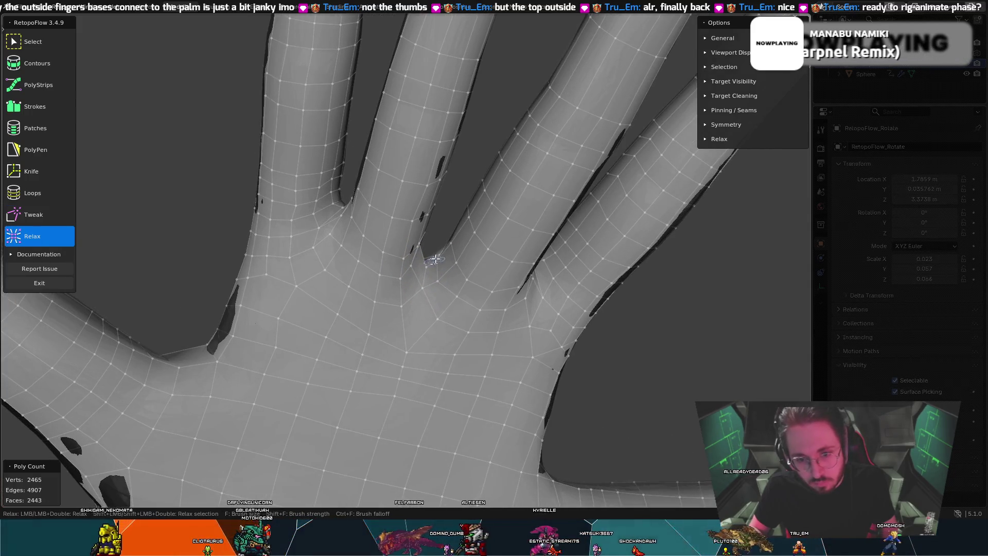
middle_click_drag(435, 259, 353, 223)
key("8")
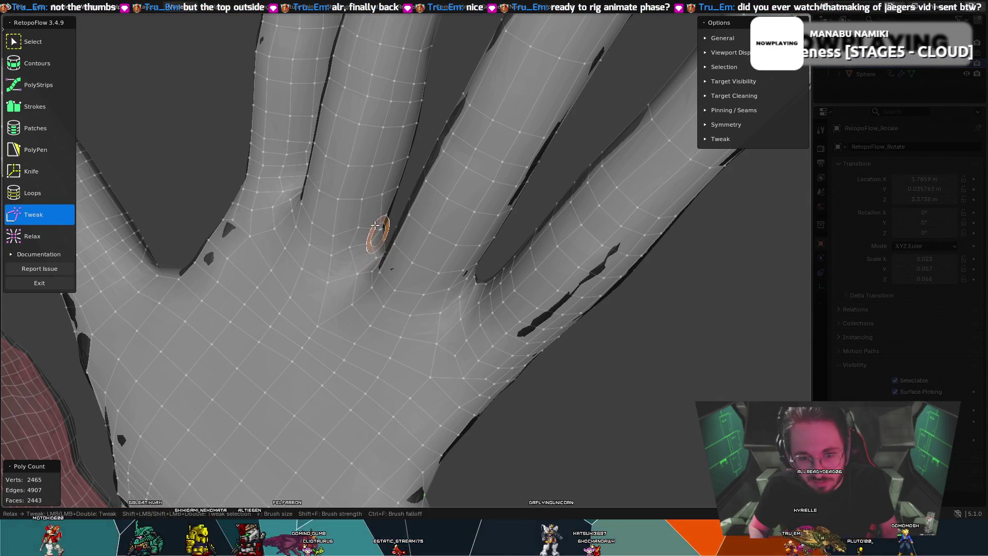
- Smooth and nudge the finger bases and palm from the front with Relax and Tweak
key("9")
mouse_move(367, 222)
middle_mouse_down()
mouse_move(259, 239)
mouse_move(302, 221)
middle_mouse_up()
key("8")
key("9")
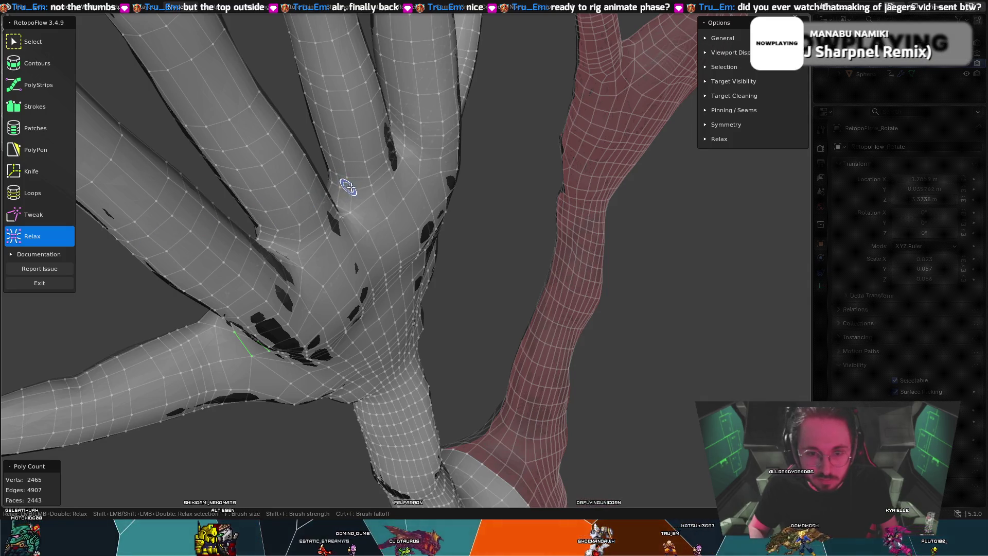
key("8")
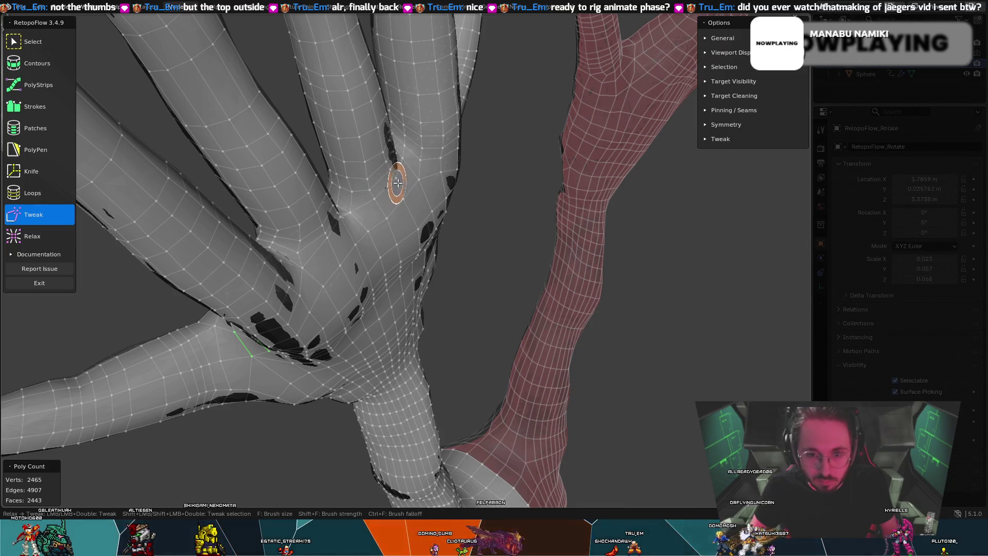
key("9")
mouse_move(341, 192)
middle_mouse_down()
mouse_move(330, 200)
mouse_move(342, 206)
mouse_move(312, 231)
middle_mouse_up()
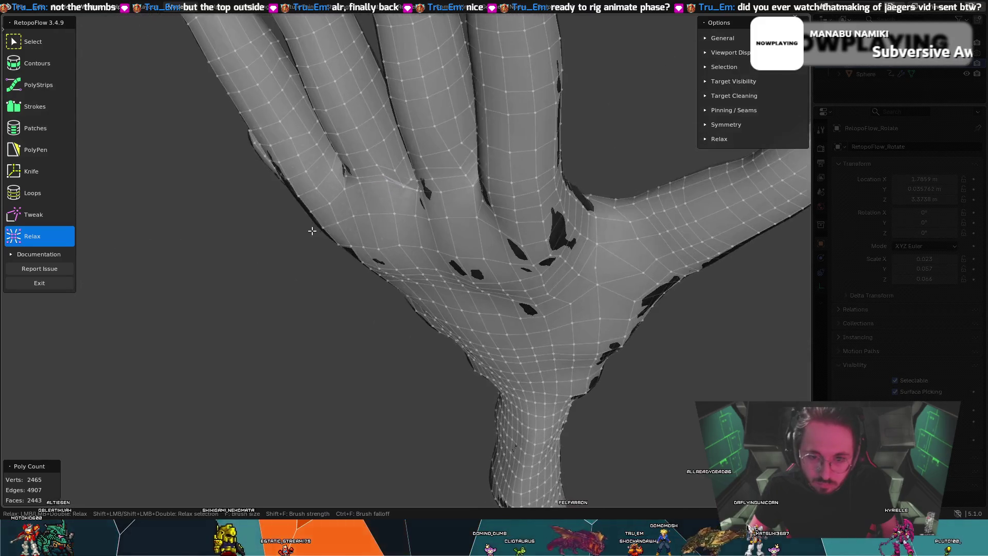
mouse_move(402, 190)
middle_mouse_down()
mouse_move(342, 223)
mouse_move(218, 205)
mouse_move(222, 245)
mouse_move(393, 217)
mouse_move(359, 227)
mouse_move(368, 192)
middle_mouse_up()
key("8")
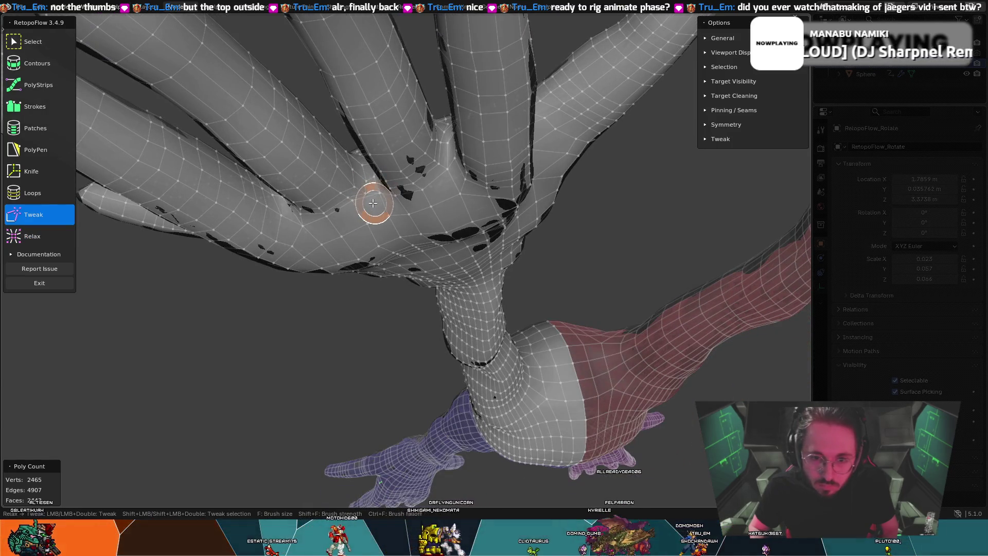
key("9")
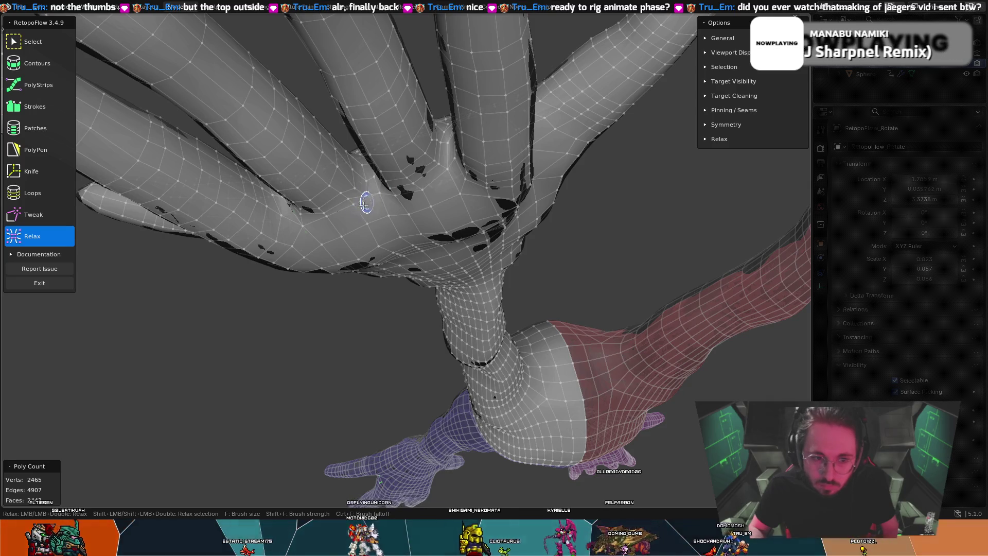
mouse_move(366, 185)
middle_mouse_down()
mouse_move(345, 252)
mouse_move(391, 138)
middle_mouse_up()
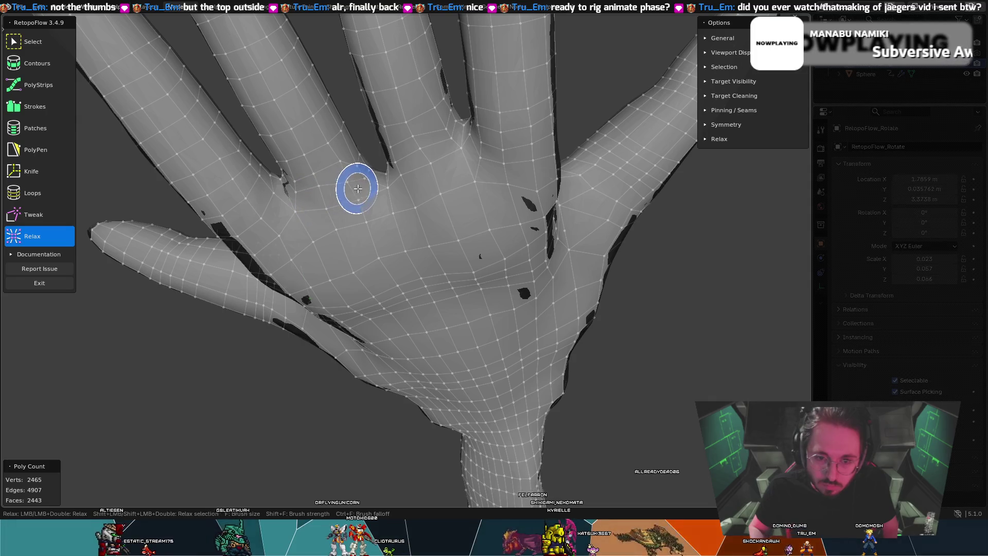
mouse_move(388, 193)
middle_mouse_down()
mouse_move(296, 187)
mouse_move(430, 189)
mouse_move(375, 190)
mouse_move(383, 168)
middle_mouse_up()
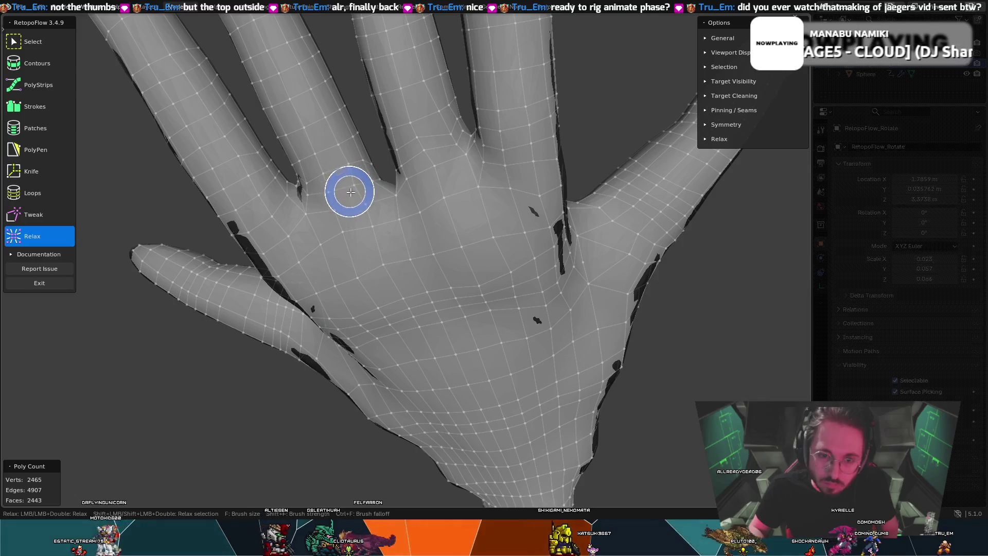
key("8")
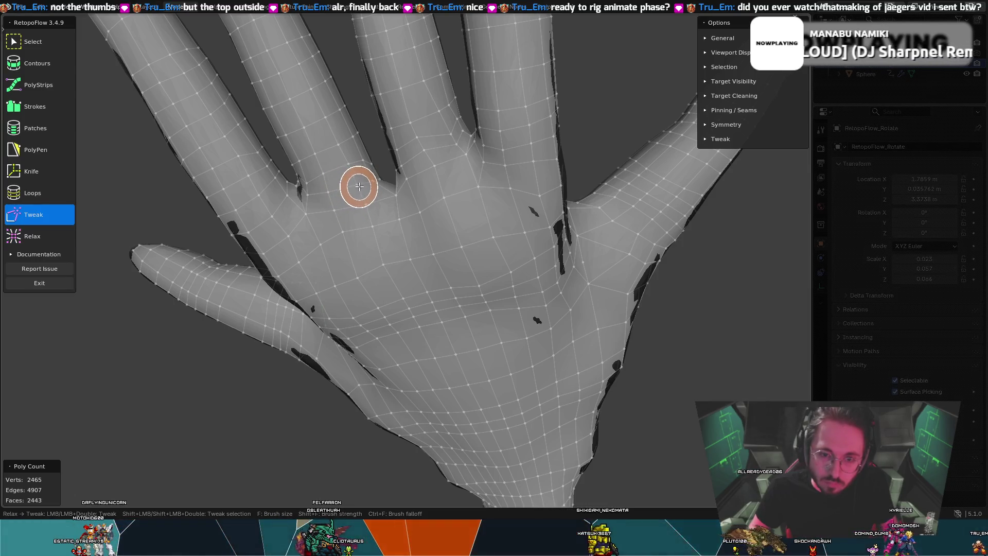
key("9")
- Relax the finger webbing and back of the hand from the underside
mouse_move(371, 175)
middle_mouse_down()
mouse_move(203, 214)
mouse_move(126, 205)
middle_mouse_up()
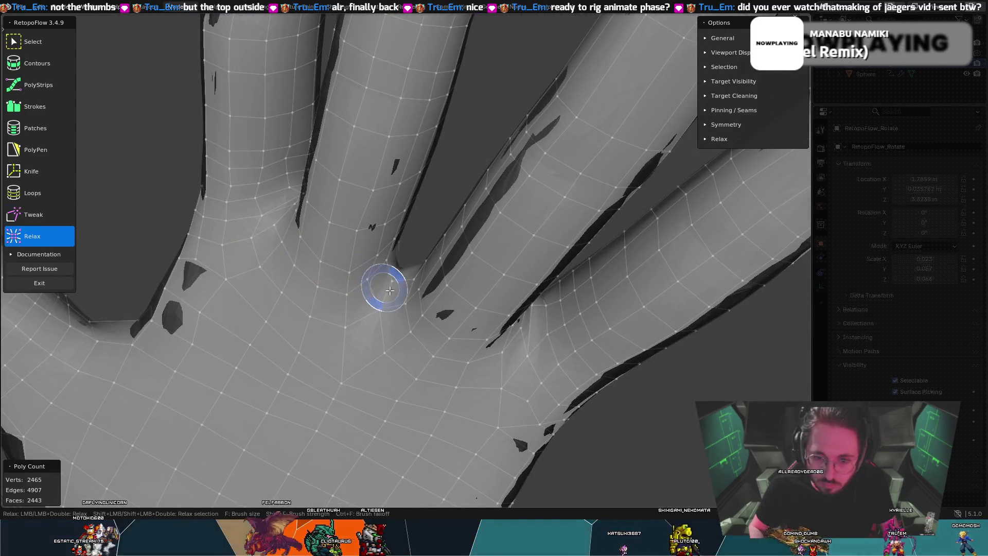
key("9")
mouse_move(394, 280)
middle_mouse_down()
mouse_move(273, 261)
mouse_move(237, 278)
mouse_move(210, 217)
mouse_move(148, 236)
mouse_move(205, 270)
mouse_move(183, 273)
middle_mouse_up()
mouse_move(477, 173)
middle_mouse_down()
mouse_move(529, 88)
mouse_move(183, 353)
middle_mouse_up()
scroll(261, 375, "up", 5)
middle_click_drag(260, 375, 377, 407)
mouse_move(404, 307)
middle_mouse_down()
mouse_move(372, 317)
mouse_move(379, 237)
middle_mouse_up()
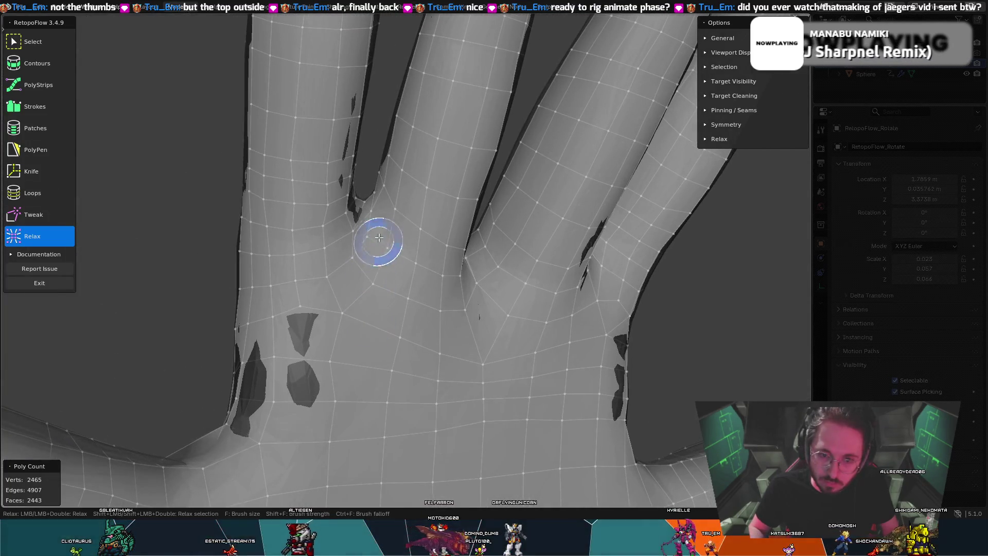
scroll(362, 204, "up", 2)
mouse_move(351, 208)
middle_mouse_down()
mouse_move(319, 358)
mouse_move(106, 278)
mouse_move(515, 94)
mouse_move(469, 148)
middle_mouse_up()
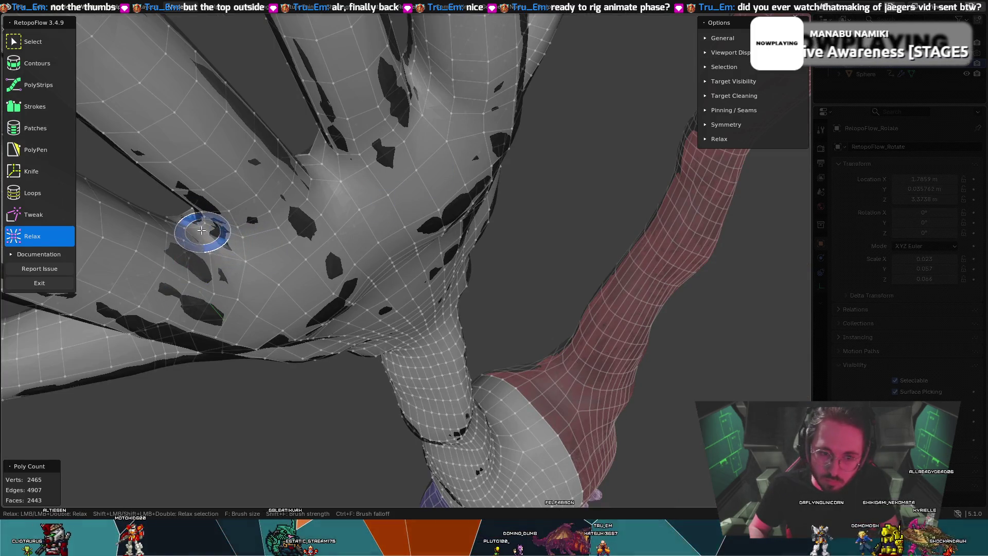
mouse_move(200, 229)
middle_mouse_down()
mouse_move(545, 238)
mouse_move(448, 260)
mouse_move(472, 177)
mouse_move(491, 232)
mouse_move(186, 278)
mouse_move(304, 229)
middle_mouse_up()
scroll(209, 280, "down", 5)
scroll(388, 152, "down", 2)
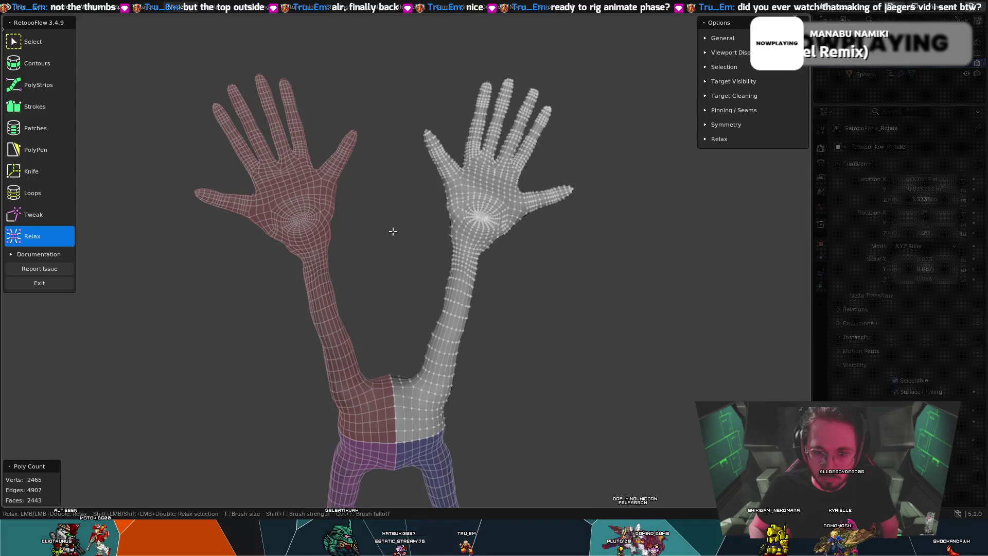
scroll(393, 221, "down", 1)
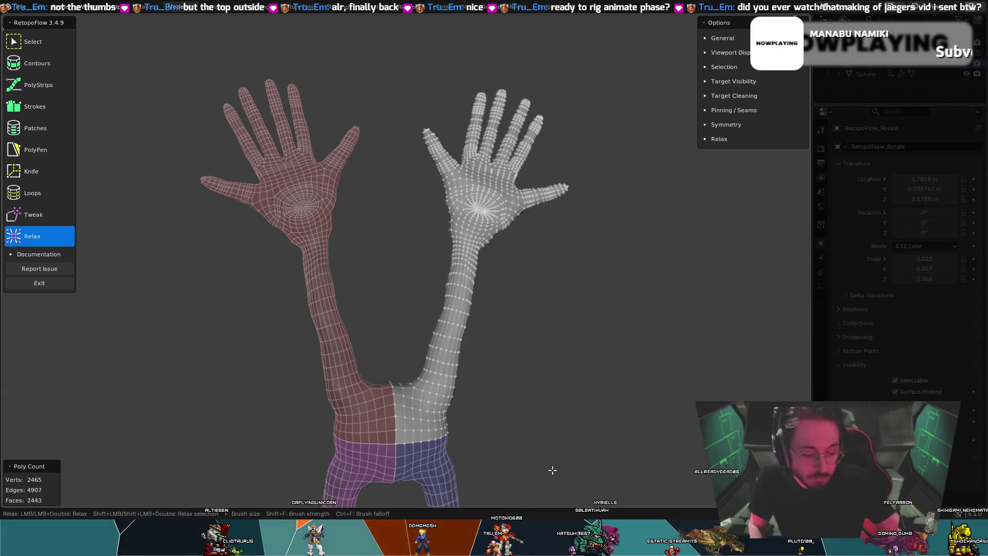
scroll(454, 247, "up", 3)
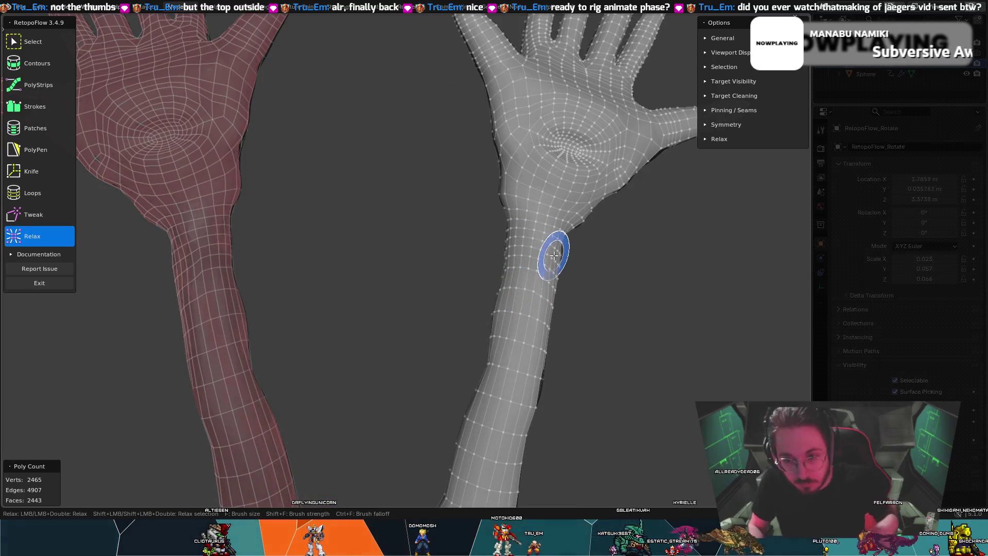
scroll(545, 257, "up", 2)
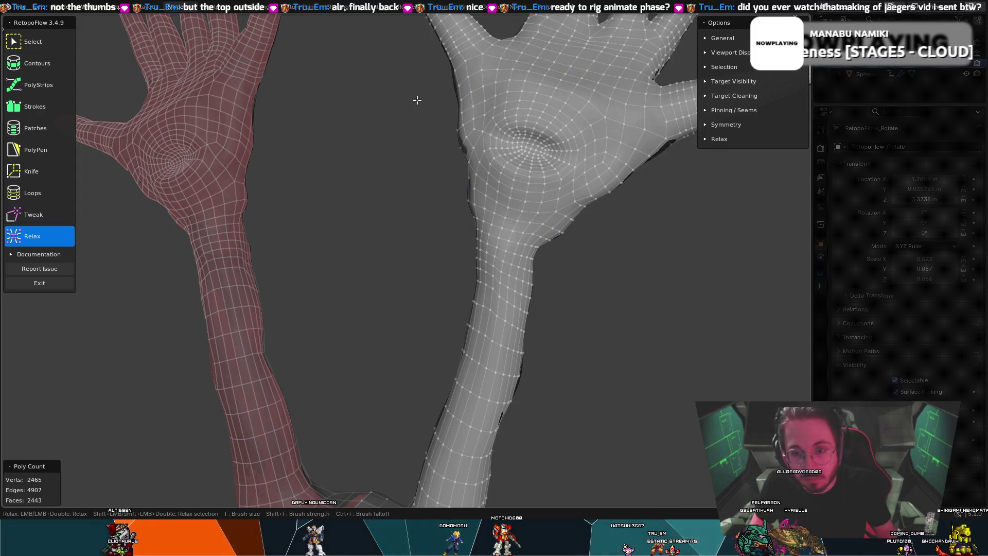
scroll(417, 100, "up", 3)
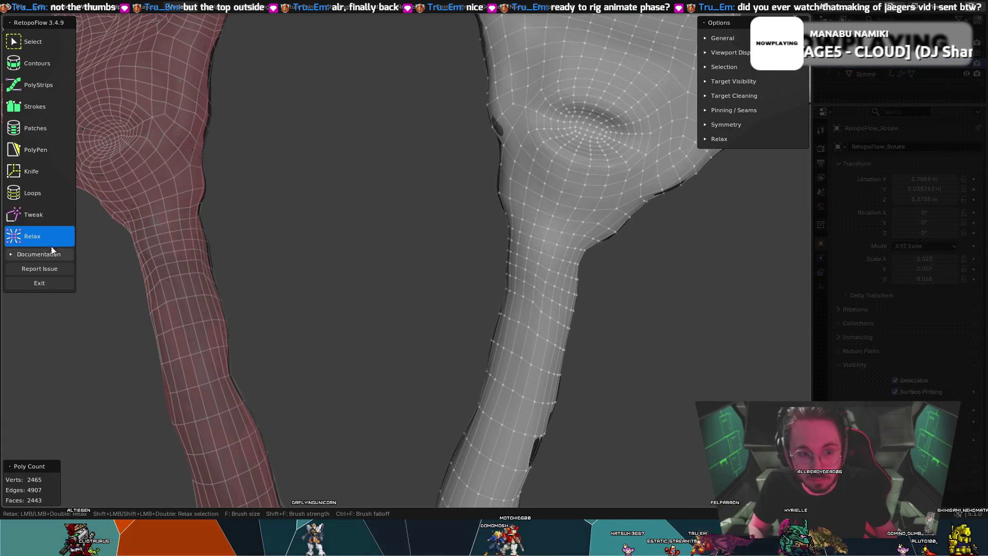
left_click(30, 194)
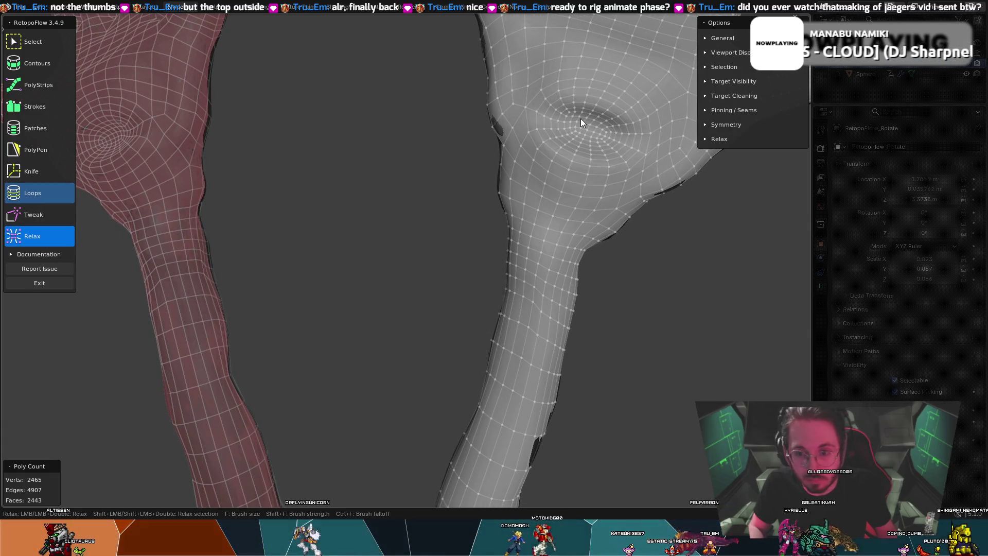
- Insert two lengthwise edge loops through the palm hollow and down the arm
left_click(47, 57)
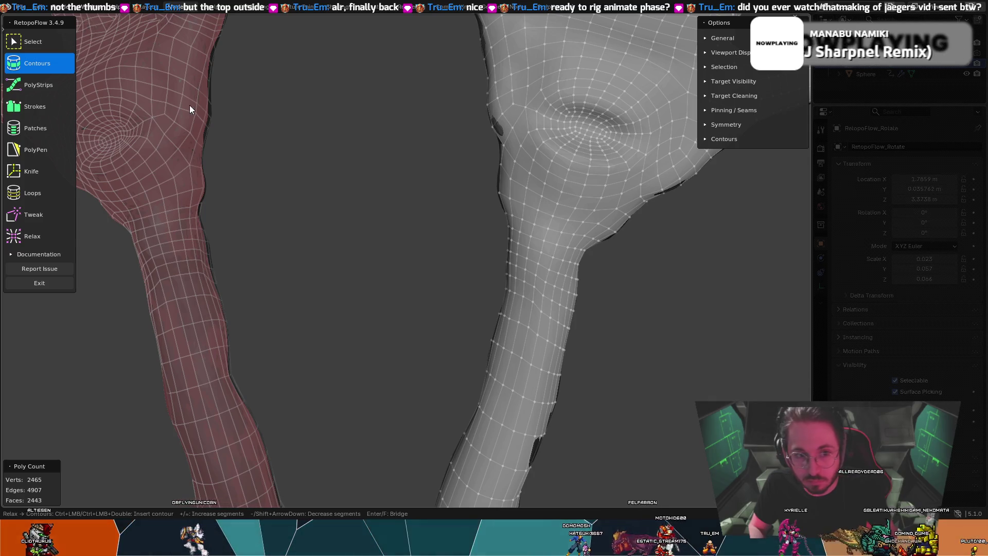
key("q")
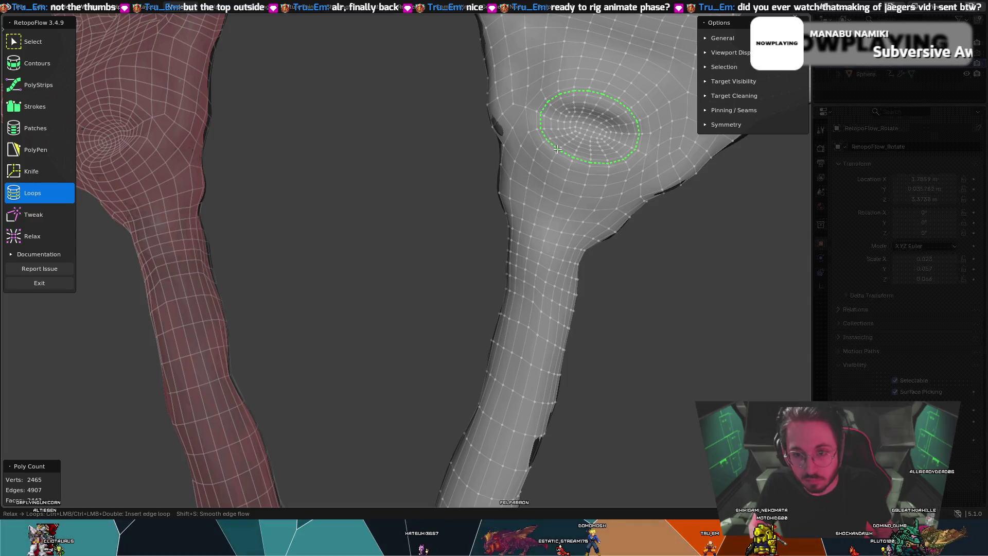
left_click(558, 151, "ctrl")
left_click(554, 156)
left_click(561, 149, "ctrl")
left_click(562, 146)
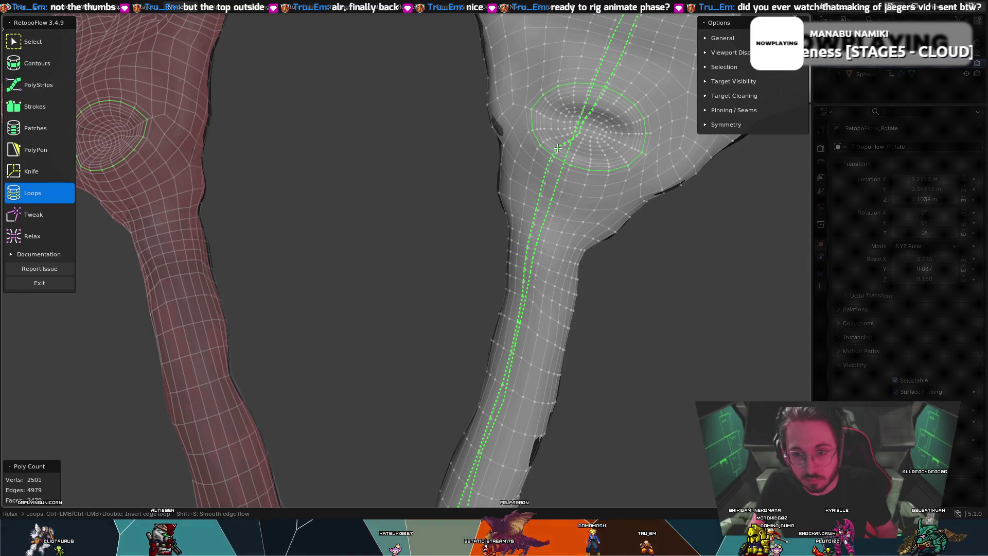
left_click(538, 147)
left_click(550, 139)
- Add an edge loop ringing the palm eye and relax the vertices around it
middle_click_drag(549, 139, 551, 47, "shift")
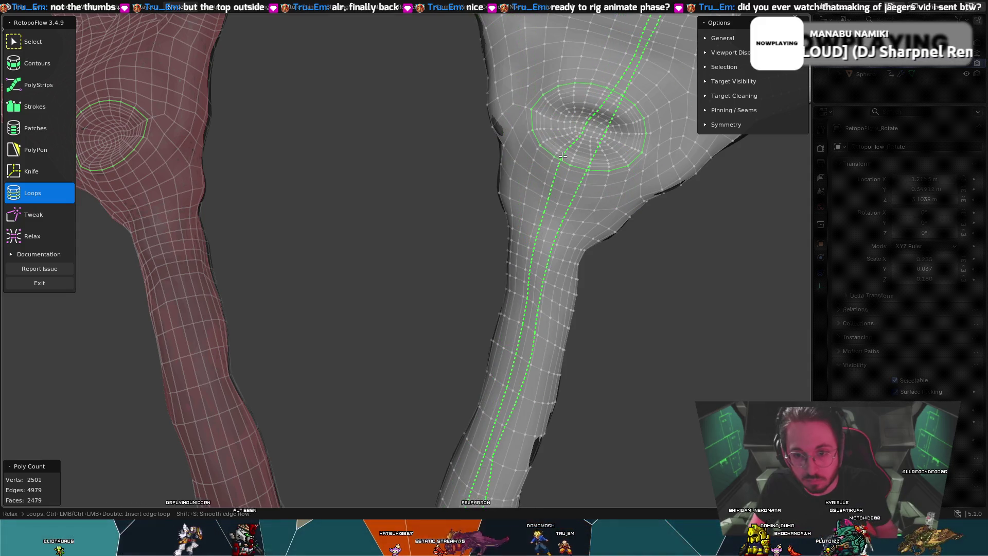
scroll(569, 149, "up", 6)
middle_click_drag(569, 150, 553, 161, "shift")
scroll(553, 161, "down", 6)
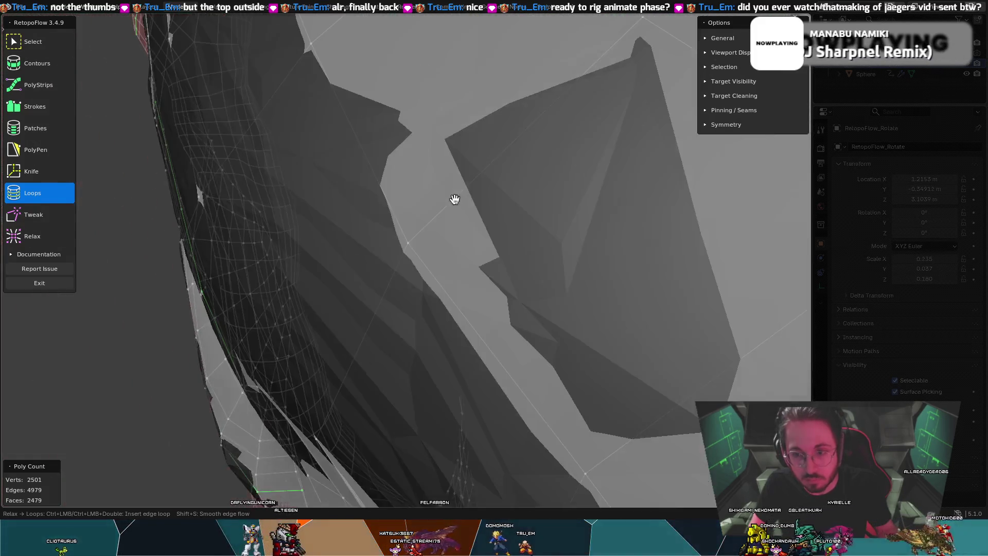
scroll(429, 246, "up", 3)
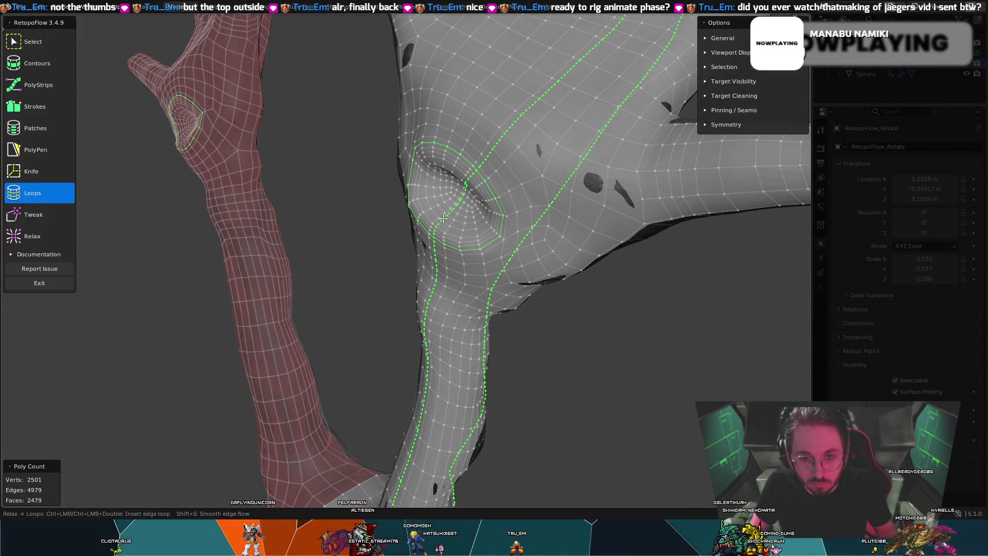
left_click(434, 220, "ctrl")
mouse_move(434, 216)
middle_mouse_down()
mouse_move(488, 209)
mouse_move(422, 227)
middle_mouse_up()
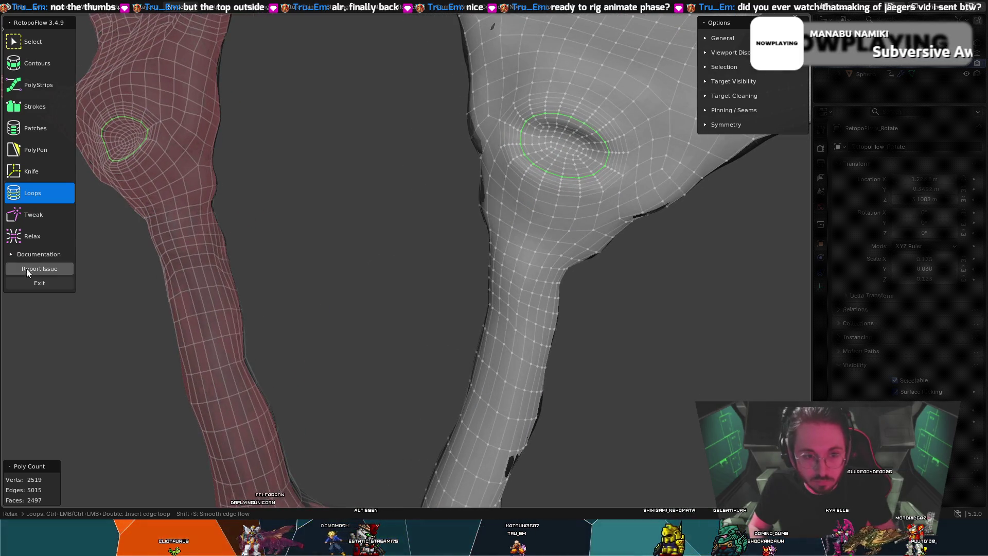
left_click(66, 236)
mouse_move(529, 172)
left_mouse_down()
mouse_move(595, 172)
mouse_move(624, 150)
mouse_move(567, 111)
mouse_move(511, 150)
mouse_move(592, 171)
mouse_move(563, 115)
mouse_move(575, 155)
mouse_move(553, 136)
mouse_move(597, 154)
left_mouse_up()
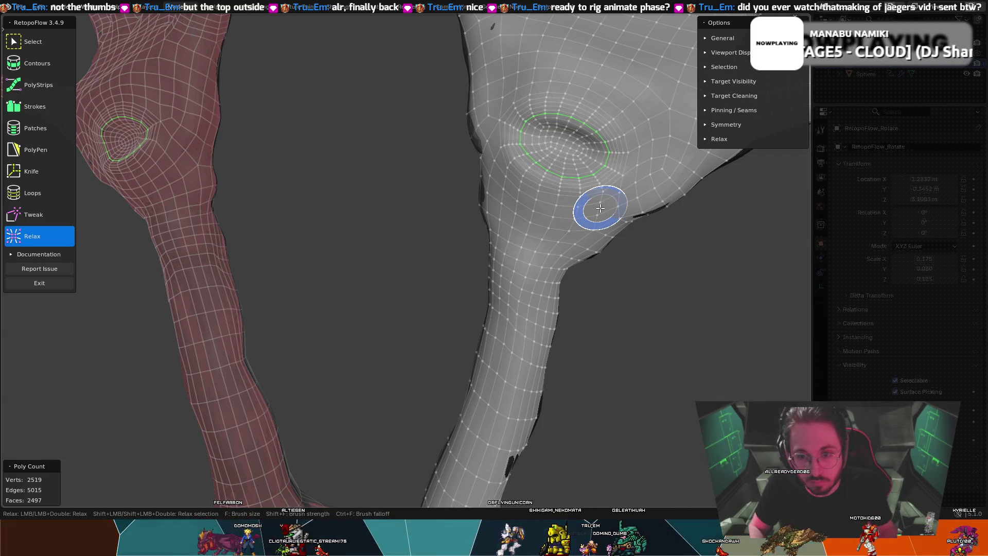
- Relax the vertices at the lower left of, above, and below the palm eye loop
mouse_move(600, 208)
left_mouse_down()
mouse_move(538, 180)
mouse_move(523, 210)
mouse_move(551, 187)
mouse_move(558, 193)
left_mouse_up()
middle_click_drag(559, 193, 567, 154)
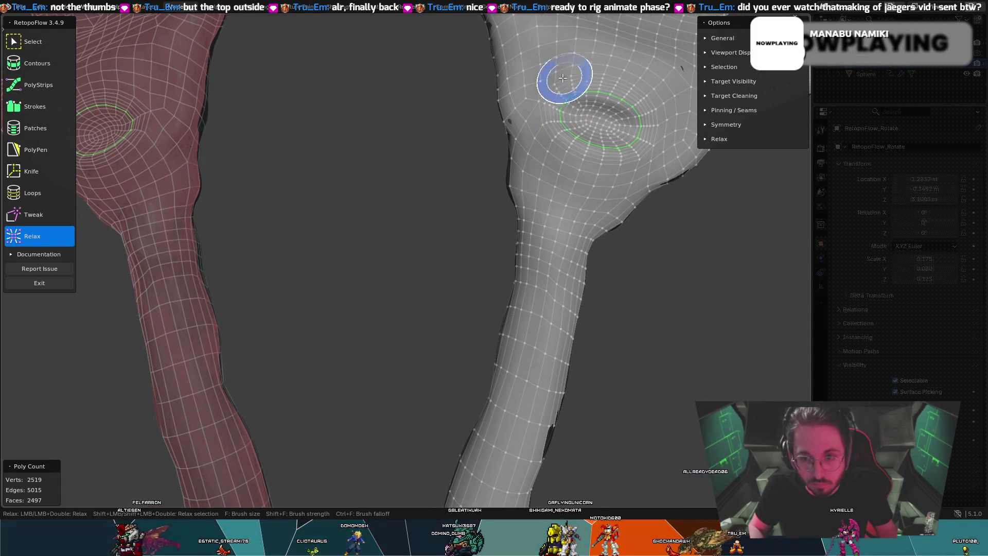
mouse_move(569, 81)
left_mouse_down()
mouse_move(600, 77)
mouse_move(650, 104)
mouse_move(643, 154)
mouse_move(616, 167)
mouse_move(584, 159)
mouse_move(552, 133)
mouse_move(547, 115)
mouse_move(555, 139)
mouse_move(556, 102)
mouse_move(613, 93)
left_mouse_up()
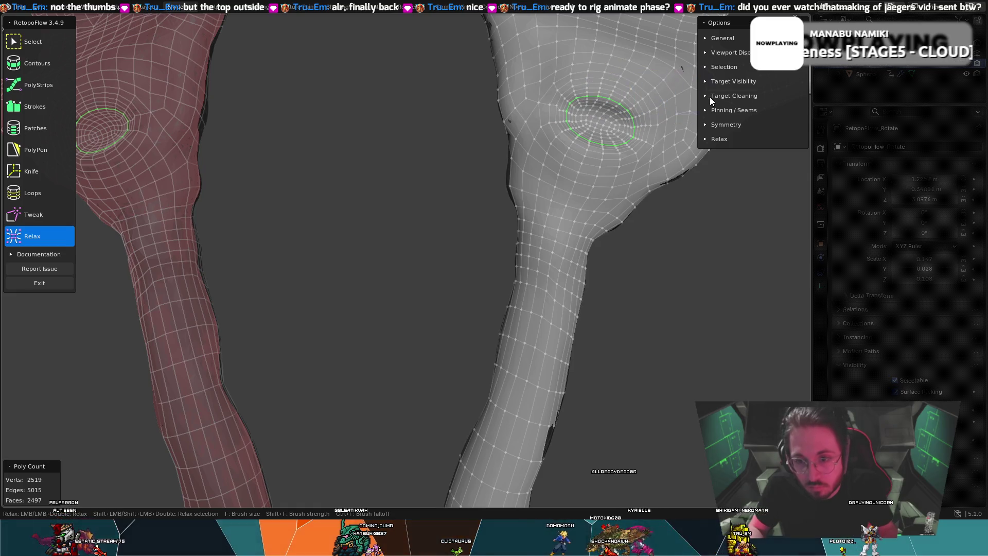
mouse_move(689, 164)
left_mouse_down()
mouse_move(655, 177)
mouse_move(664, 184)
mouse_move(651, 181)
left_mouse_up()
middle_click_drag(646, 181, 225, 192)
left_click(33, 41)
middle_click_drag(288, 124, 356, 163)
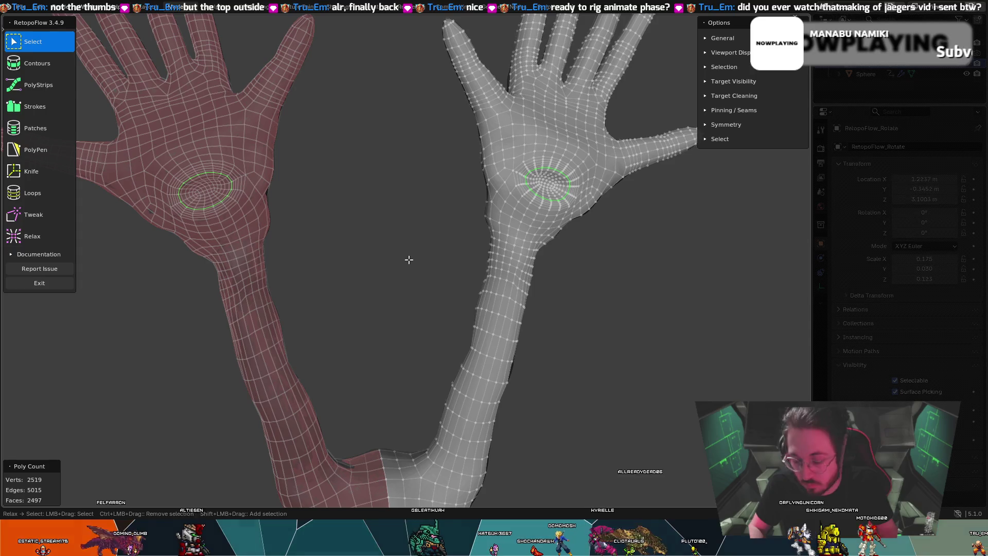
mouse_move(429, 263)
middle_mouse_down()
mouse_move(315, 238)
mouse_move(383, 250)
mouse_move(439, 191)
mouse_move(431, 179)
middle_mouse_up()
scroll(406, 255, "up", 2)
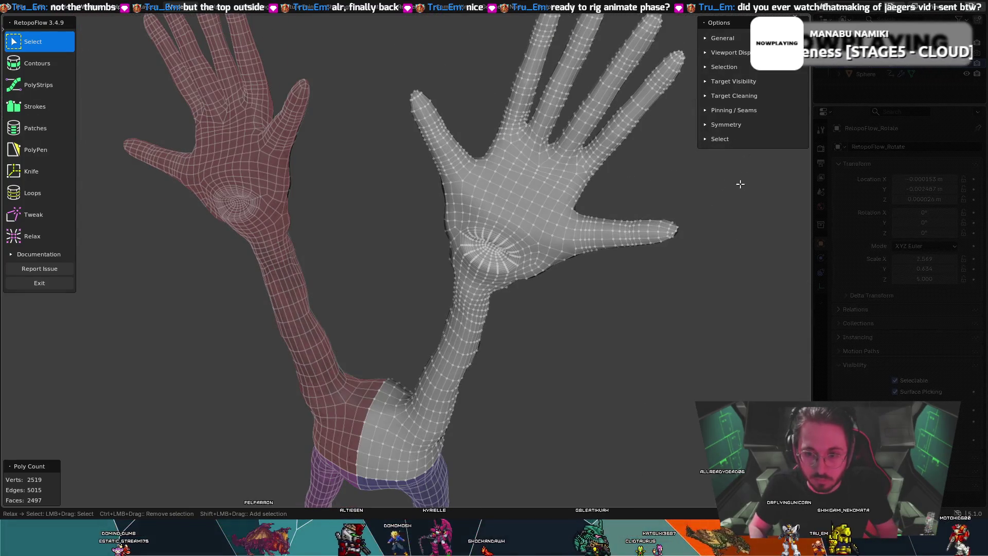
mouse_move(677, 196)
middle_mouse_down()
mouse_move(644, 180)
mouse_move(673, 181)
middle_mouse_up()
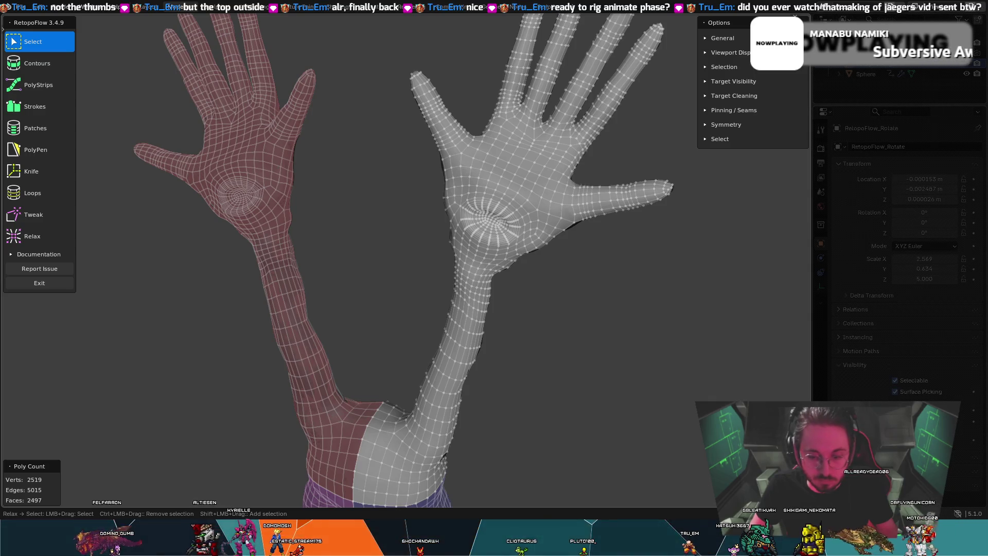
middle_click_drag(357, 268, 386, 255)
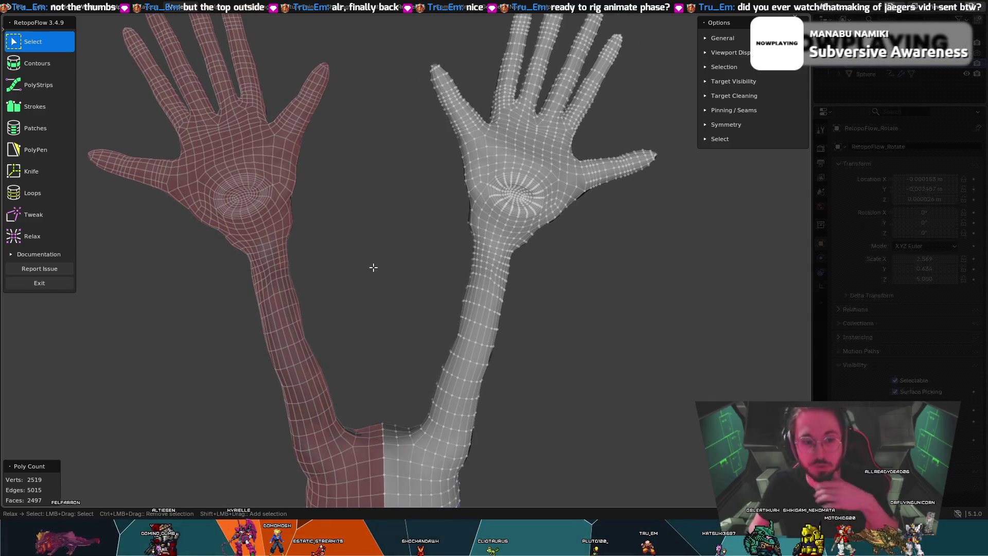
scroll(411, 276, "up", 1)
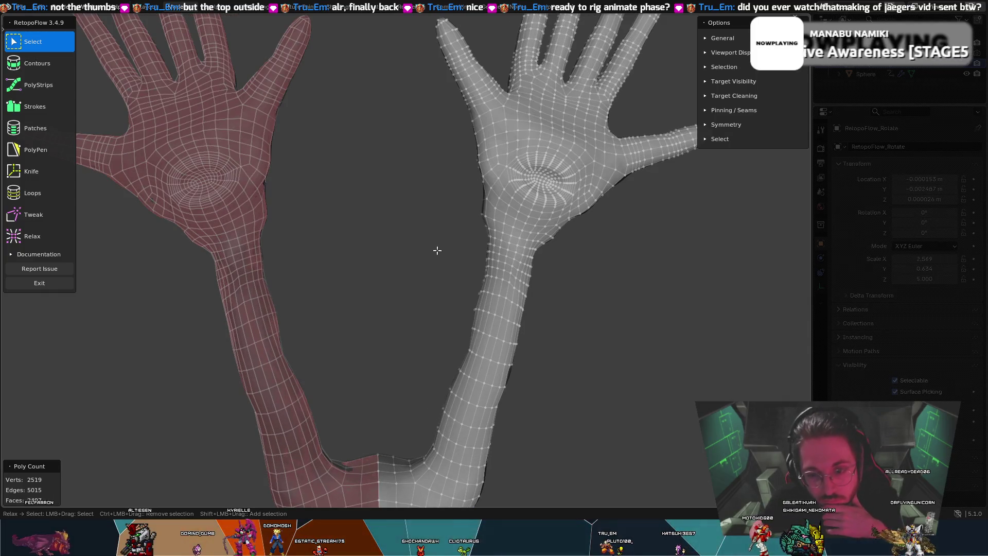
scroll(500, 209, "up", 1)
scroll(560, 184, "up", 1)
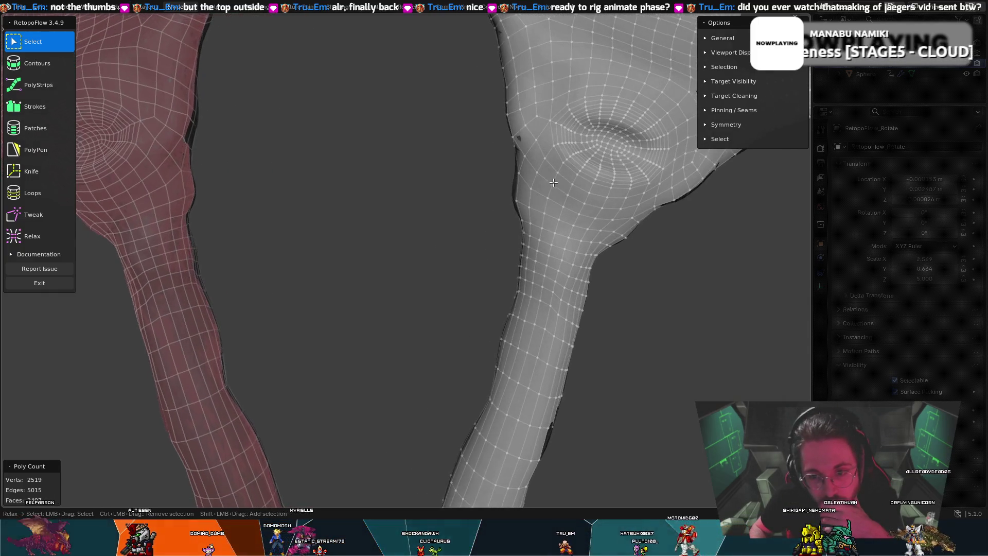
scroll(552, 142, "up", 1)
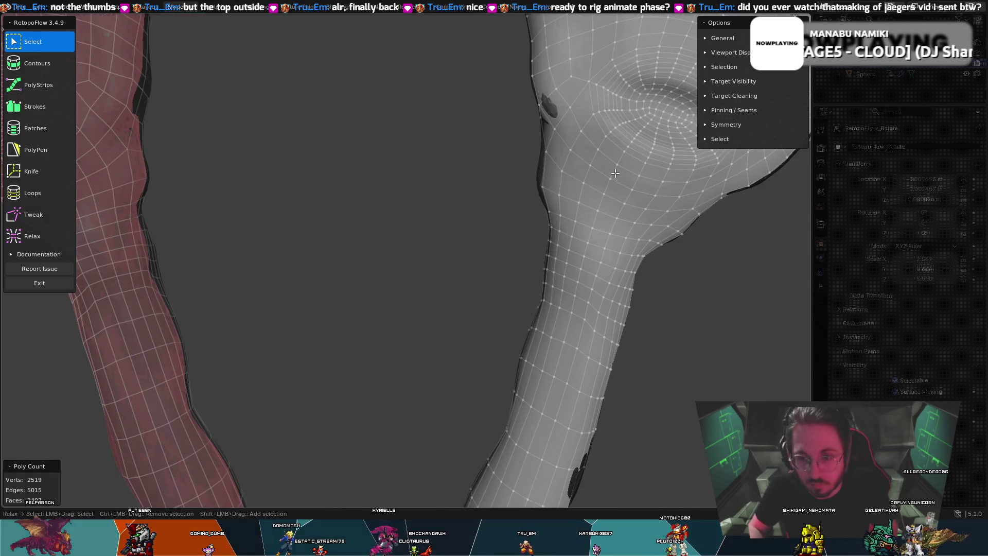
key("8")
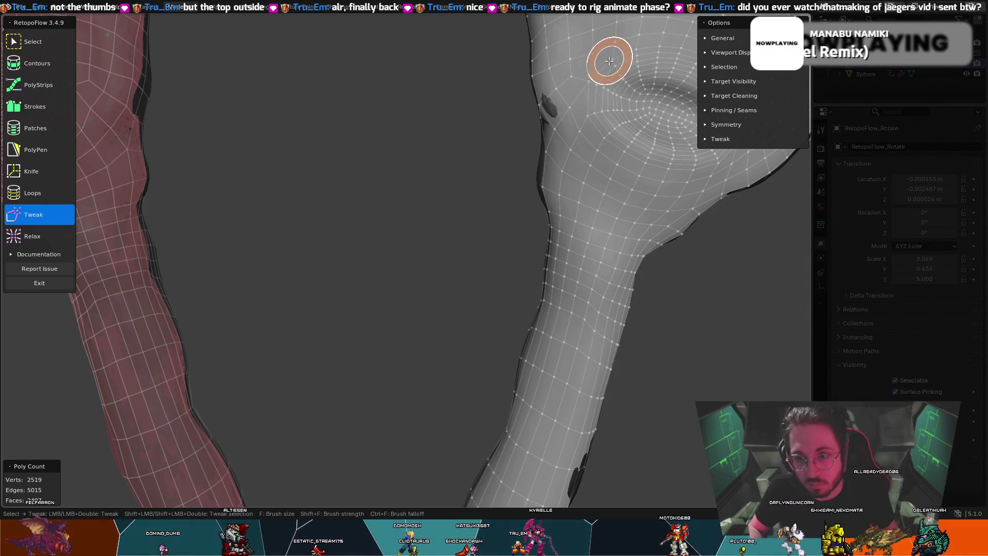
- Nudge the vertices around the palm eye into evenly spaced loops with the Tweak brush
key("1")
key("8")
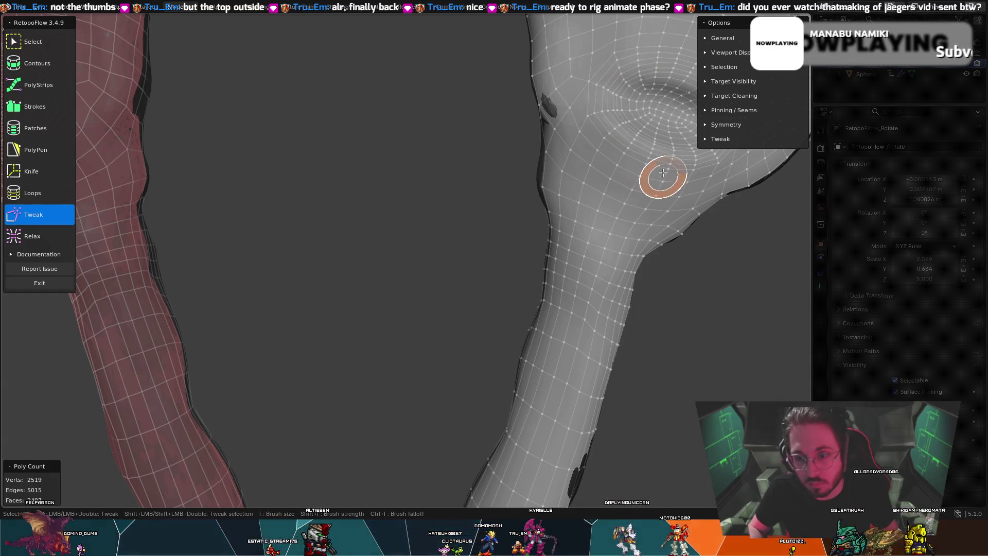
key("1")
key("8")
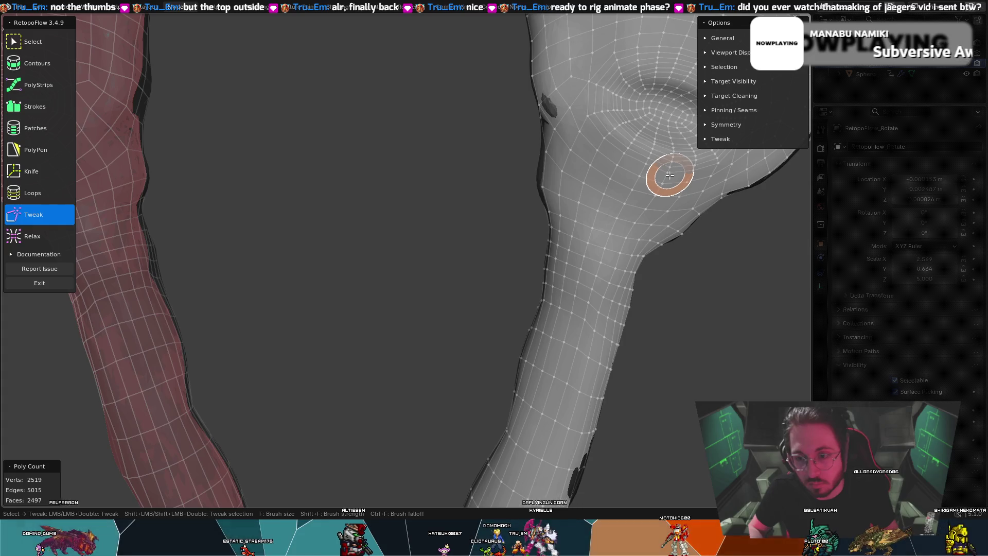
key("1")
middle_click_drag(671, 174, 643, 174)
key("8")
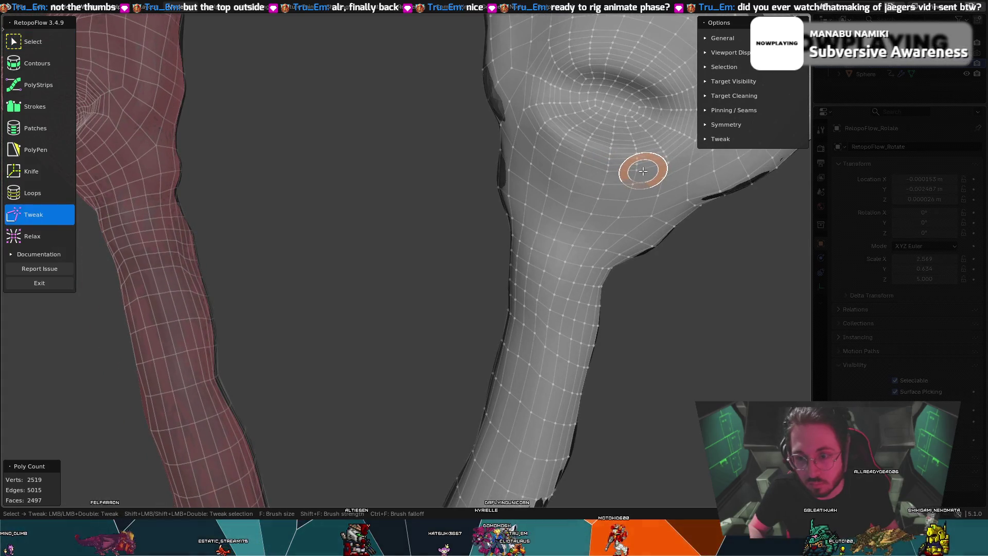
key("1")
middle_click_drag(662, 168, 640, 172)
key("8")
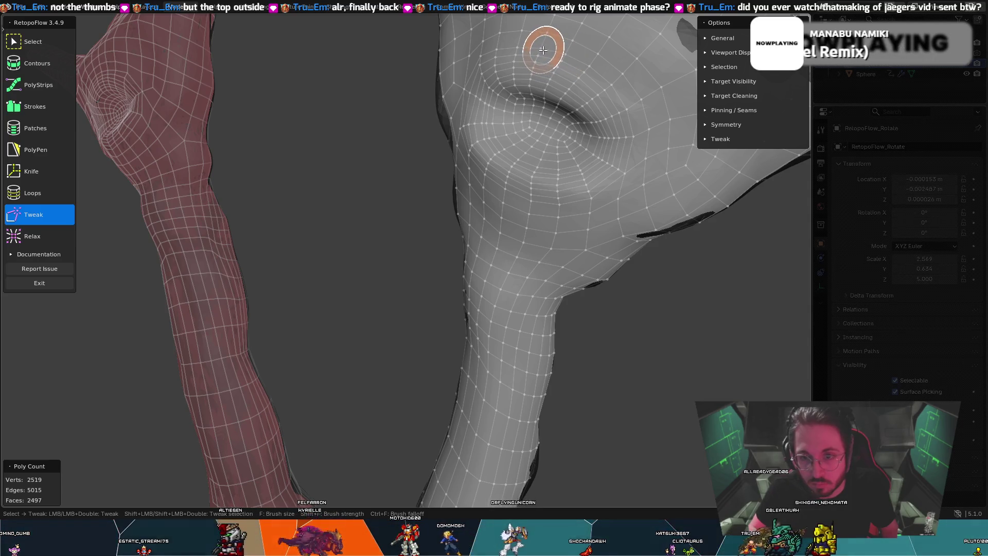
key("q")
middle_click_drag(544, 49, 572, 49)
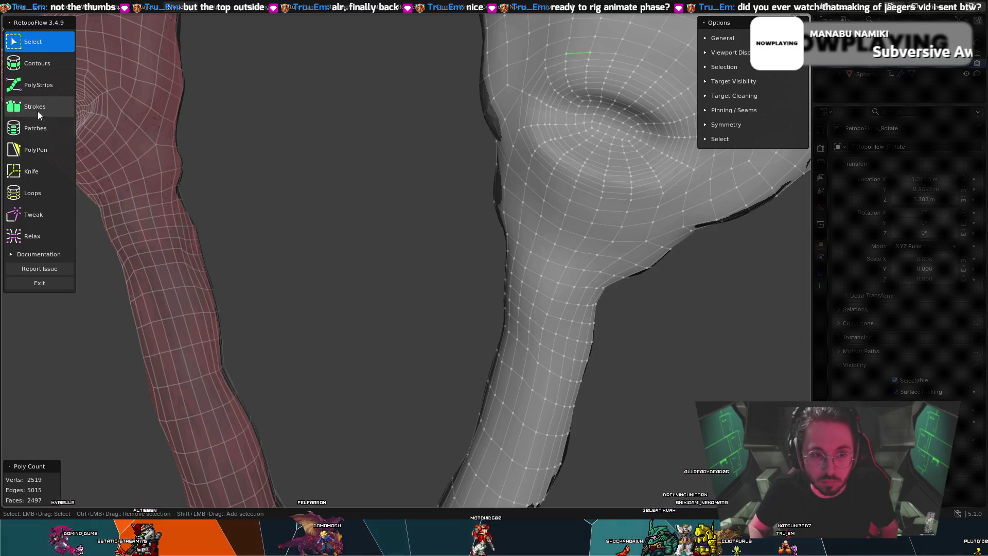
left_click(42, 202)
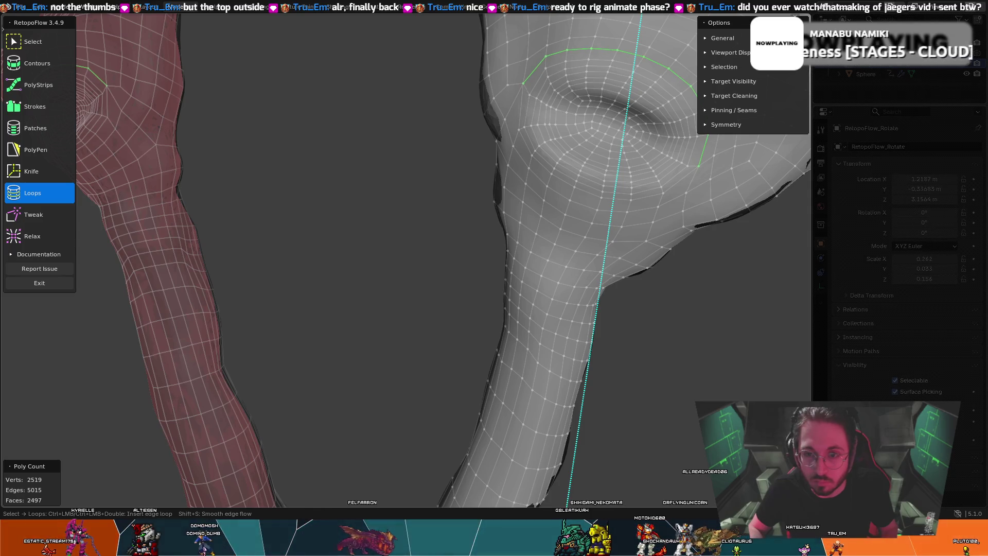
middle_click_drag(531, 138, 554, 126)
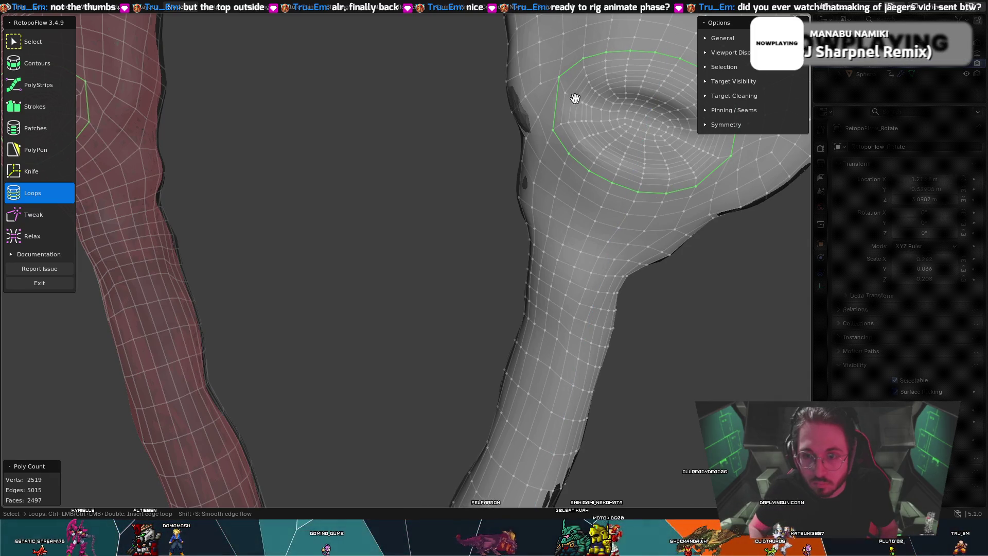
middle_click_drag(571, 75, 571, 76)
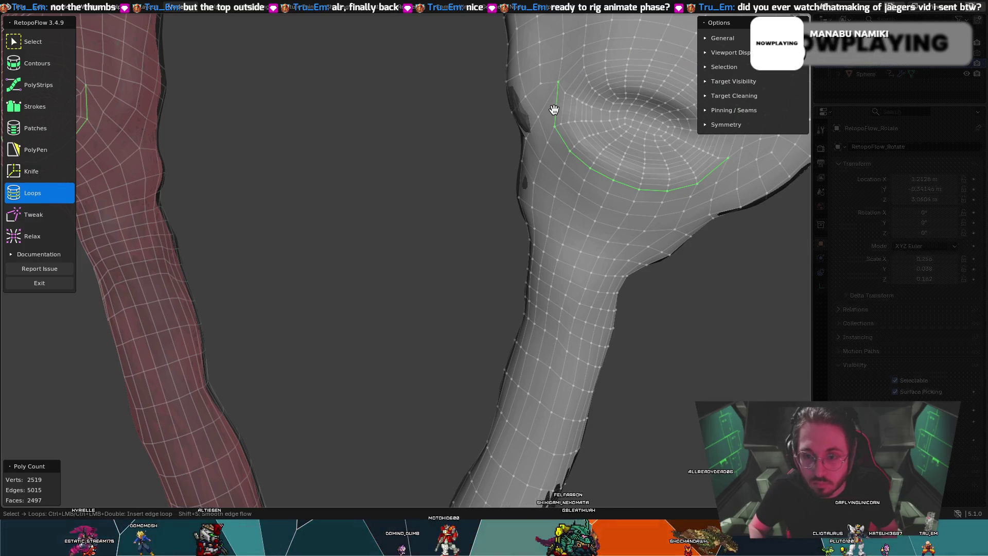
mouse_move(557, 108)
middle_mouse_down()
mouse_move(529, 103)
mouse_move(546, 107)
mouse_move(571, 87)
middle_mouse_up()
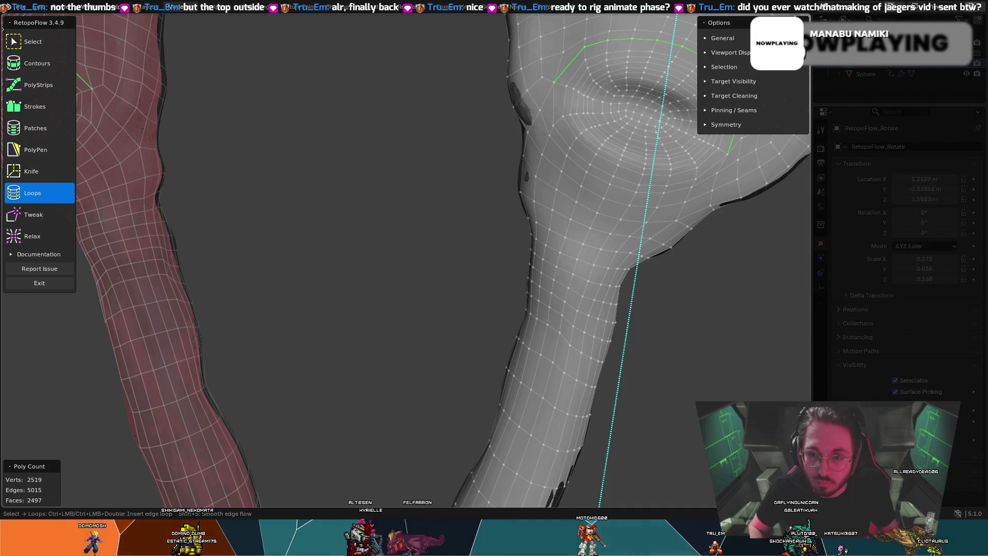
mouse_move(569, 84)
middle_mouse_down()
mouse_move(551, 80)
mouse_move(572, 83)
middle_mouse_up()
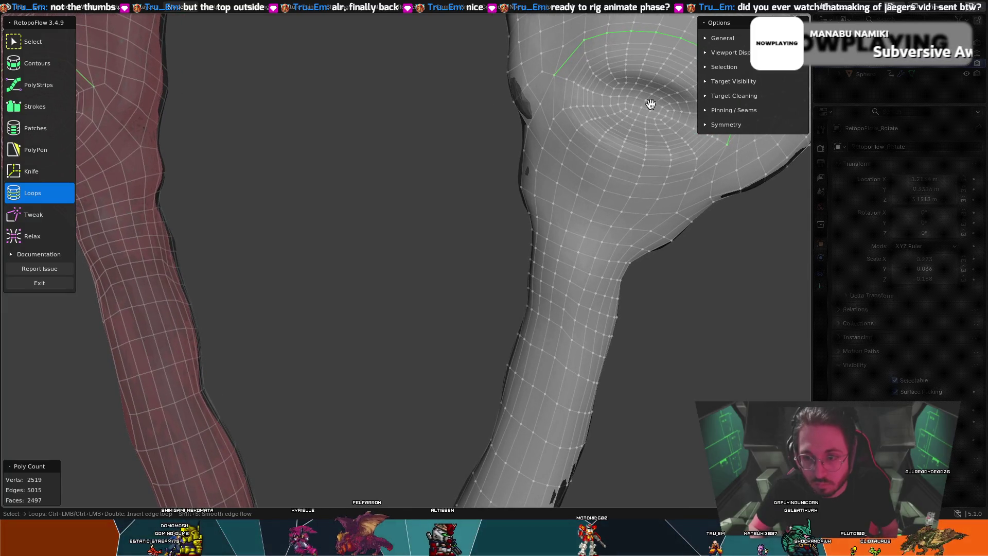
middle_click_drag(569, 82, 626, 98)
key("t")
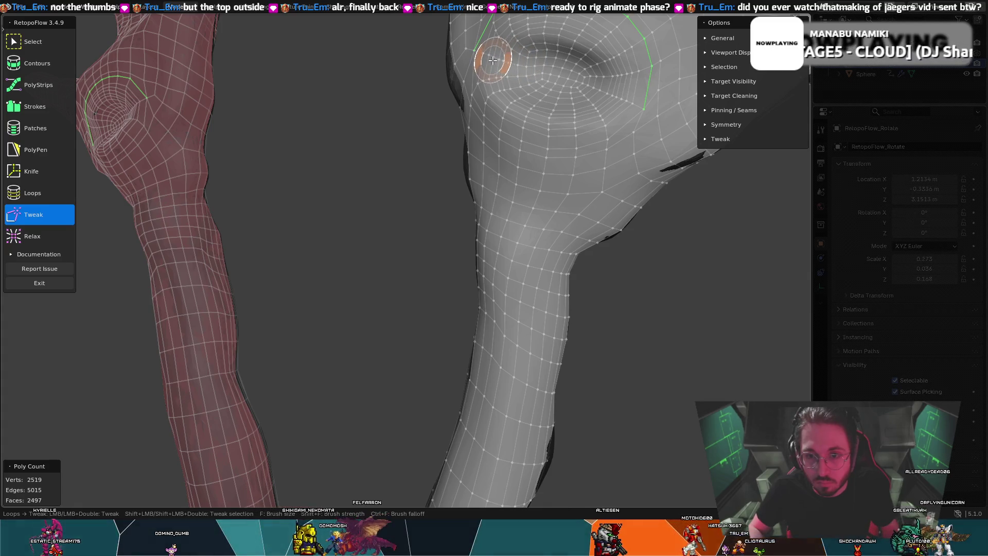
- Relax and tweak the palm hollow's rim with a larger brush, then view the arm's side
key("7")
middle_click_drag(492, 54, 470, 98)
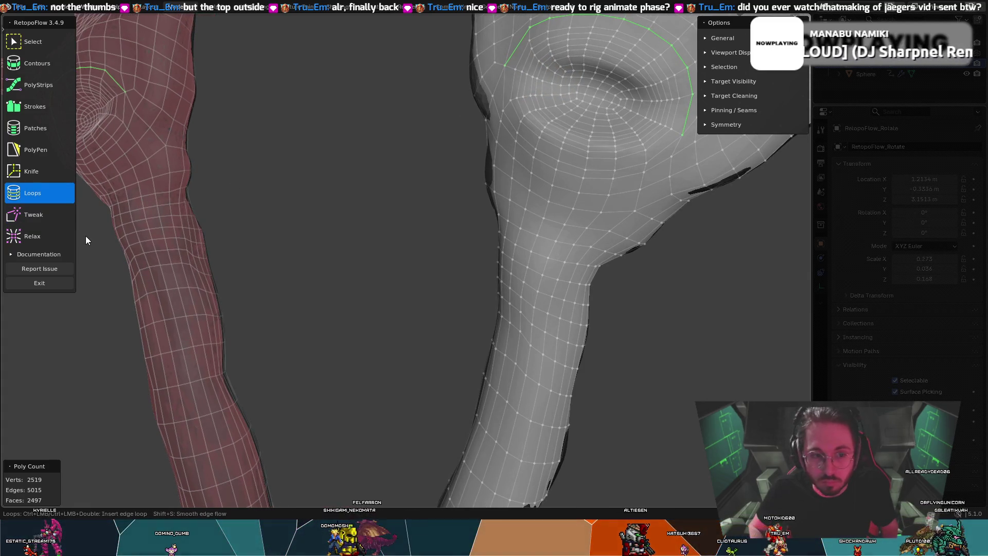
left_click(57, 232)
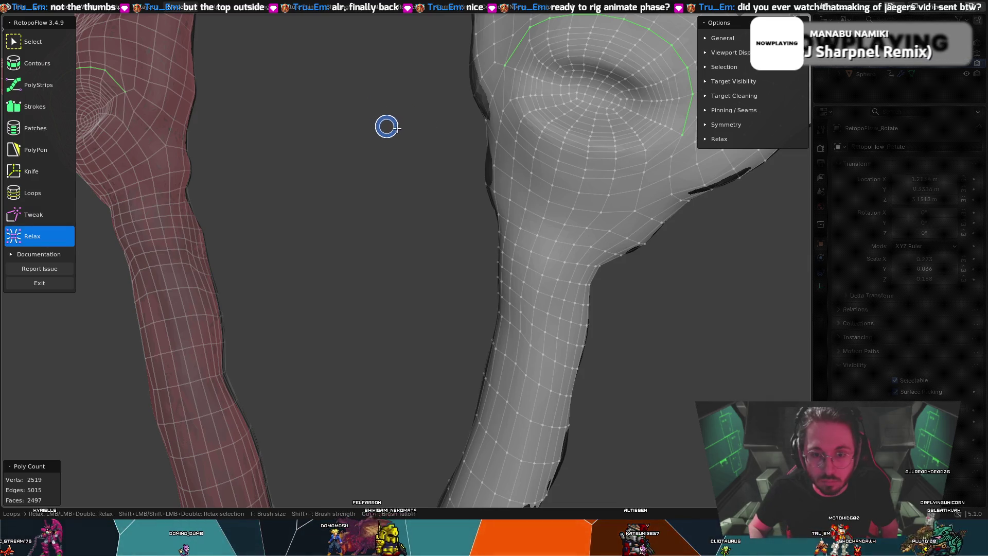
key("f")
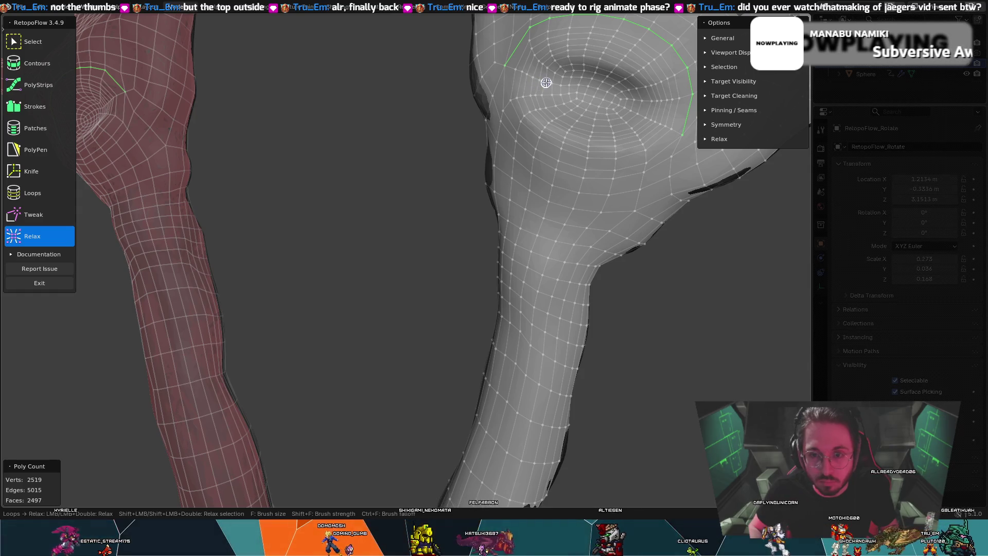
key("t")
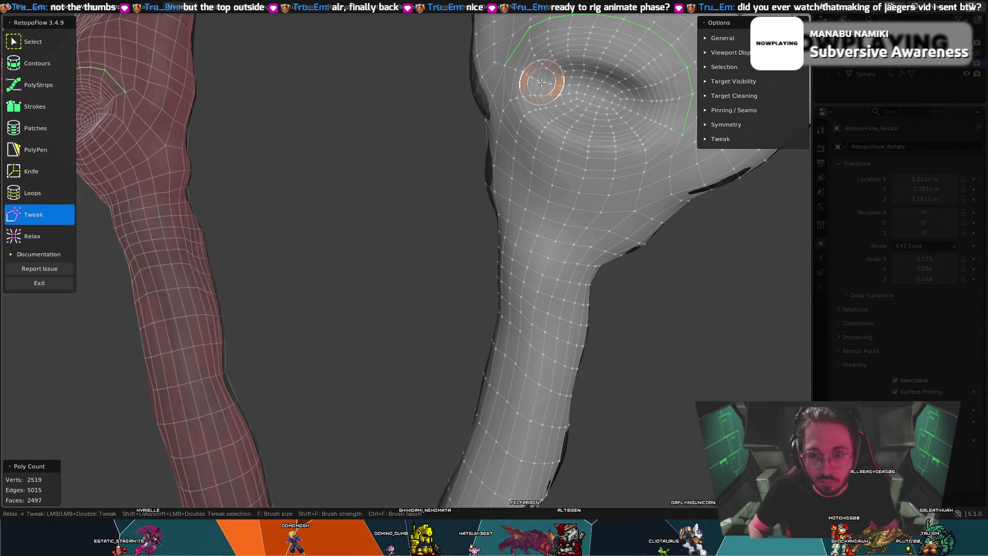
key("z")
mouse_move(541, 82)
middle_mouse_down()
mouse_move(535, 95)
mouse_move(566, 93)
mouse_move(555, 107)
middle_mouse_up()
scroll(566, 93, "down", 5)
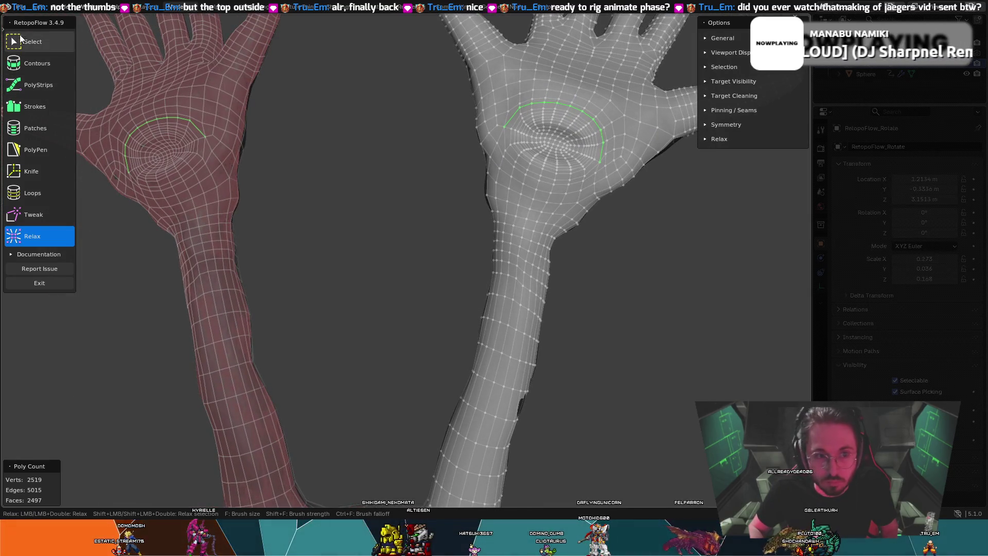
key("0")
mouse_move(634, 272)
middle_mouse_down()
mouse_move(604, 283)
mouse_move(643, 283)
mouse_move(573, 274)
mouse_move(454, 220)
mouse_move(379, 227)
mouse_move(282, 271)
mouse_move(309, 368)
mouse_move(384, 418)
mouse_move(365, 414)
middle_mouse_up()
- Inspect the retopologized hand from several angles, then exit RetopoFlow
mouse_move(385, 451)
middle_mouse_down()
mouse_move(412, 351)
mouse_move(406, 219)
mouse_move(628, 273)
mouse_move(395, 156)
mouse_move(558, 337)
mouse_move(406, 282)
mouse_move(463, 271)
mouse_move(391, 293)
mouse_move(492, 155)
middle_mouse_up()
scroll(462, 134, "up", 3)
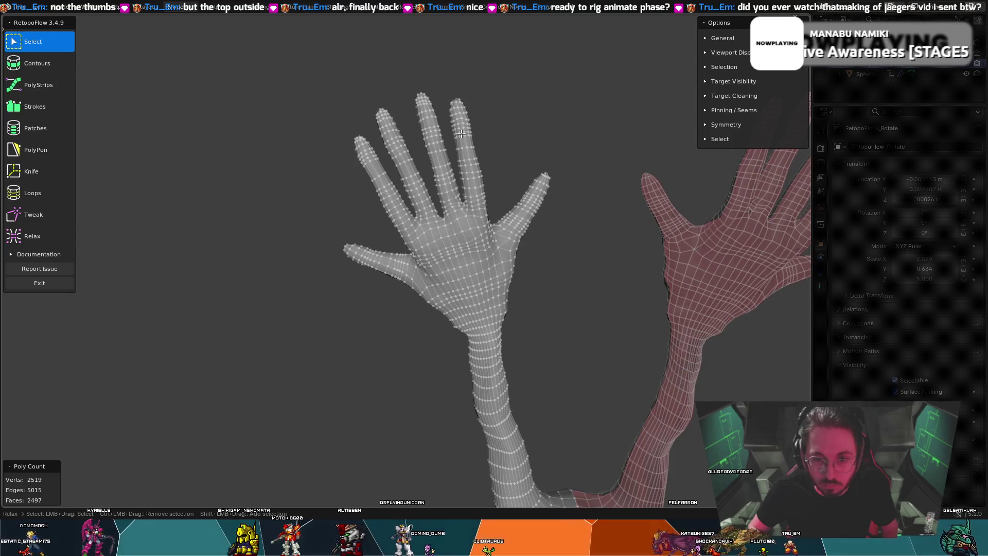
scroll(501, 149, "up", 2)
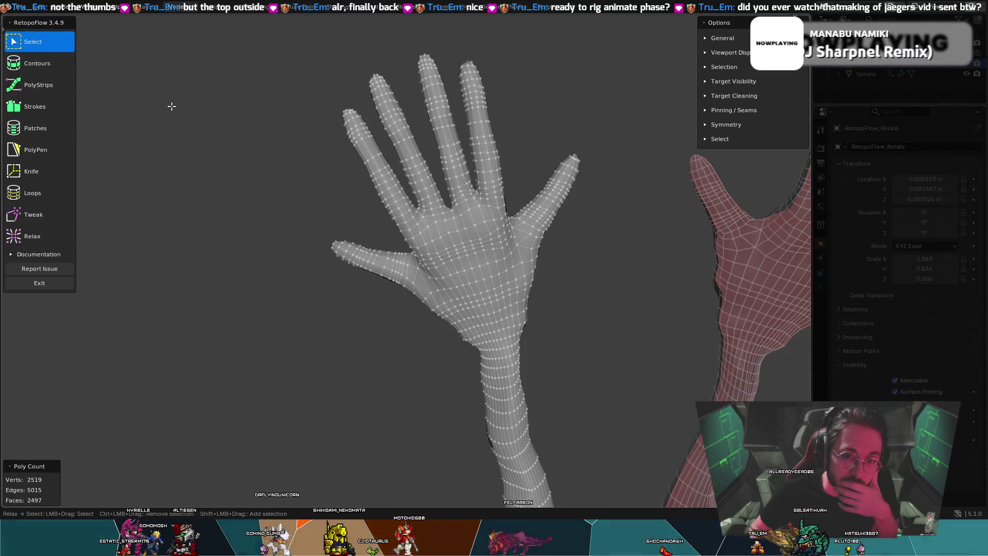
mouse_move(168, 65)
middle_mouse_down()
mouse_move(516, 97)
mouse_move(434, 80)
mouse_move(432, 66)
mouse_move(411, 78)
middle_mouse_up()
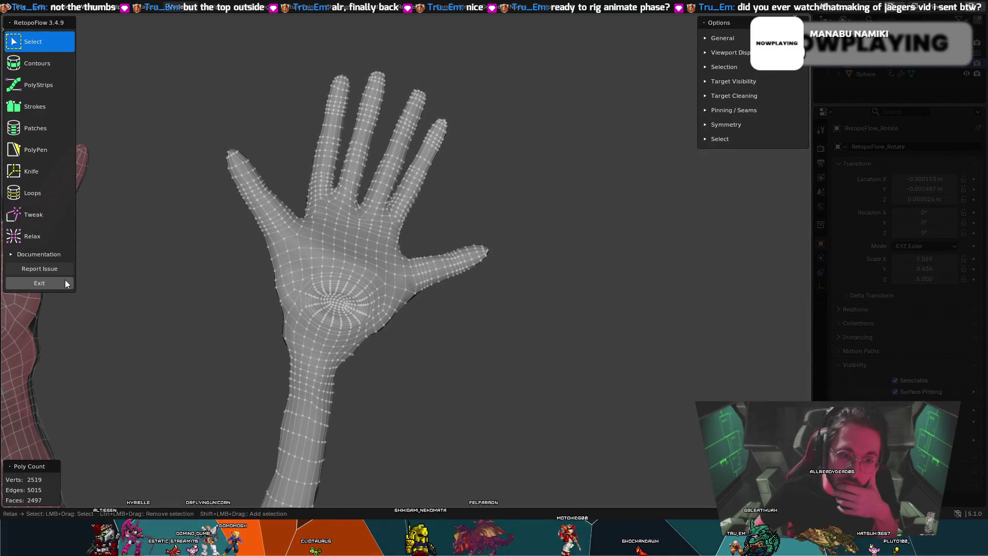
left_click(65, 282)
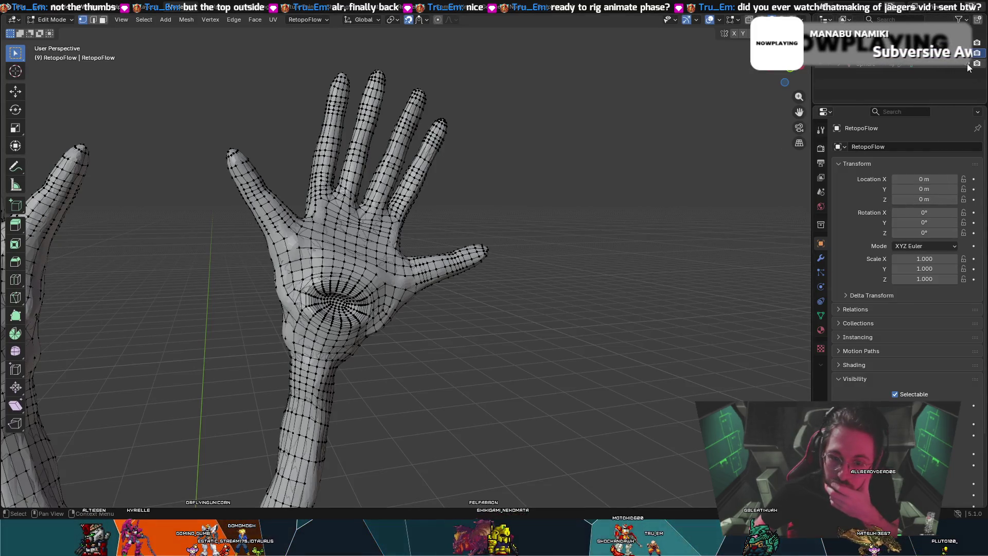
- Switch the hand mesh to Object Mode
middle_click_drag(697, 211, 686, 205)
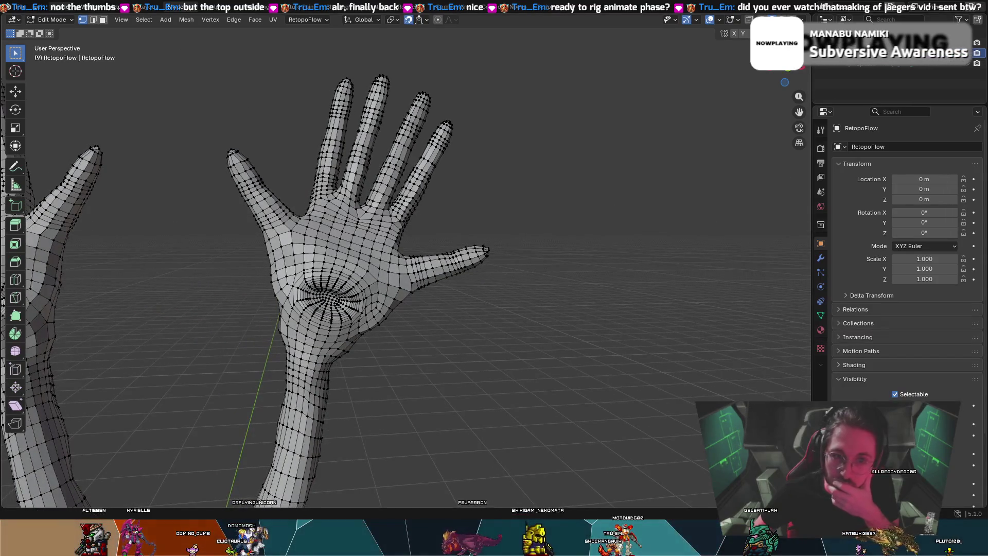
left_click(51, 19)
left_click(58, 31)
- Delete the Sphere object from the scene via the Outliner
mouse_move(325, 332)
middle_mouse_down()
mouse_move(353, 301)
mouse_move(289, 335)
mouse_move(441, 286)
mouse_move(413, 264)
mouse_move(434, 269)
mouse_move(375, 265)
mouse_move(295, 302)
mouse_move(388, 307)
mouse_move(394, 280)
mouse_move(473, 241)
middle_mouse_up()
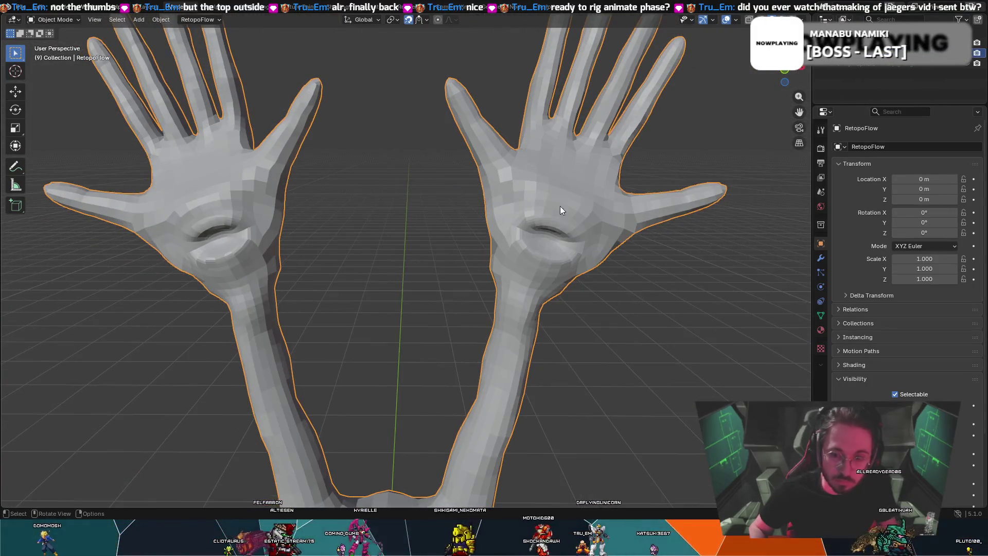
left_click(785, 72)
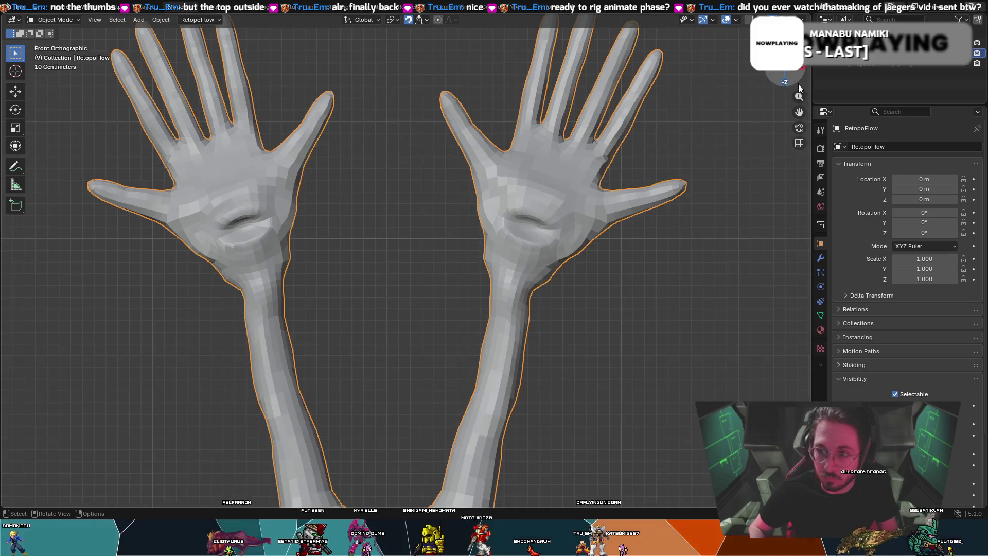
left_click(924, 66)
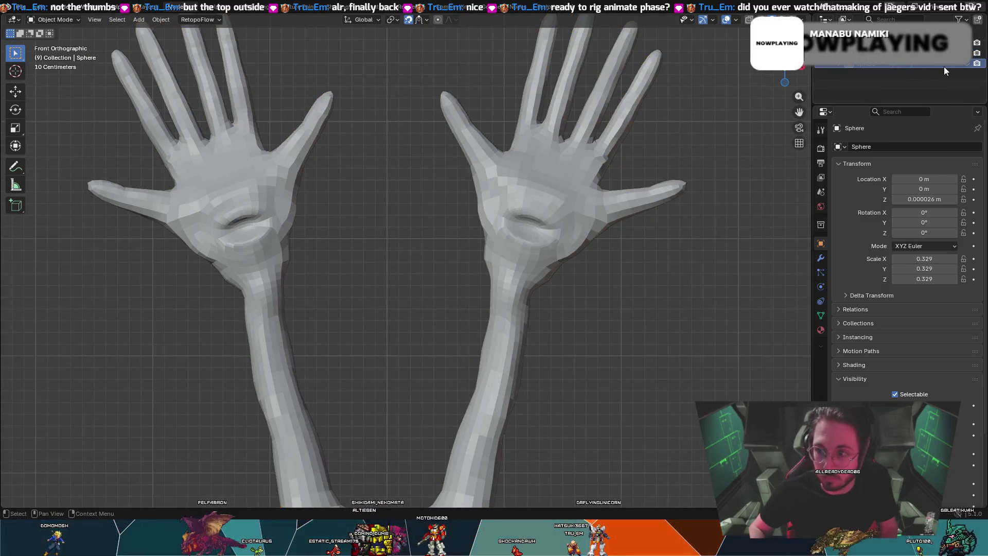
right_click(943, 66)
left_click(885, 90)
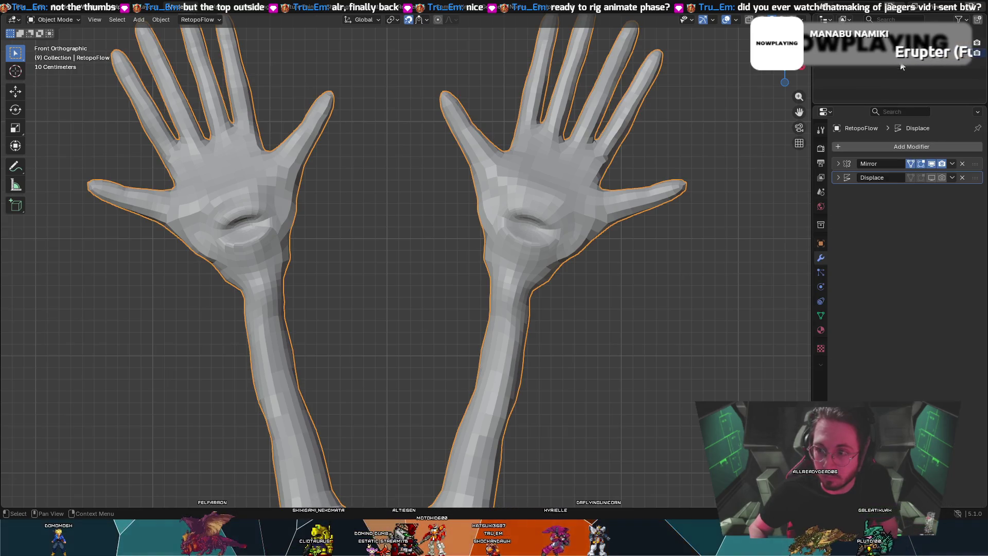
- Apply the Mirror modifier to the RetopoFlow hand mesh
left_click(950, 169)
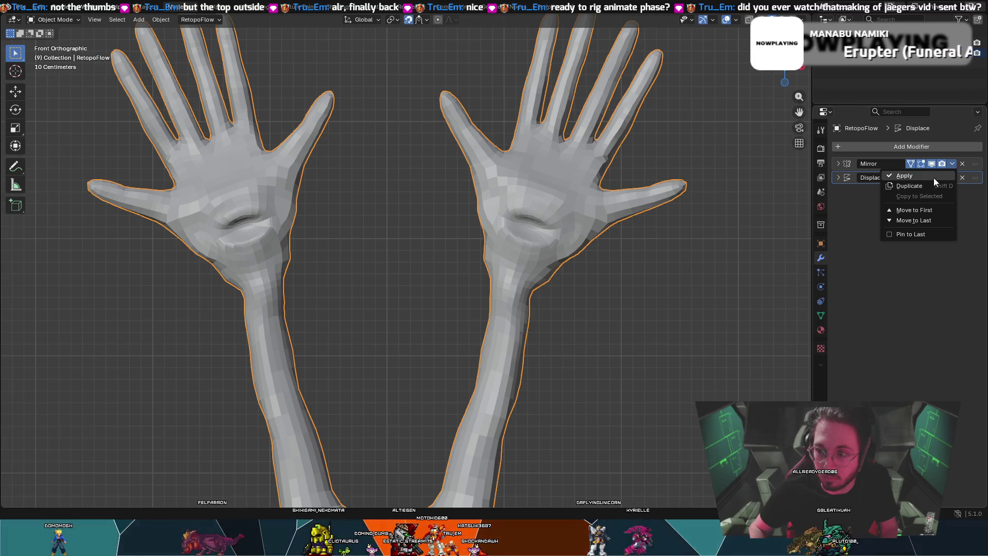
left_click(934, 179)
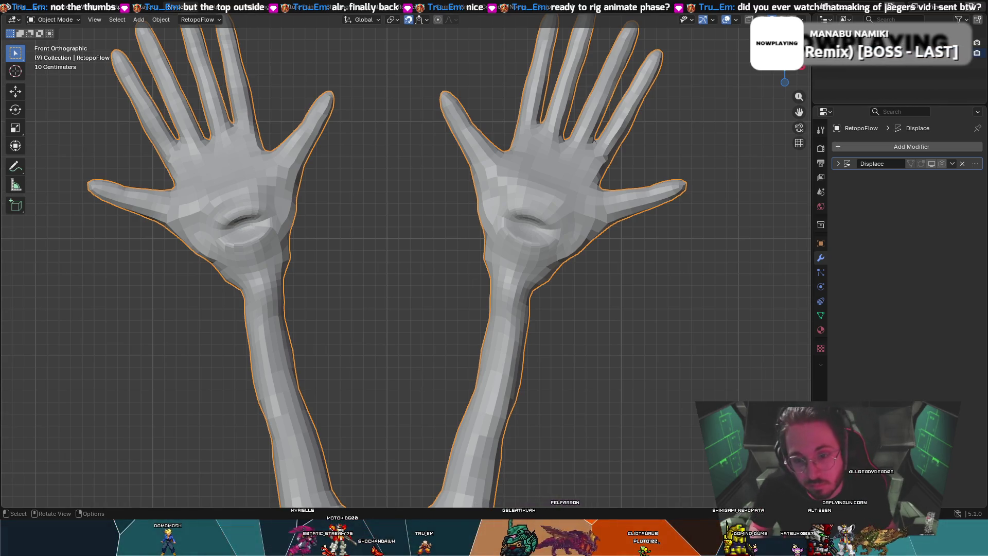
mouse_move(553, 200)
middle_mouse_down()
mouse_move(491, 191)
mouse_move(575, 211)
mouse_move(561, 223)
mouse_move(493, 203)
middle_mouse_up()
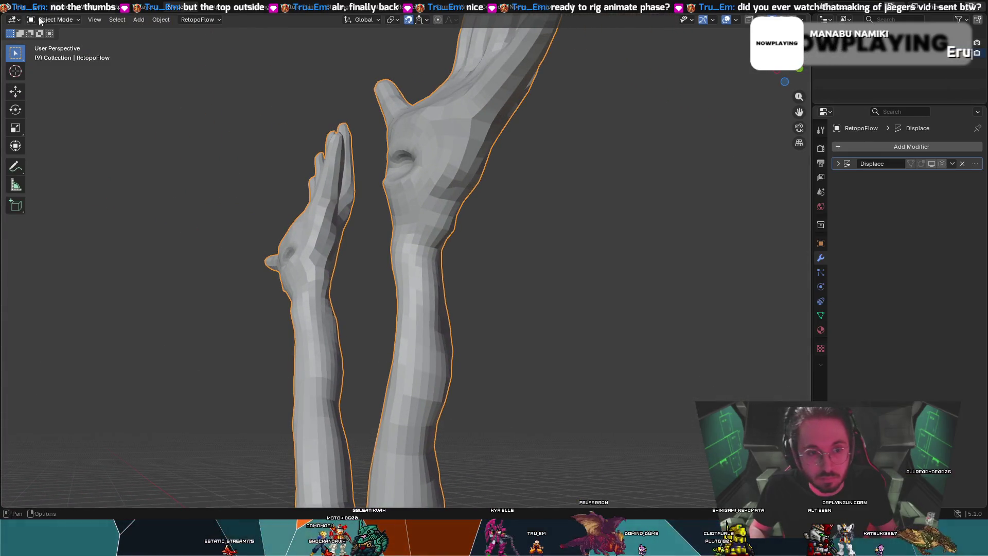
left_click(190, 20)
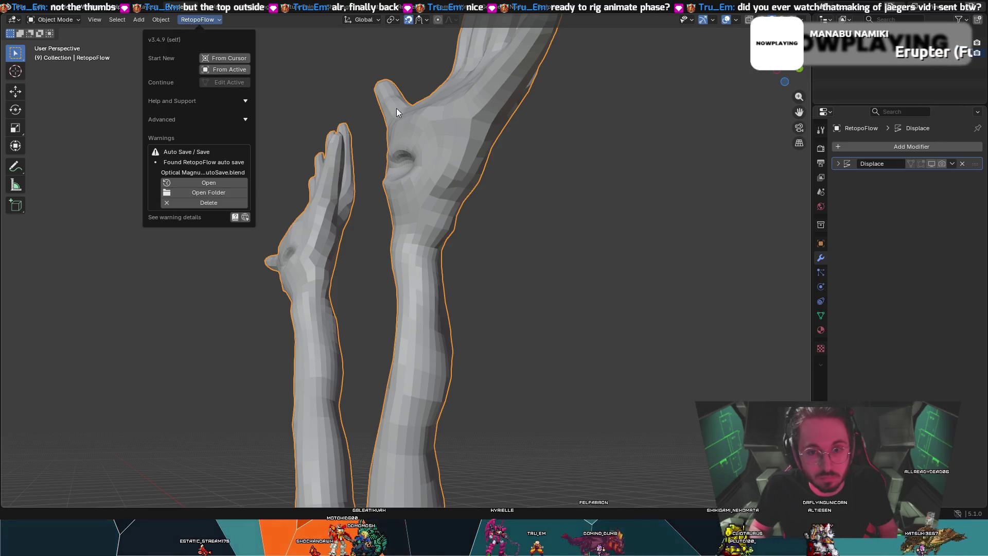
mouse_move(414, 113)
middle_mouse_down()
mouse_move(375, 109)
mouse_move(409, 118)
middle_mouse_up()
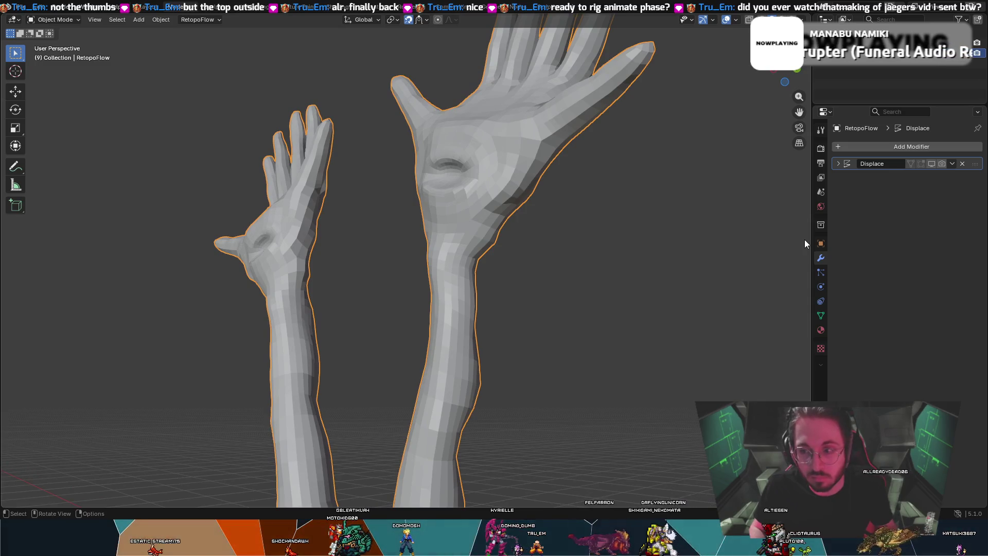
key("ctrl+z")
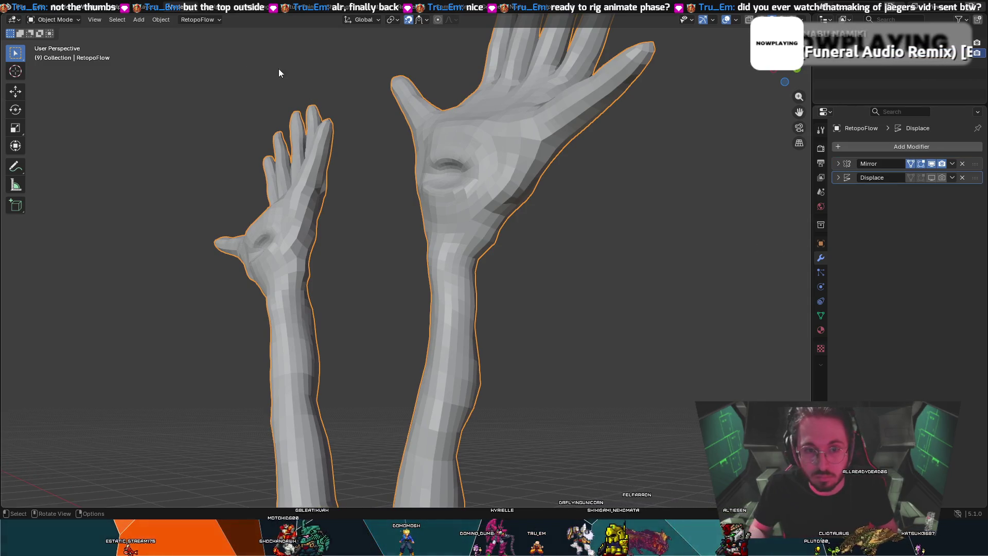
left_click(201, 20)
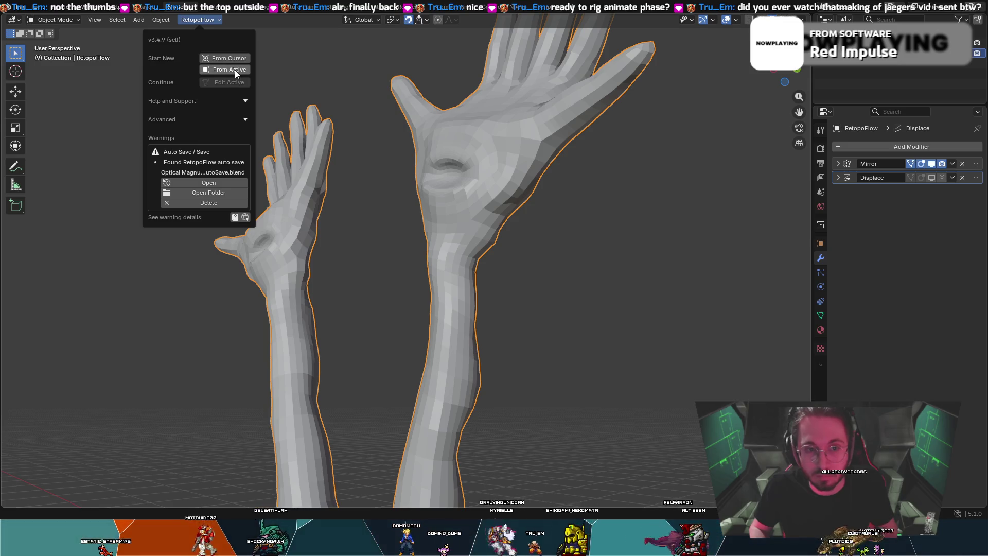
left_click(205, 21)
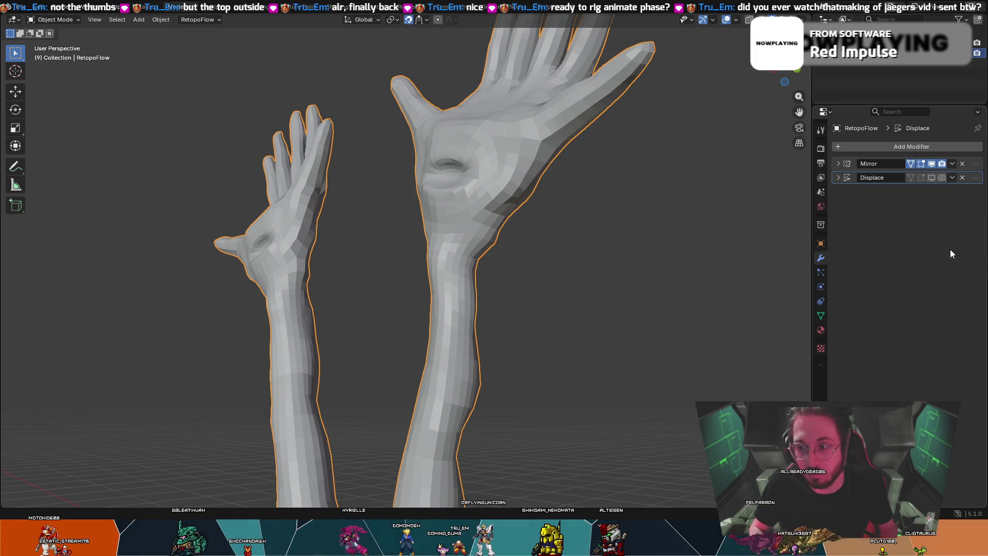
left_click(952, 164)
left_click(929, 179)
mouse_move(566, 178)
middle_mouse_down()
mouse_move(535, 175)
mouse_move(601, 189)
mouse_move(474, 139)
mouse_move(502, 160)
mouse_move(504, 186)
mouse_move(572, 202)
mouse_move(580, 171)
mouse_move(552, 112)
mouse_move(530, 116)
mouse_move(459, 178)
mouse_move(579, 195)
mouse_move(541, 186)
middle_mouse_up()
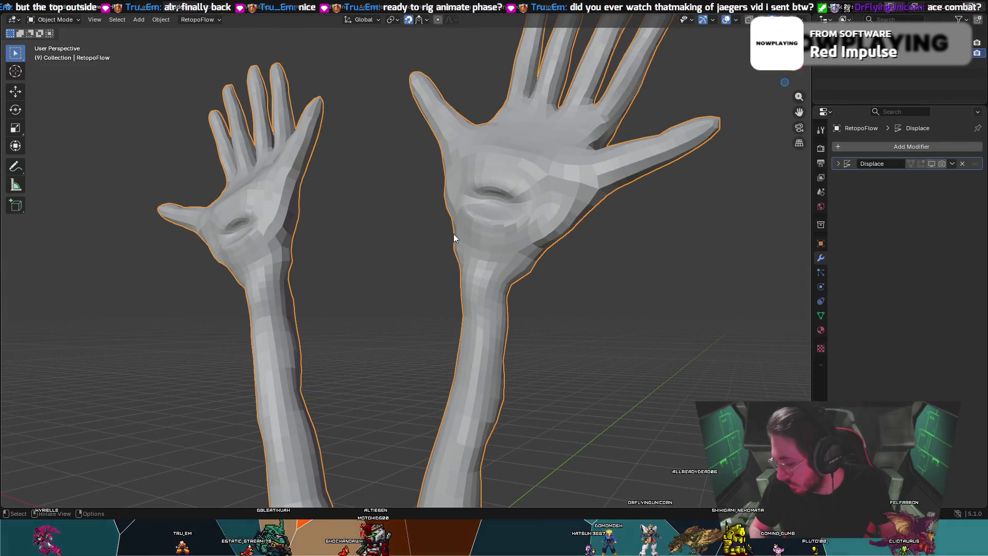
middle_click_drag(360, 255, 422, 264)
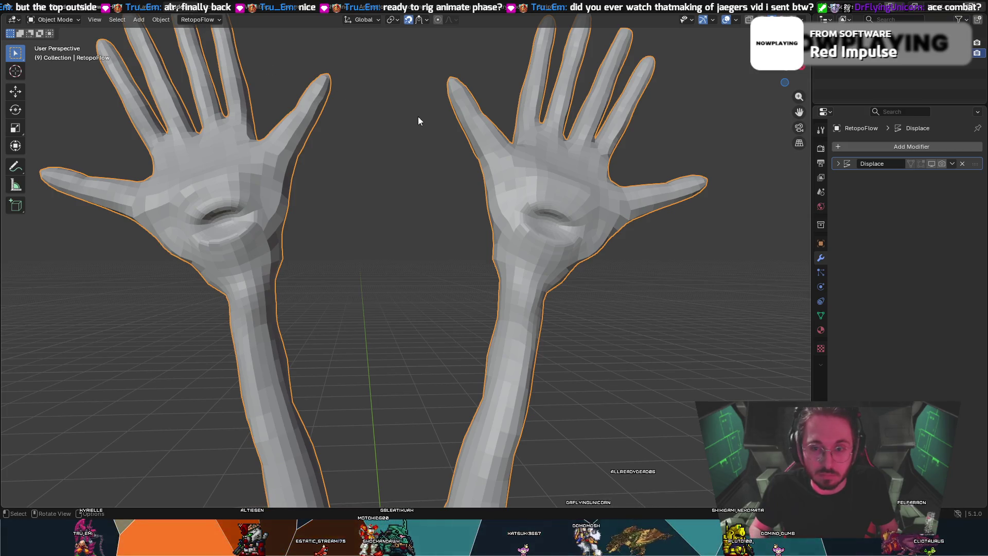
scroll(392, 166, "down", 4)
mouse_move(425, 147)
middle_mouse_down()
mouse_move(521, 188)
mouse_move(508, 195)
mouse_move(466, 276)
mouse_move(477, 286)
mouse_move(455, 315)
middle_mouse_up()
mouse_move(407, 461)
middle_mouse_down("shift")
mouse_move(352, 358)
mouse_move(350, 292)
mouse_move(341, 294)
mouse_move(350, 288)
middle_mouse_up("shift")
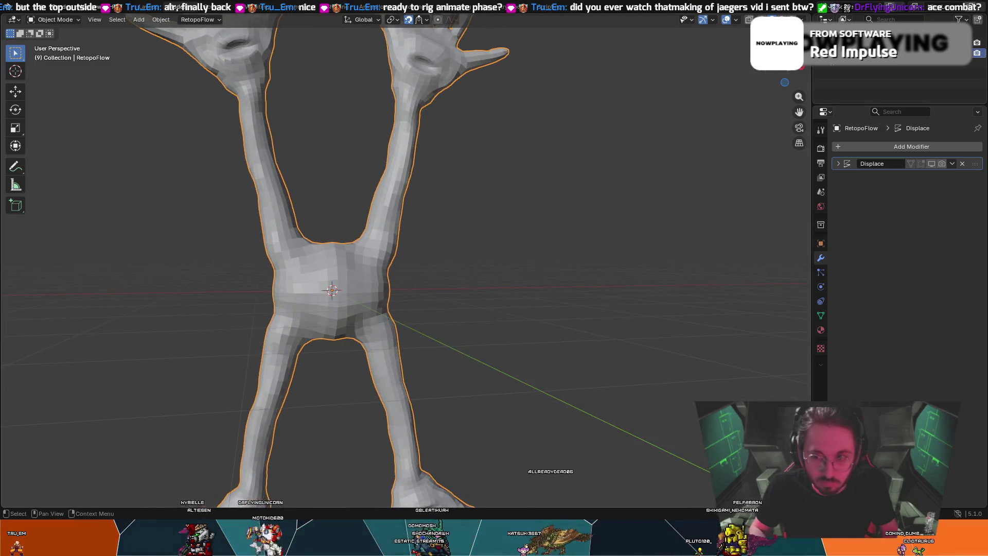
left_click(770, 77)
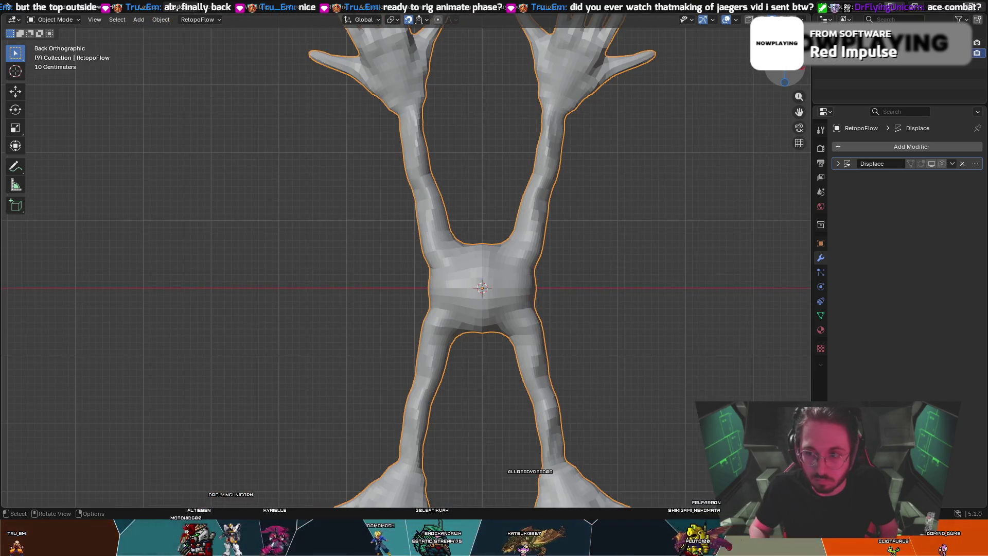
key("KP_1")
middle_click_drag(412, 268, 479, 264, "shift")
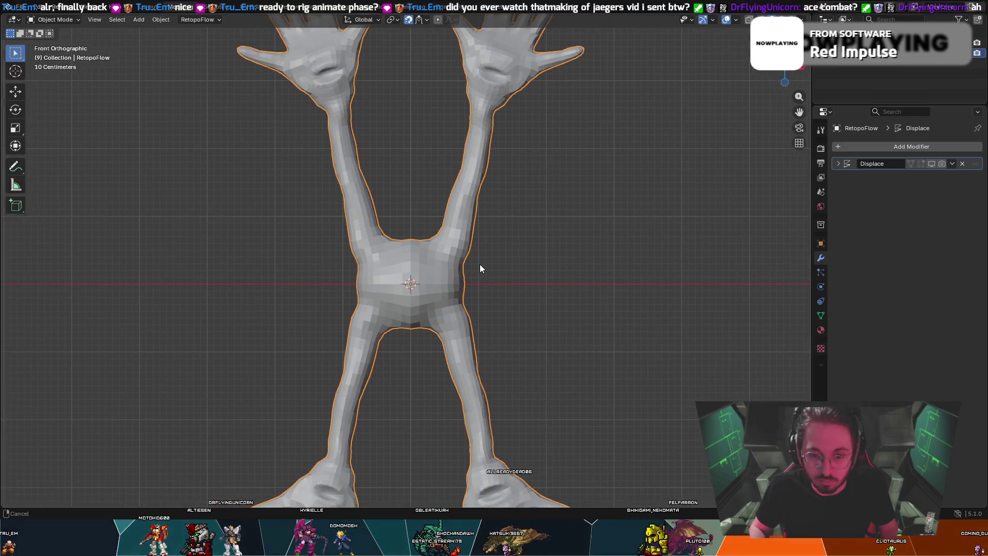
scroll(460, 292, "up", 4)
scroll(628, 275, "up", 1)
left_click(622, 276)
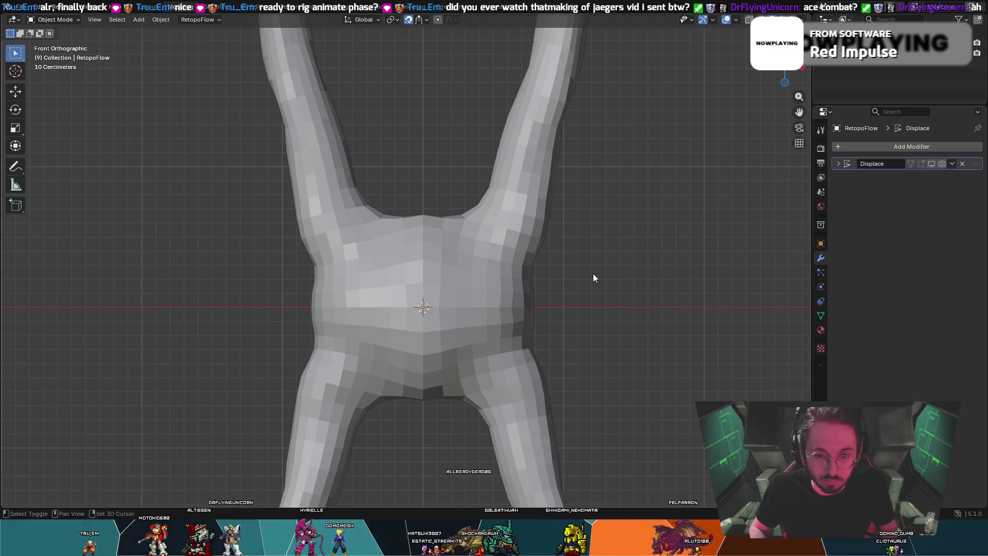
key("shift+a")
key("Escape")
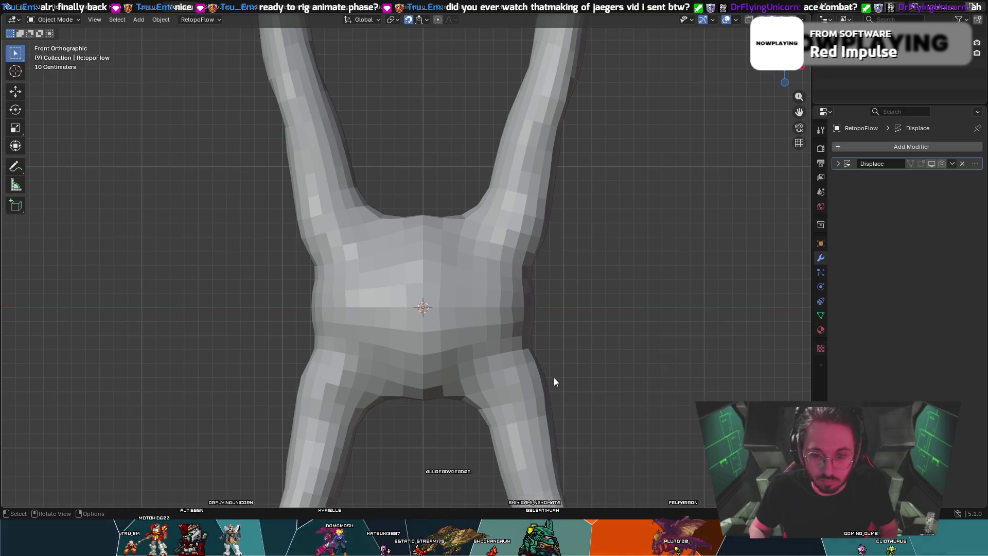
key("shift+a")
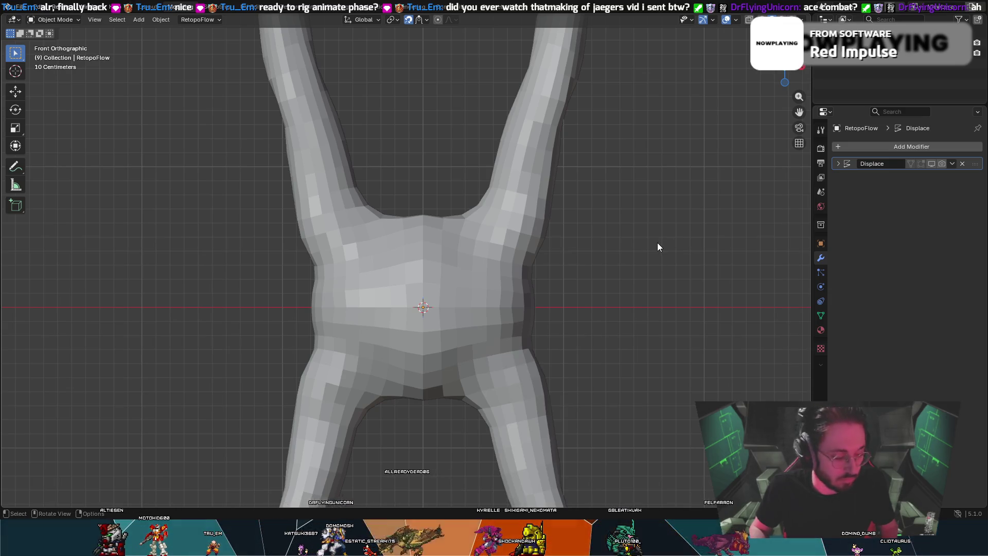
key("ctrl+a")
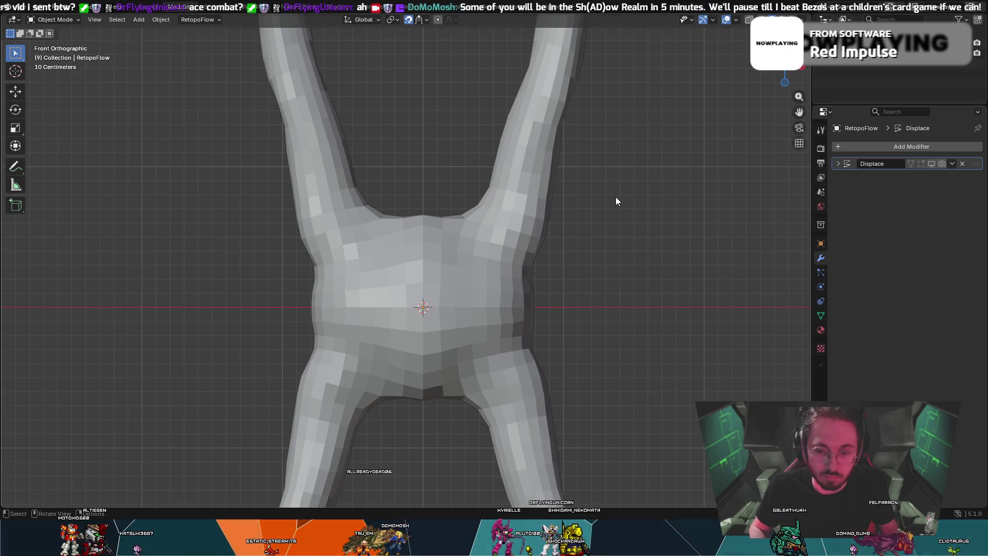
key("shift+a")
- Add an armature at the torso centre and enable In Front so the bone shows through the mesh
left_click(592, 293)
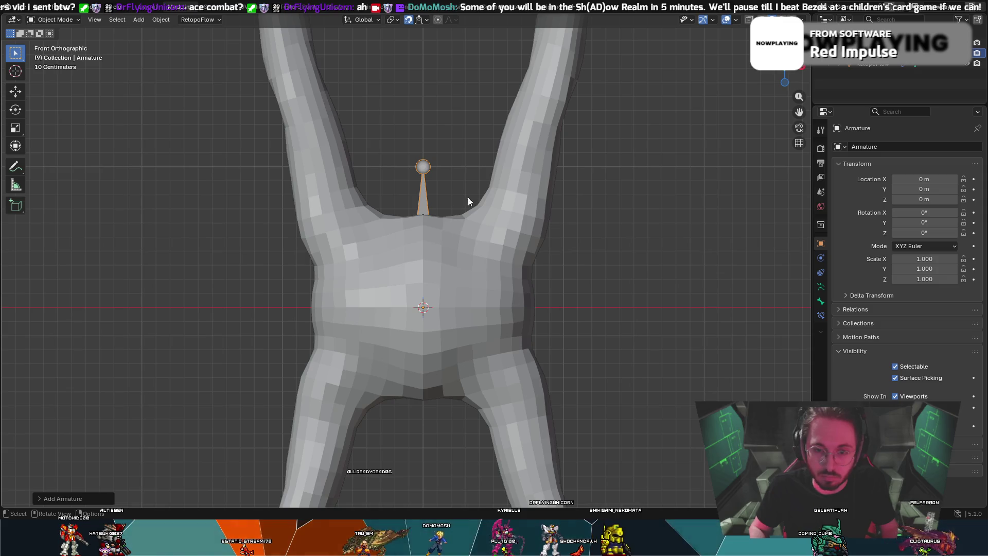
left_click(821, 286)
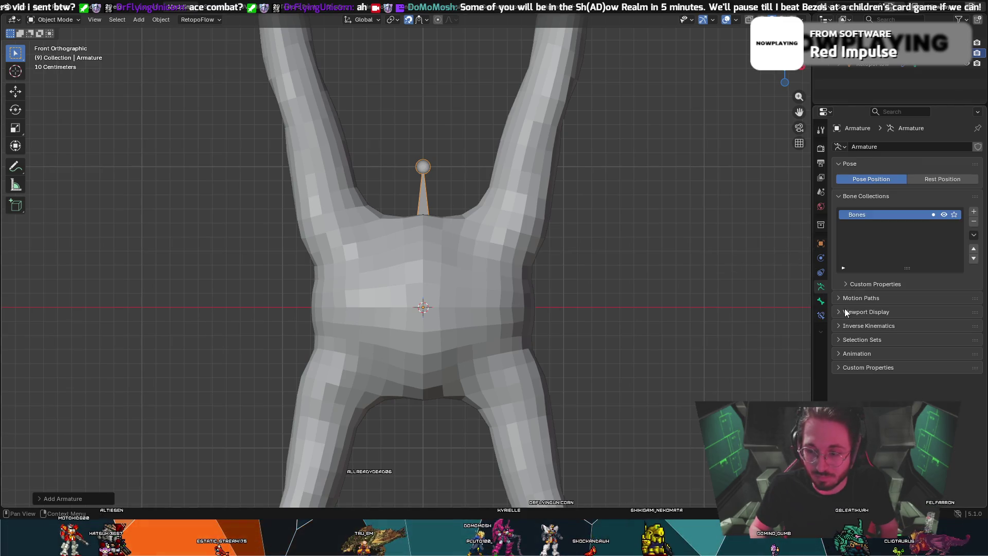
left_click(836, 315)
left_click(896, 375)
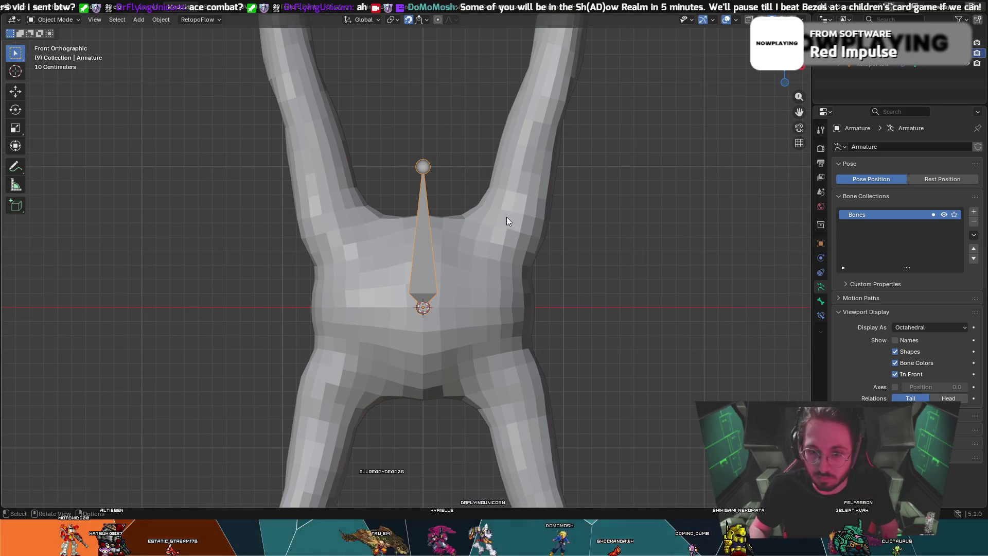
- With snapping off, scale the bone to about 0.52 and raise it along Z within the torso
key("s")
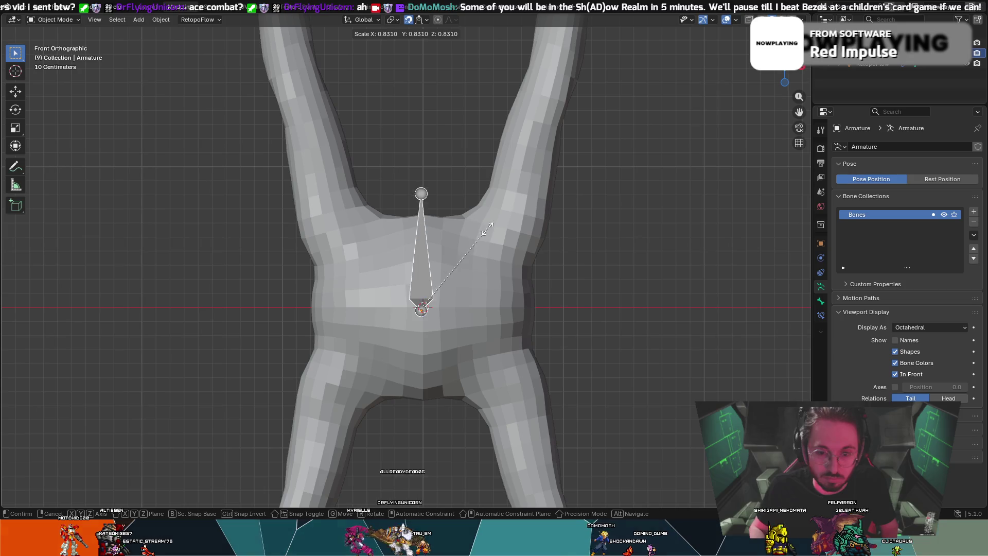
right_click(492, 222)
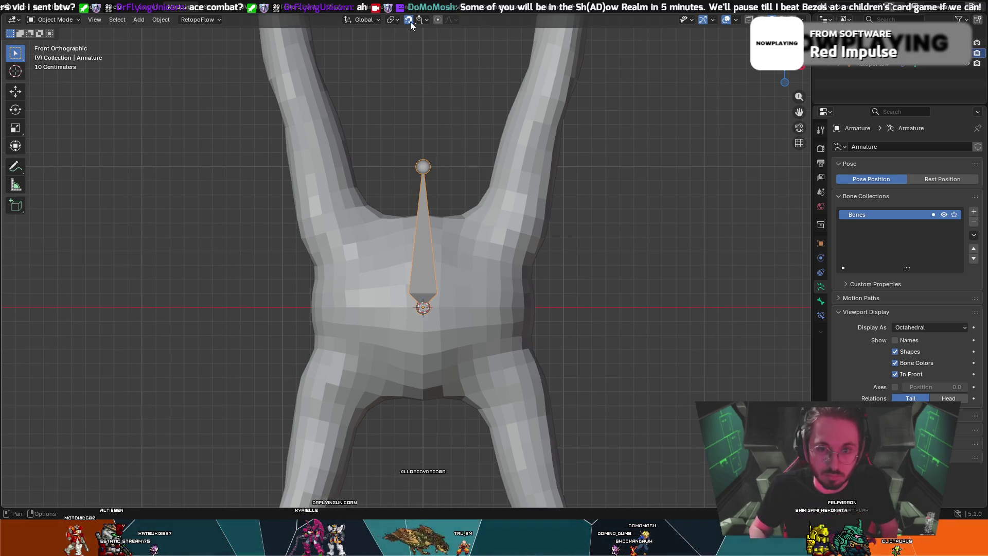
left_click(409, 21)
key("s")
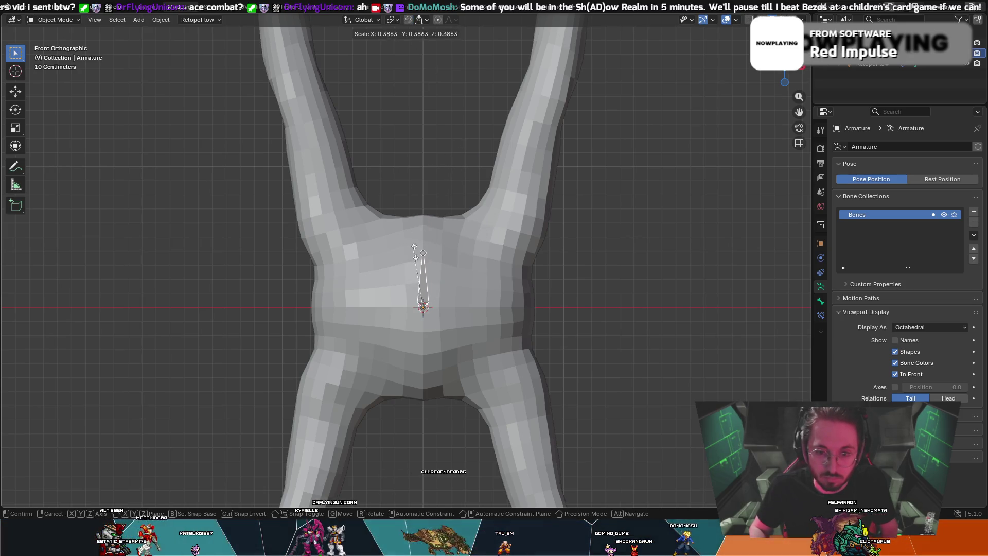
left_click(458, 238)
key("g")
key("z")
left_click(456, 233)
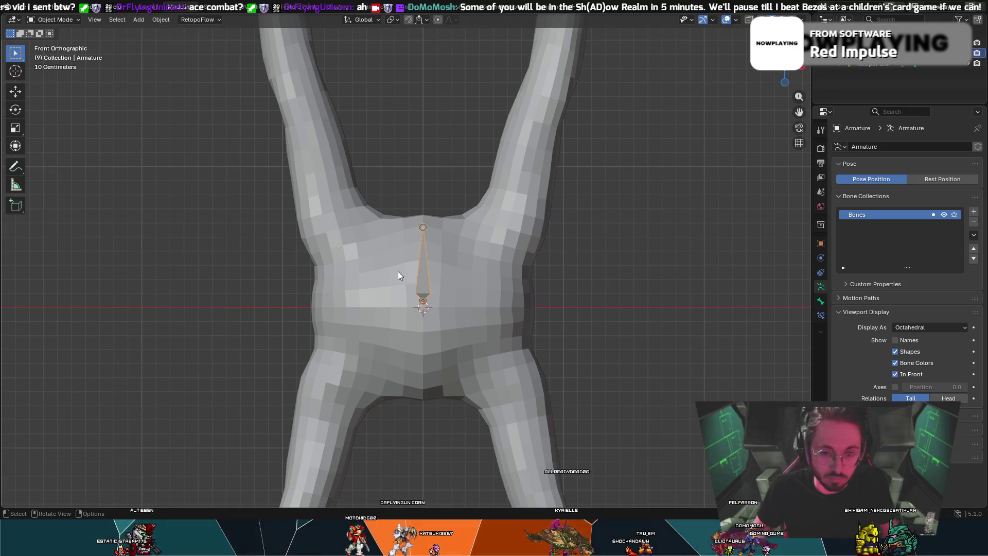
- Try a tilted duplicate of the armature near the left shoulder, then undo it
key("shift+d")
left_click(326, 261)
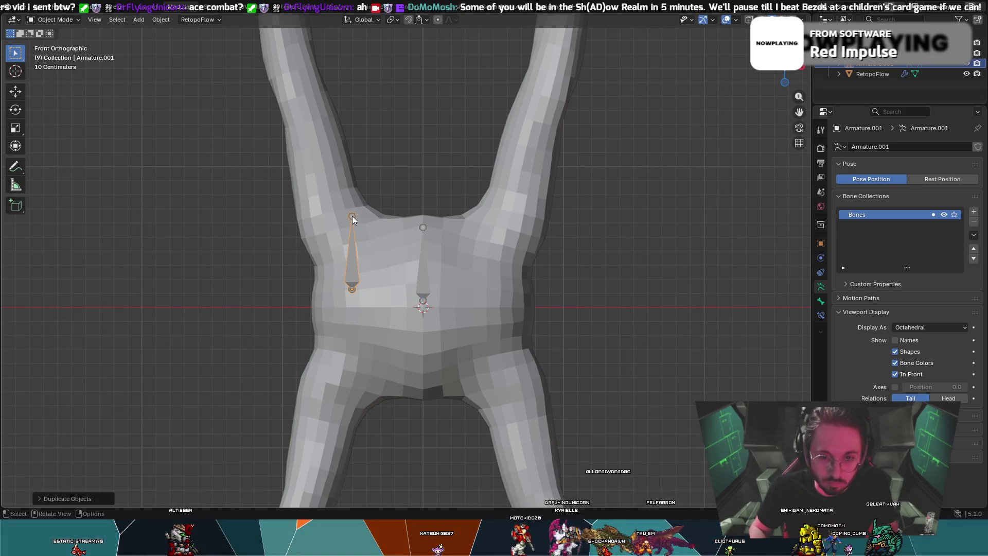
key("r")
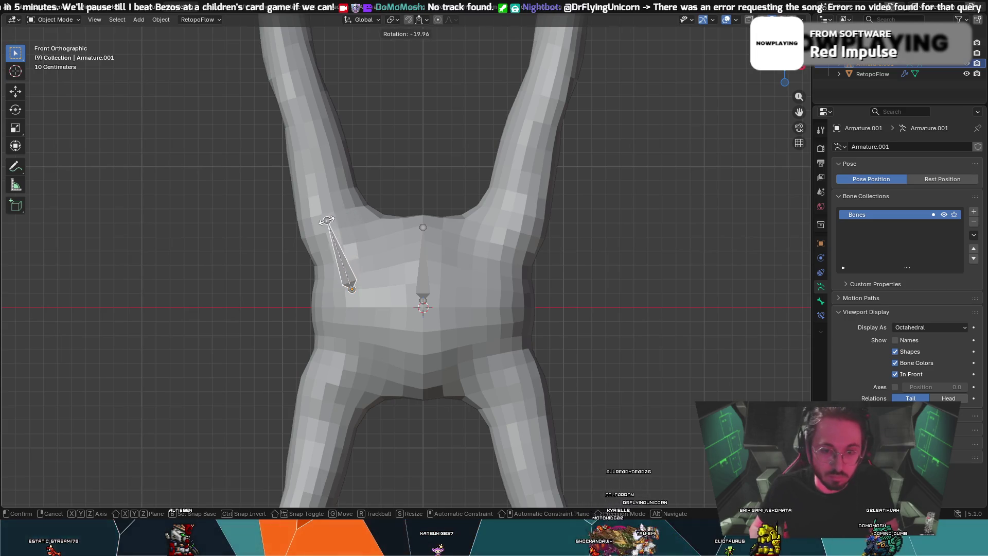
left_click(327, 220)
left_click(351, 270)
left_click(348, 274)
key("g")
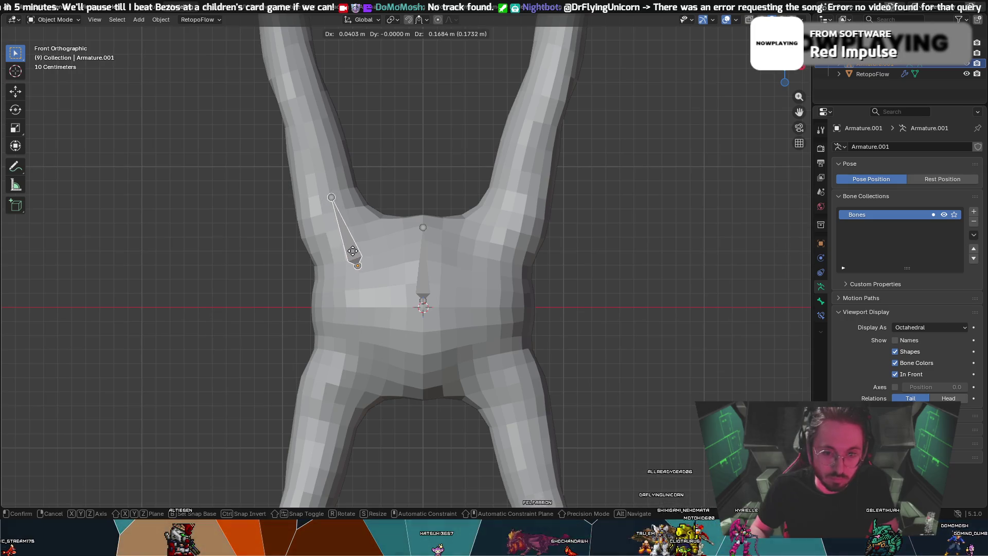
left_click(352, 257)
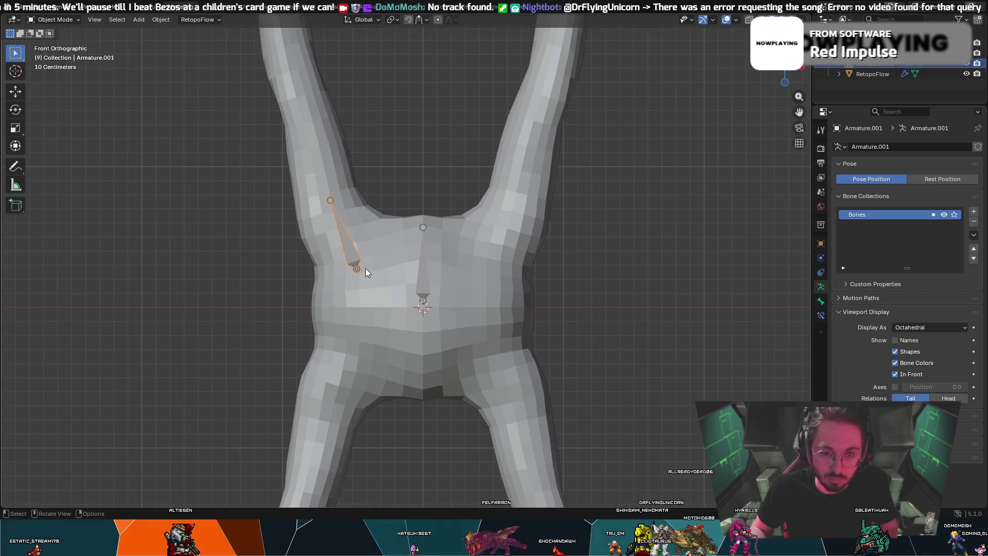
key("ctrl+z")
key("ctrl+z")
key("ctrl+z")
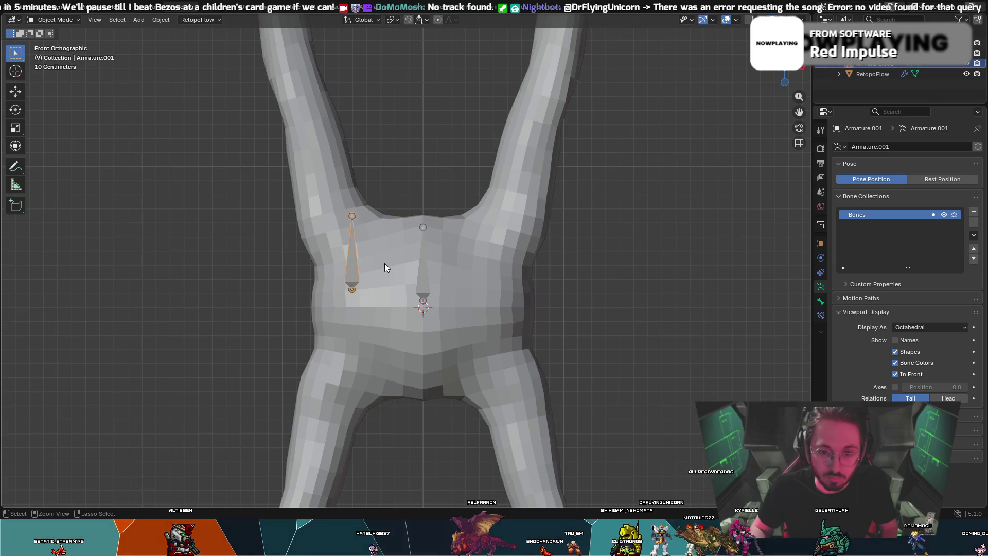
key("ctrl+z")
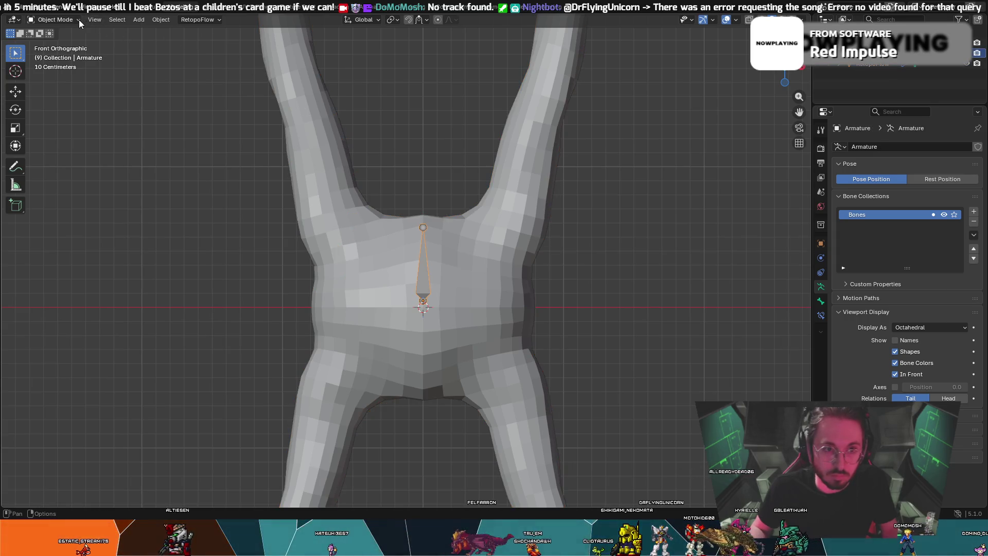
left_click(77, 24)
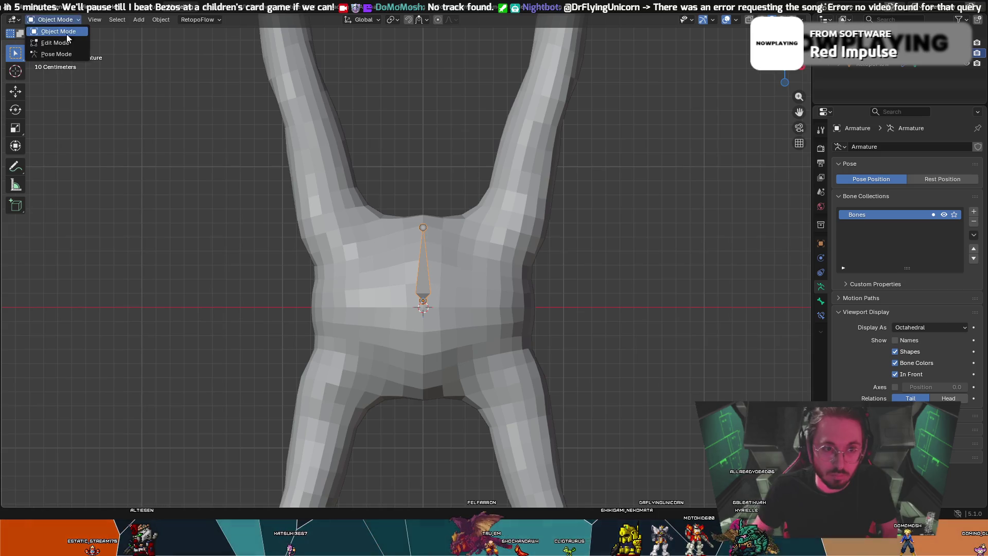
- In Edit Mode, duplicate the bone onto the left shoulder, tilting and moving it into place
left_click(61, 45)
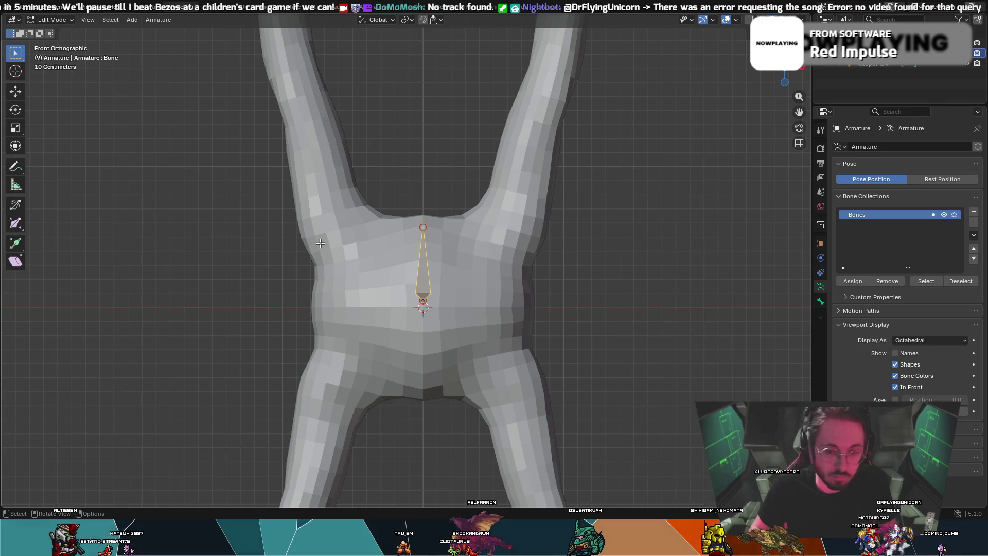
key("shift+d")
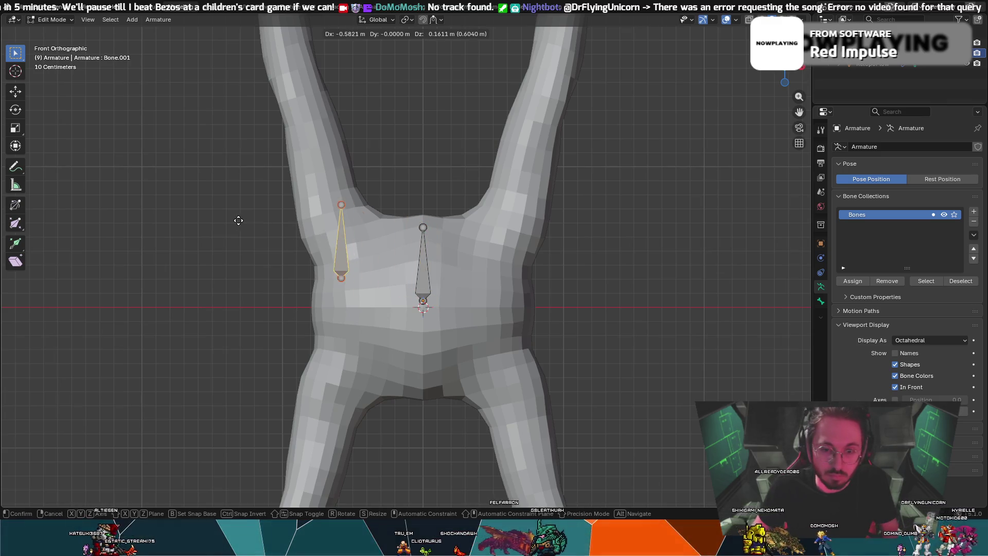
left_click(243, 215)
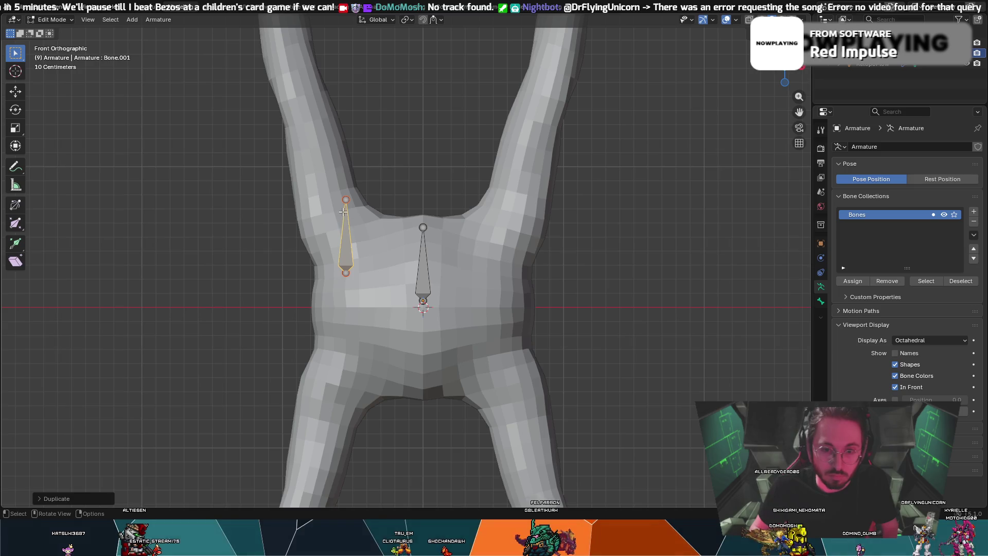
key("r")
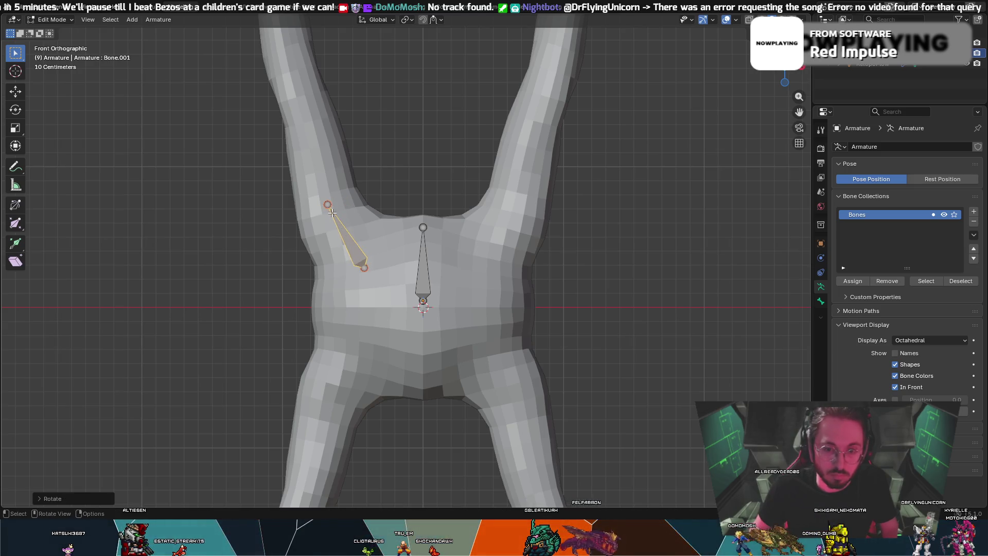
key("g")
left_click(352, 247)
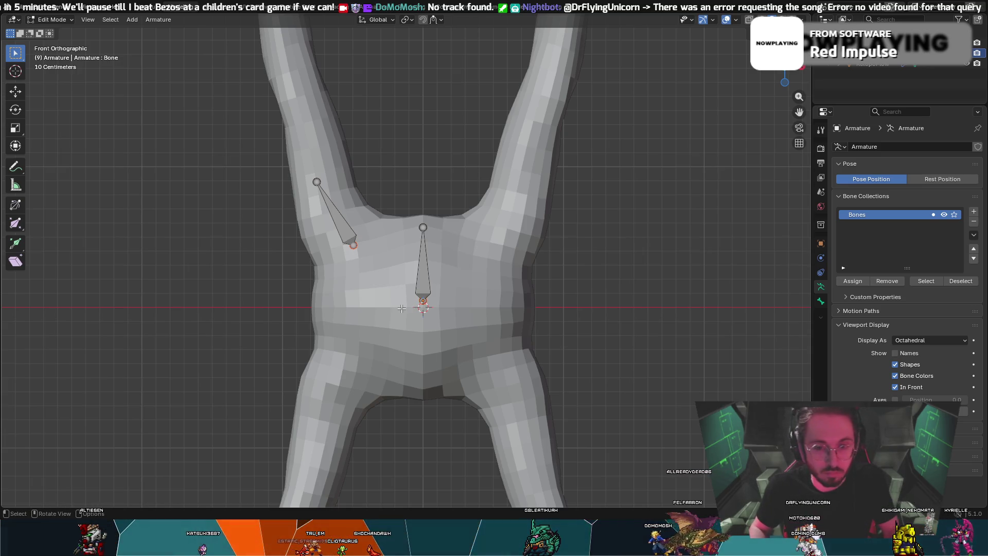
- Abandon the parenting attempt, remove the angled copy, and re-enter Edit Mode on the armature
key("ctrl+p")
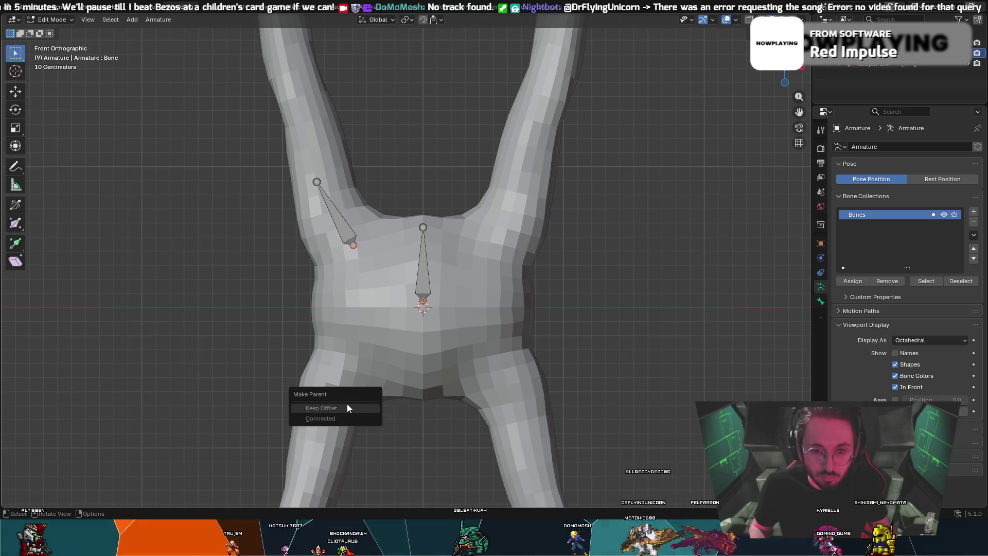
right_click(640, 260)
key("Escape")
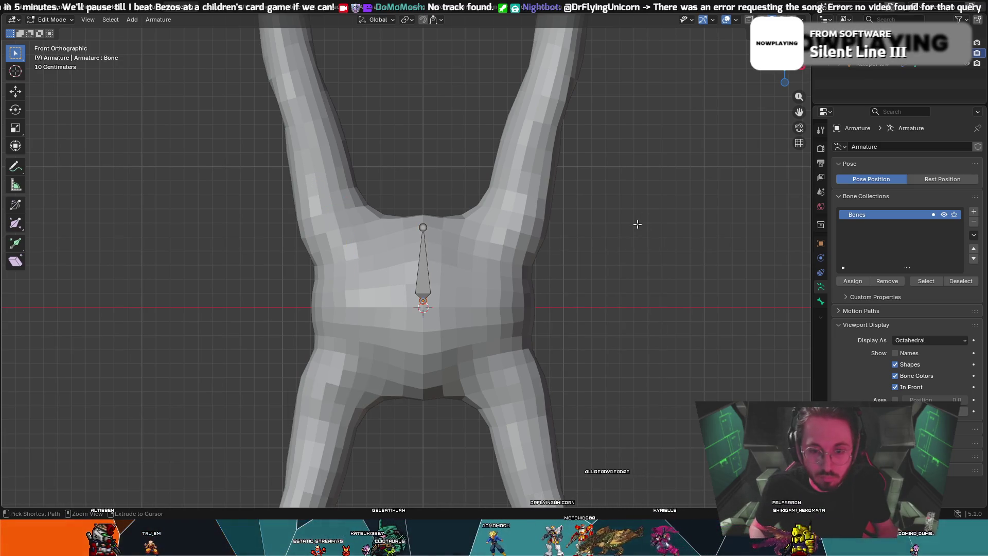
key("Tab")
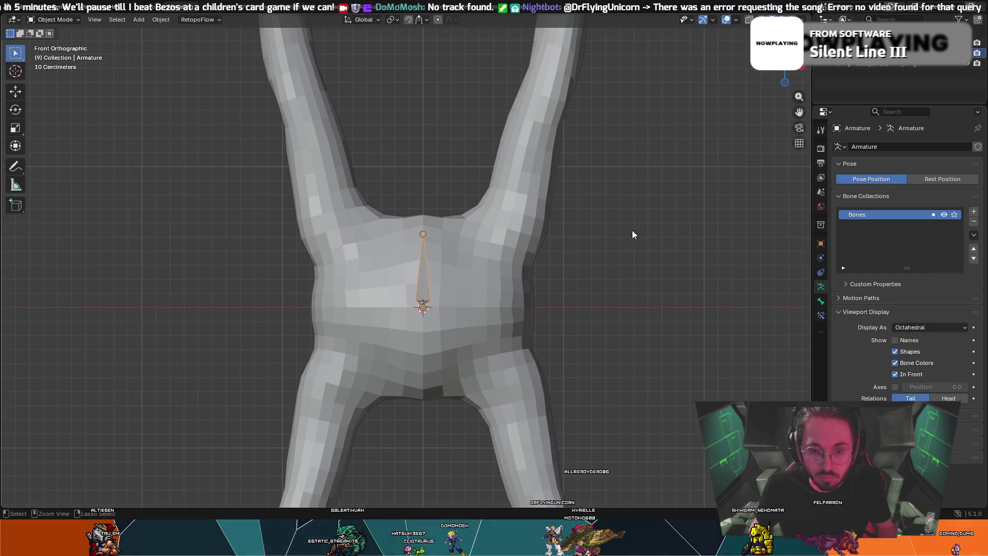
left_click(63, 20)
left_click(60, 44)
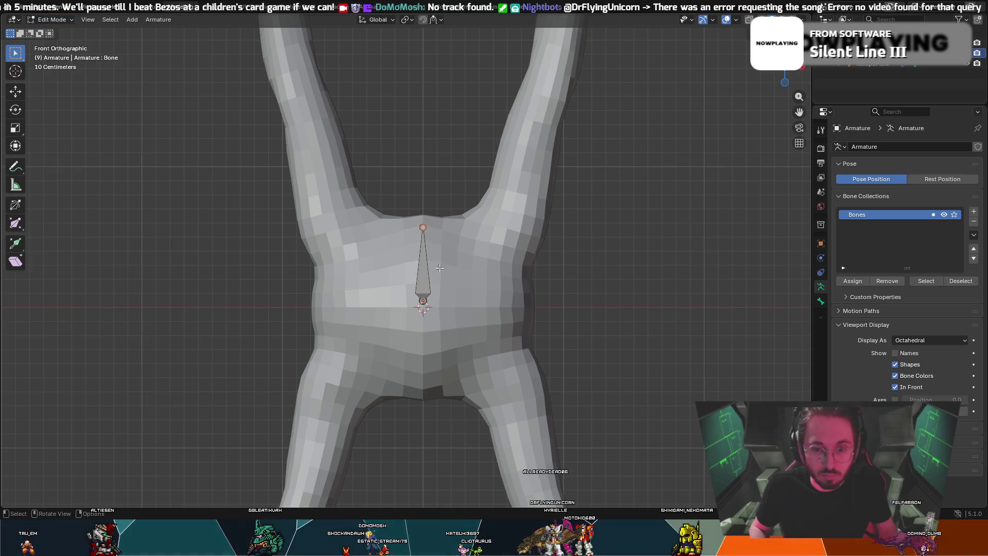
- Raise the bone tip vertically, then duplicate it as an angled bone at the left shoulder
key("g")
key("z")
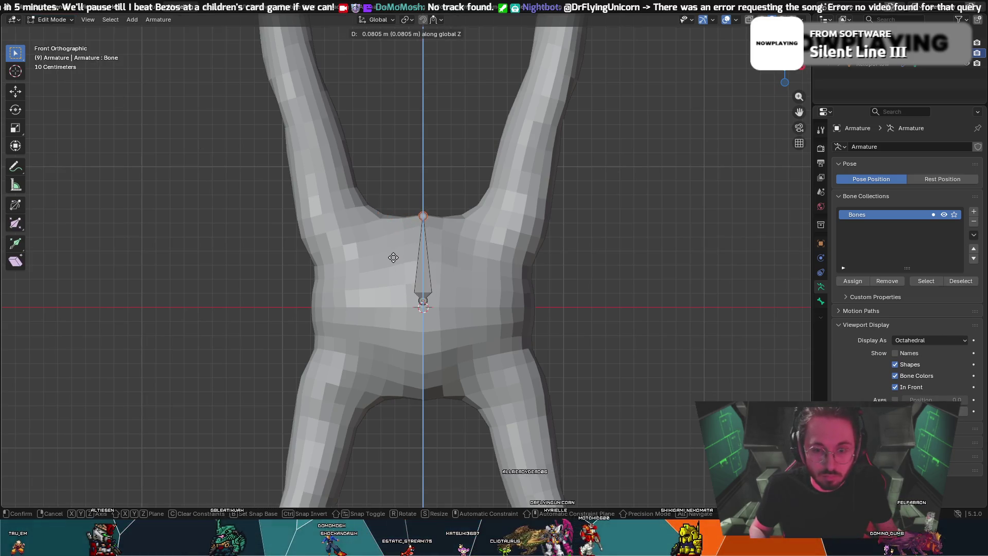
left_click(394, 268)
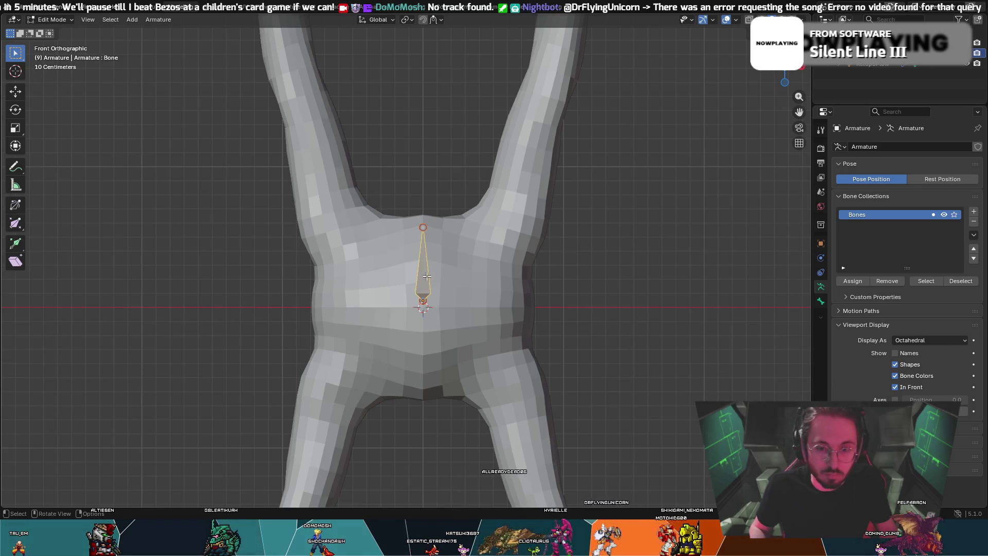
key("shift+d")
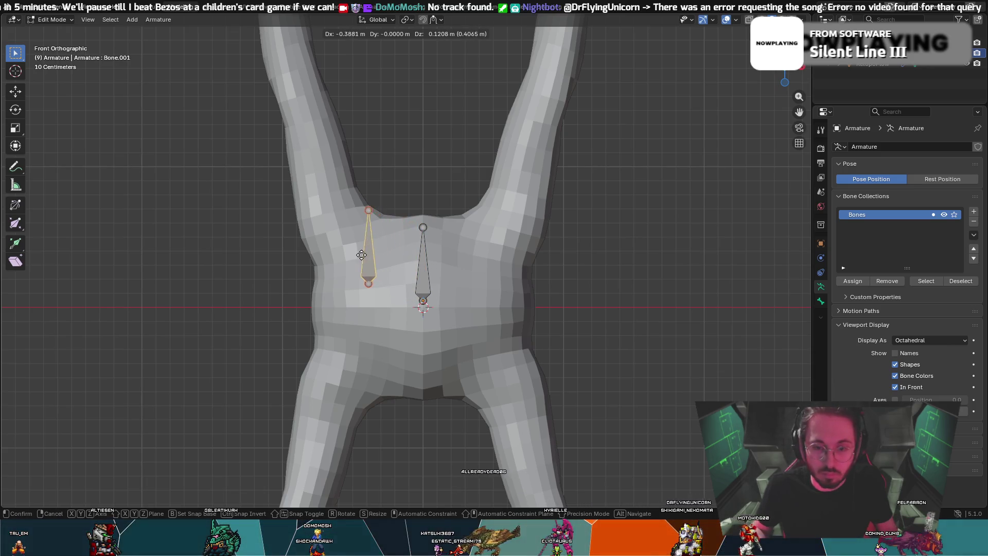
left_click(350, 231)
key("r")
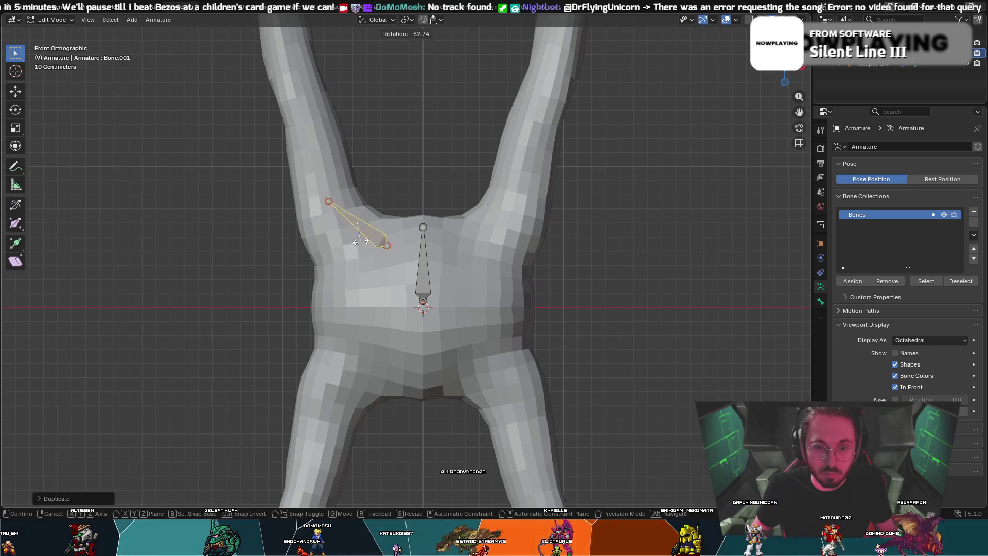
left_click(352, 250)
key("g")
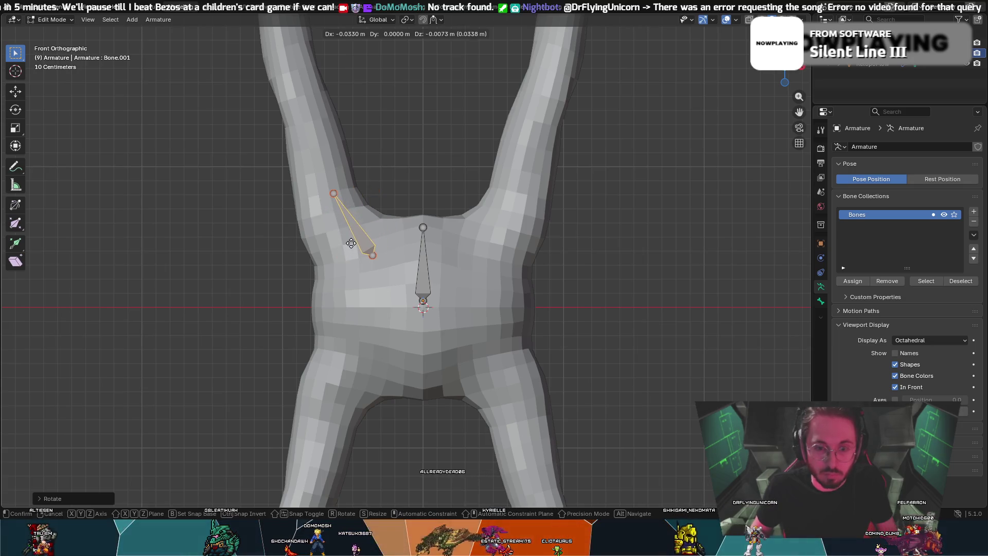
left_click(346, 245)
mouse_move(350, 246)
middle_mouse_down()
mouse_move(503, 249)
mouse_move(371, 263)
middle_mouse_up()
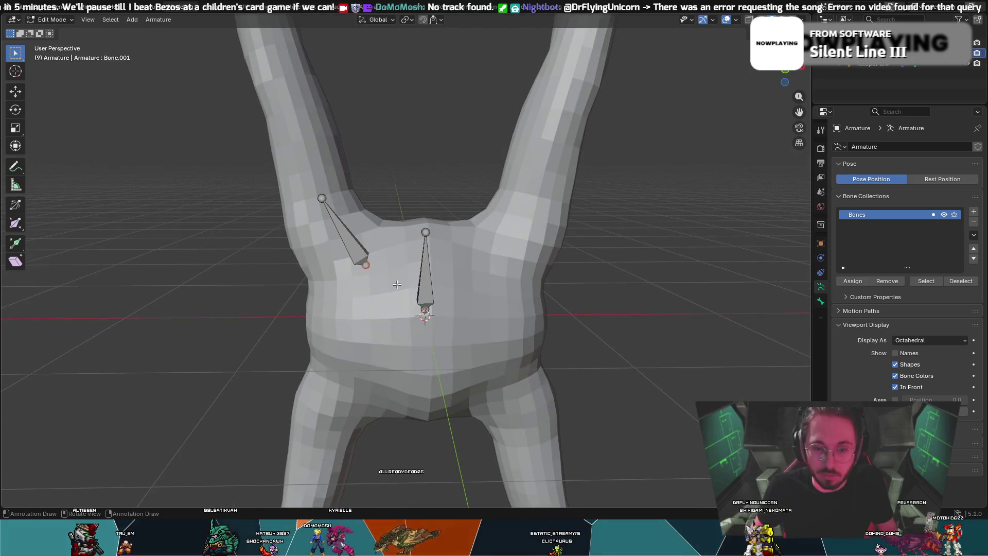
right_click(426, 309)
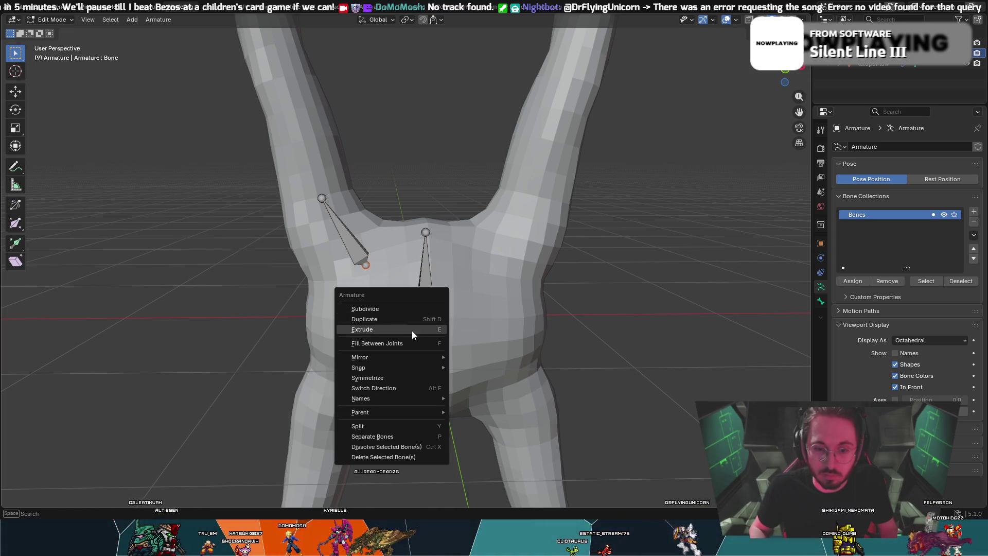
- Parent the shoulder bone to the centre bone with Keep Offset, then undo the bone changes
mouse_move(403, 412)
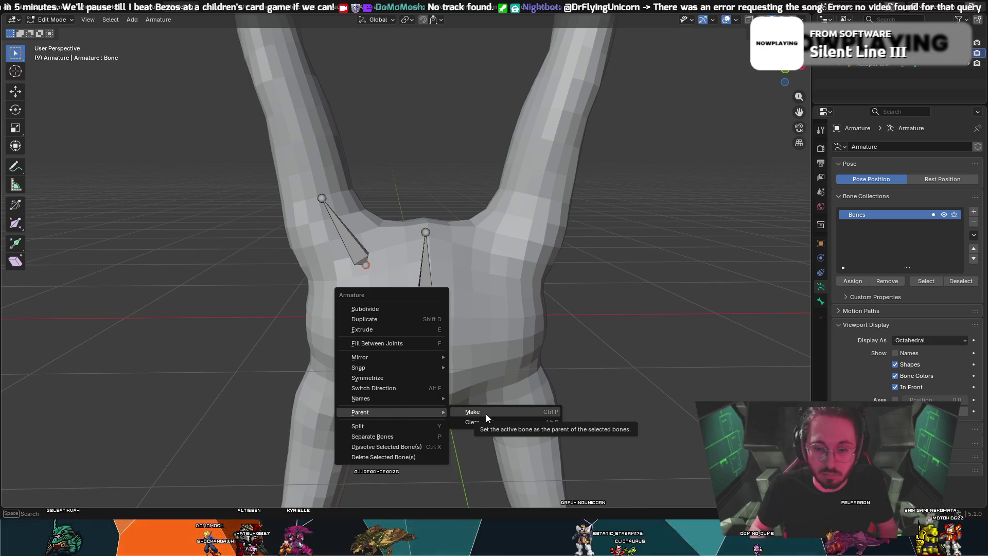
left_click(481, 412)
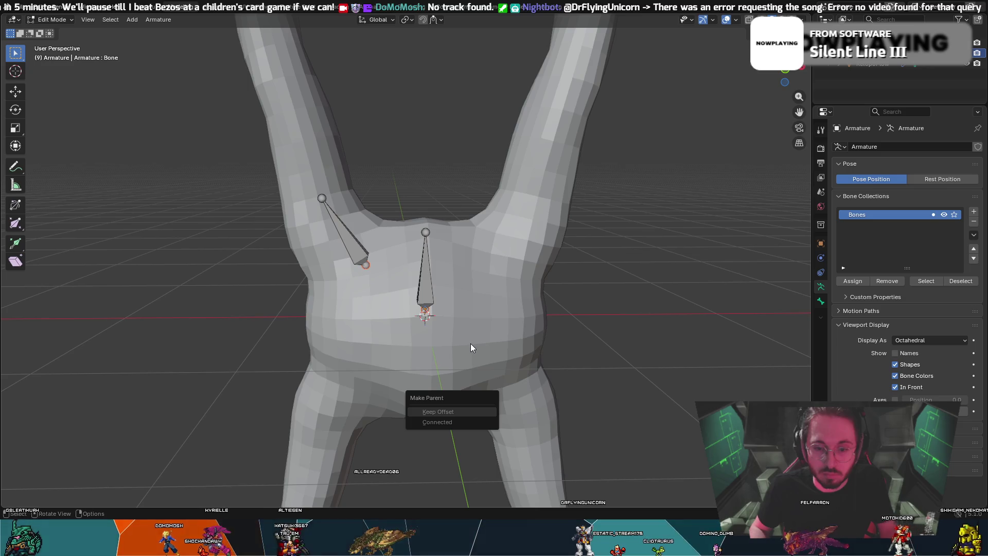
left_click(458, 411)
middle_click_drag(655, 320, 608, 306)
mouse_move(536, 299)
middle_mouse_down()
mouse_move(597, 295)
mouse_move(565, 297)
middle_mouse_up()
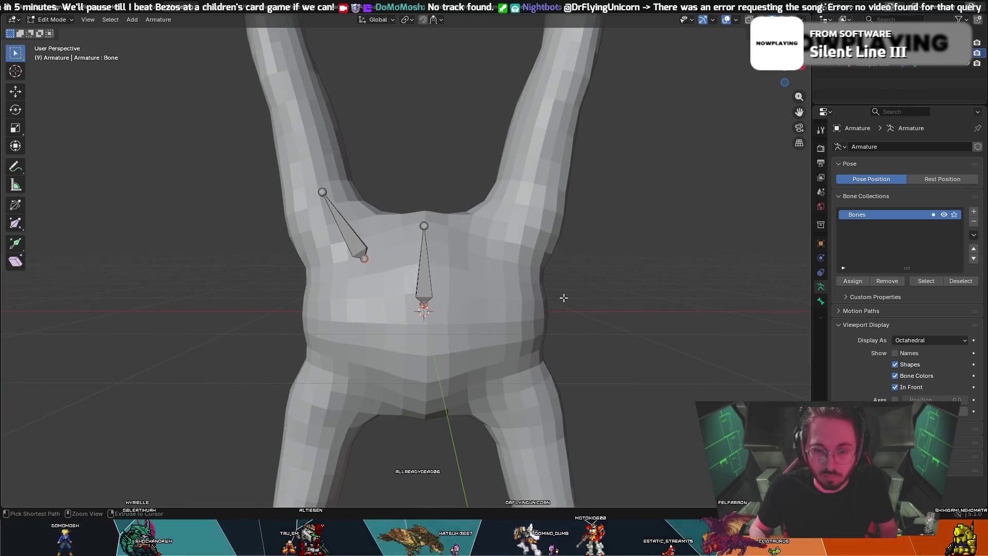
key("ctrl+z")
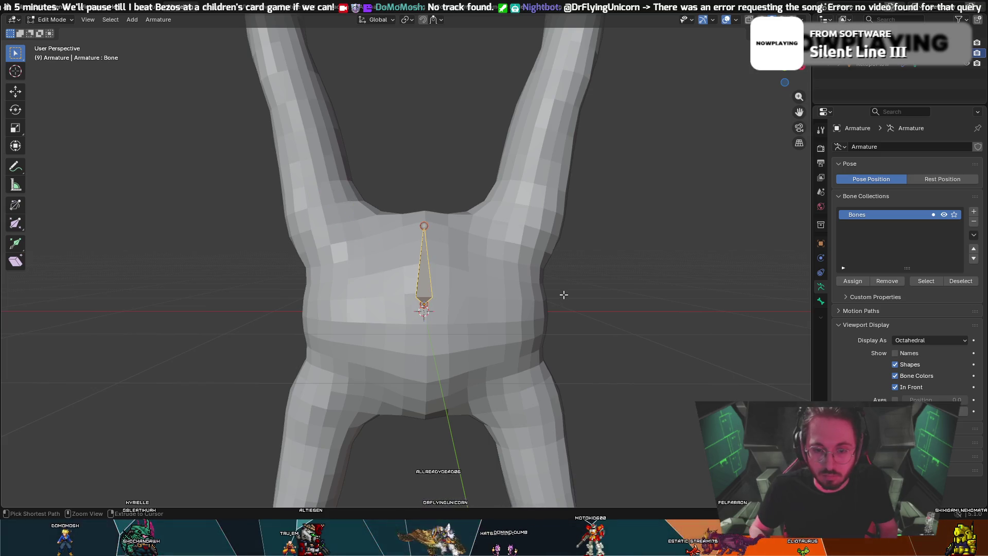
key("ctrl+z")
key("ctrl+z")
key("ctrl+z")
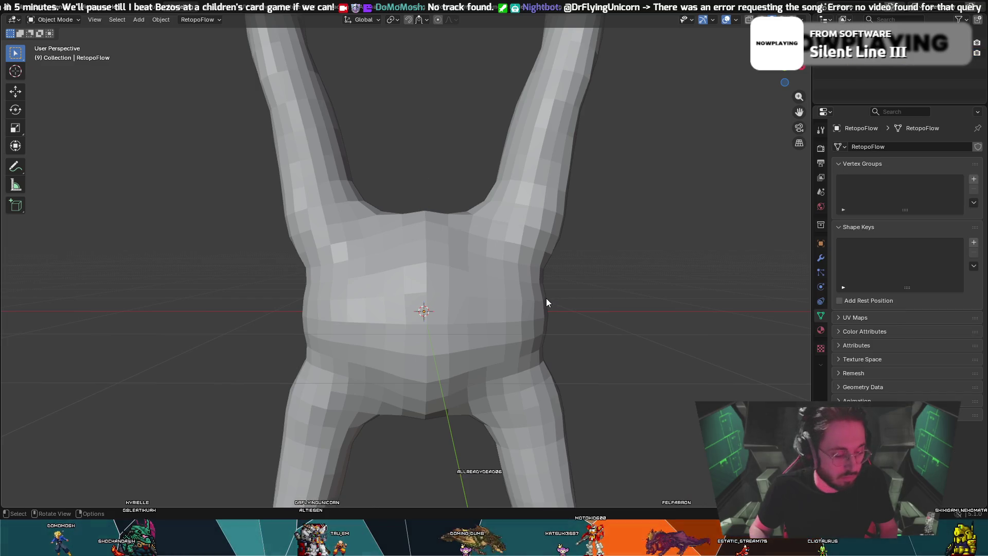
- Dismiss the Add menu and check the creature from the front and back views
key("shift+a")
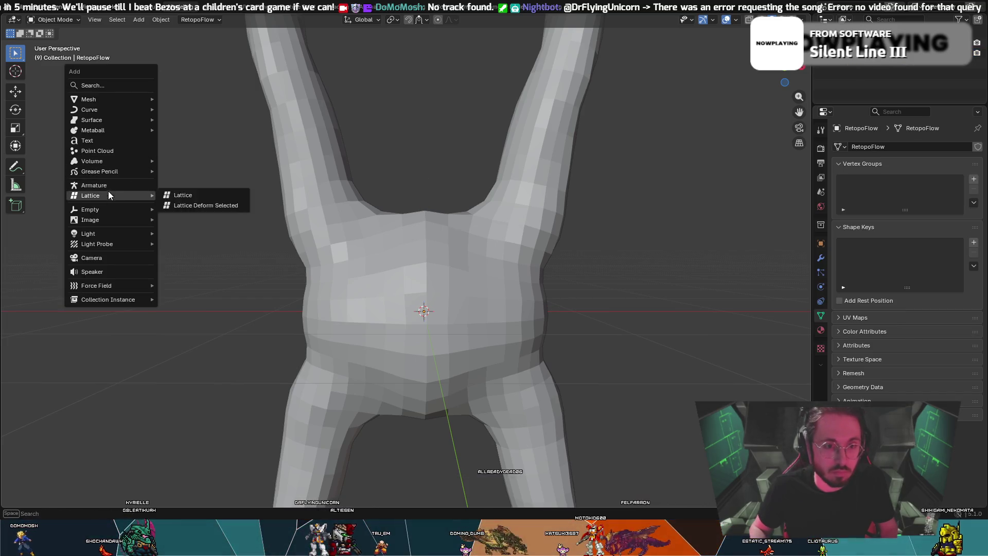
mouse_move(128, 172)
left_click_drag(785, 66, 784, 70)
left_click(784, 69)
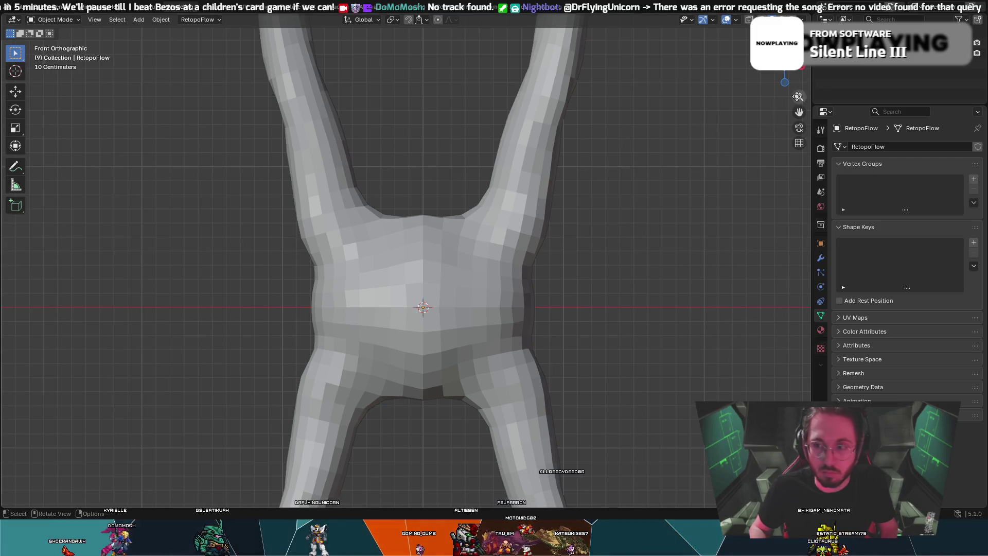
left_click(785, 71)
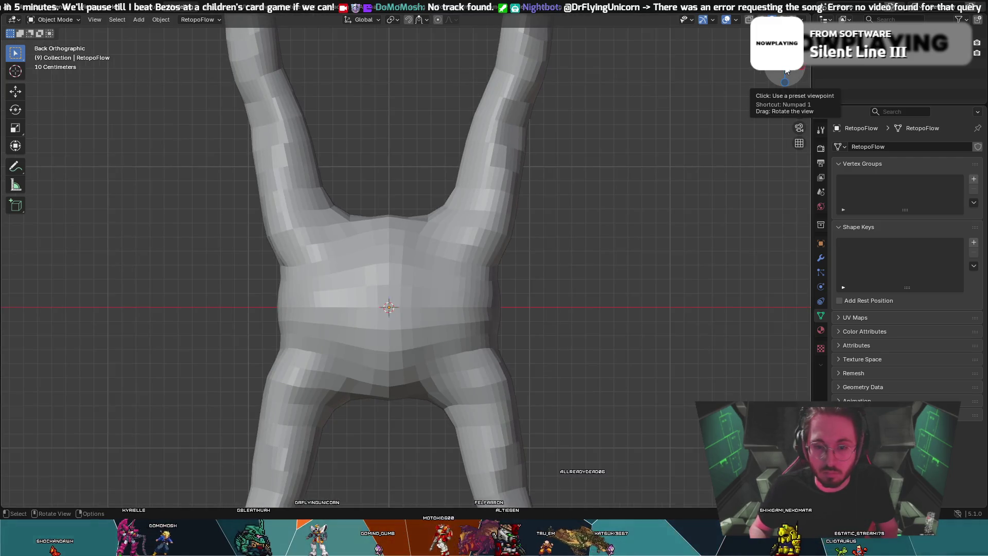
left_click(785, 70)
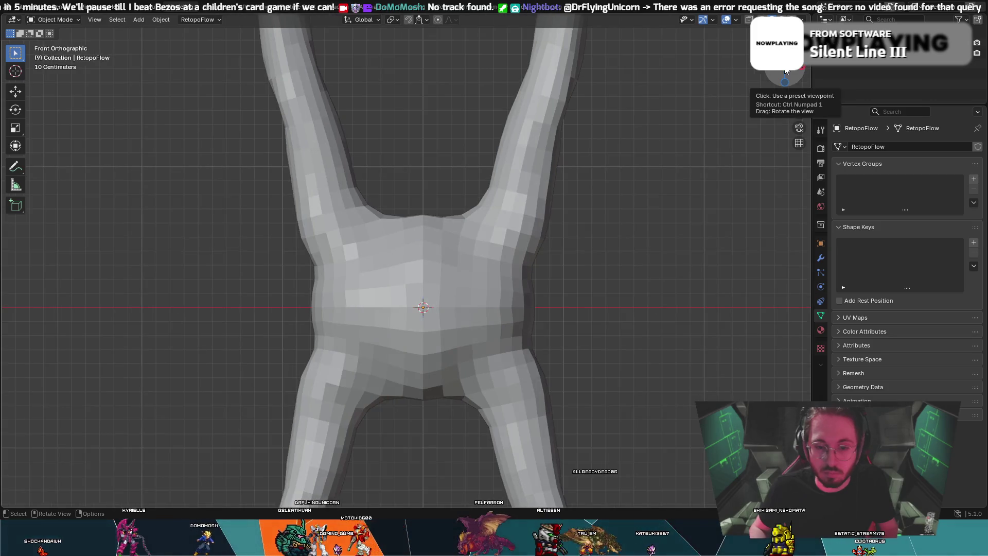
scroll(713, 110, "down", 6)
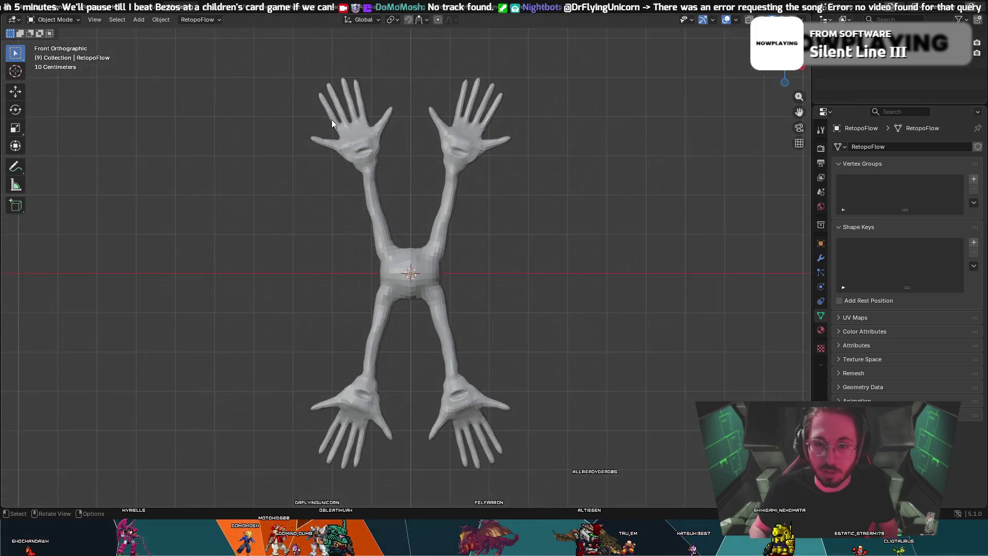
- Orbit around the torso and limbs, return to the front view, and select the creature mesh
mouse_move(308, 146)
middle_mouse_down()
mouse_move(592, 171)
mouse_move(533, 161)
middle_mouse_up()
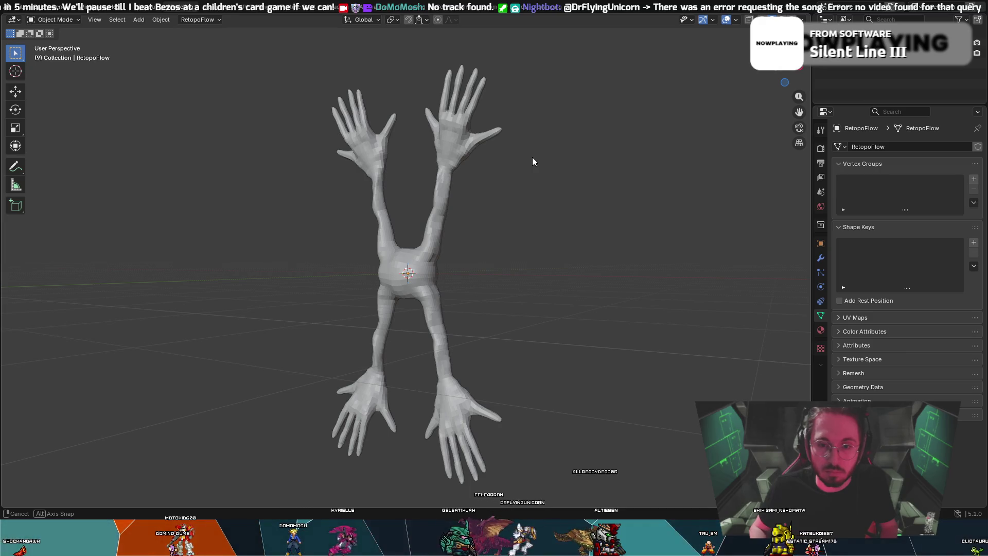
mouse_move(532, 161)
middle_mouse_down()
mouse_move(494, 262)
mouse_move(545, 265)
mouse_move(307, 271)
mouse_move(557, 256)
mouse_move(377, 251)
mouse_move(300, 271)
mouse_move(324, 271)
mouse_move(315, 272)
middle_mouse_up()
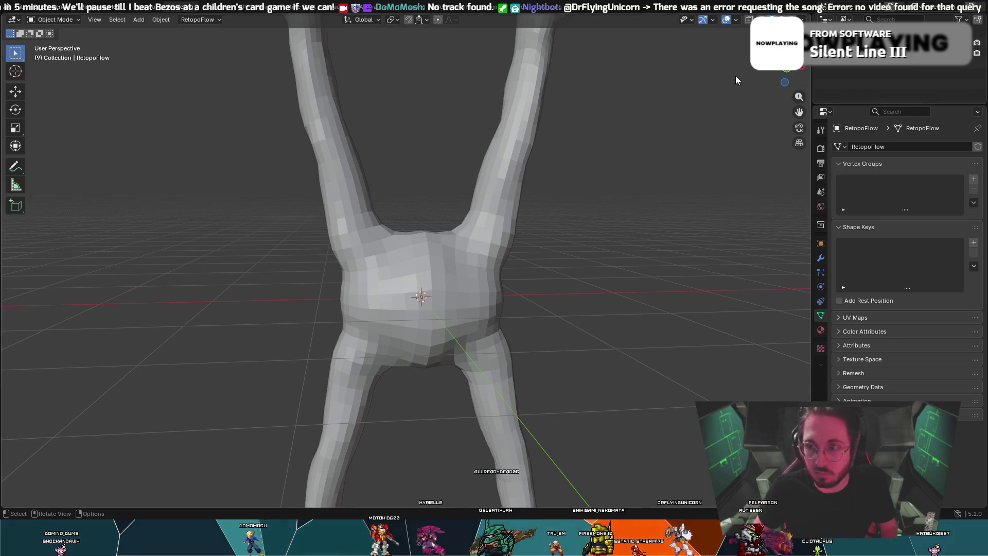
middle_click_drag(735, 76, 719, 78)
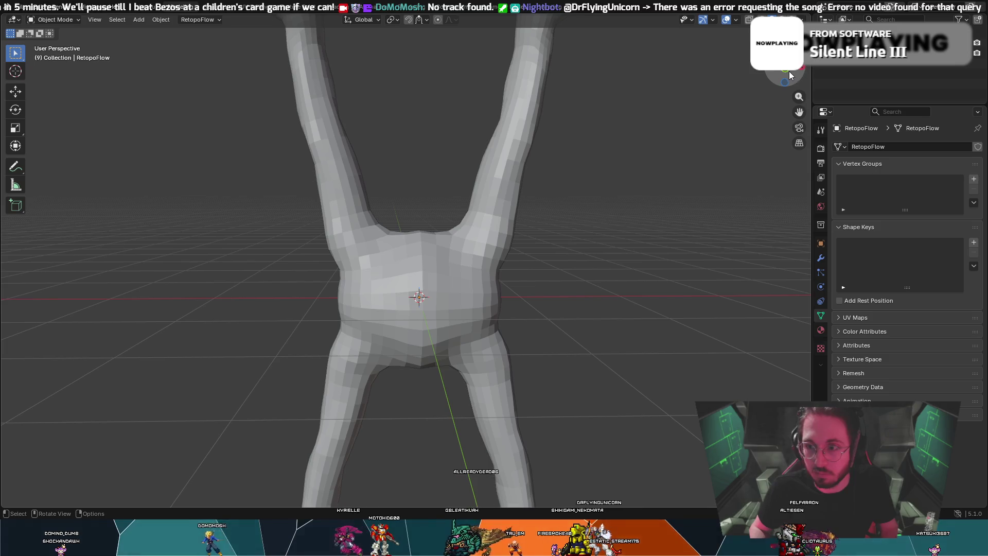
left_click(790, 73)
right_click(429, 298)
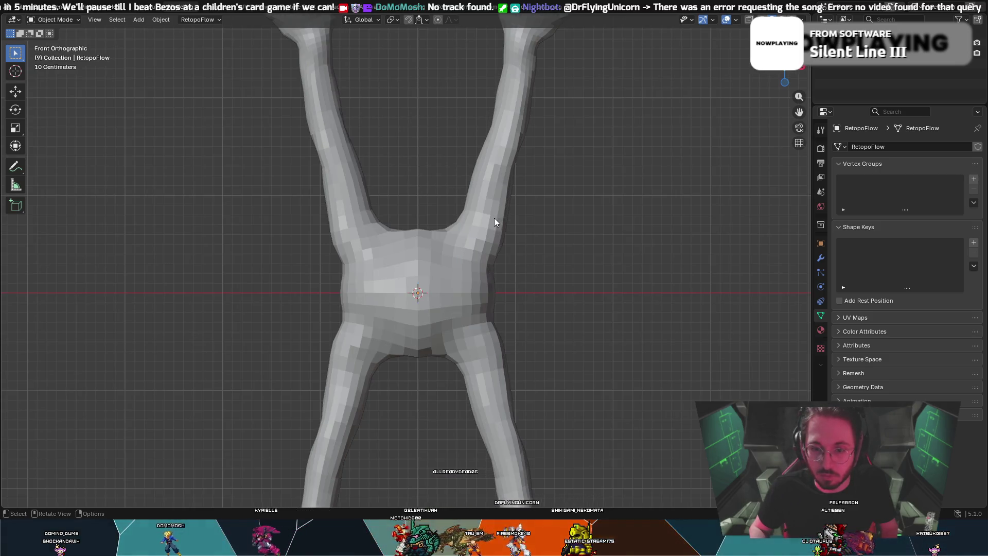
left_click(311, 94)
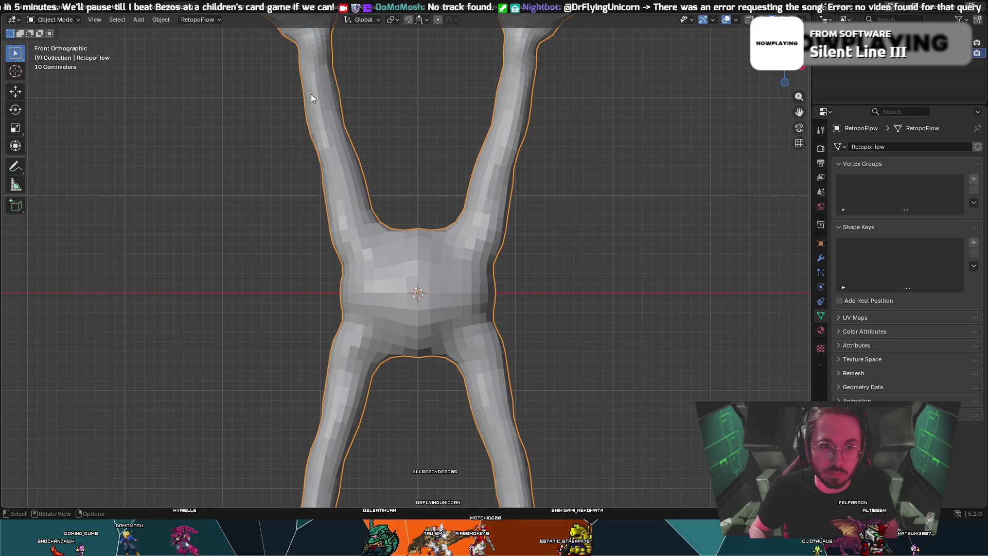
- Apply Shade Smooth, compare Shade Flat and Shade Auto Smooth, then settle on Shade Smooth
right_click(310, 88)
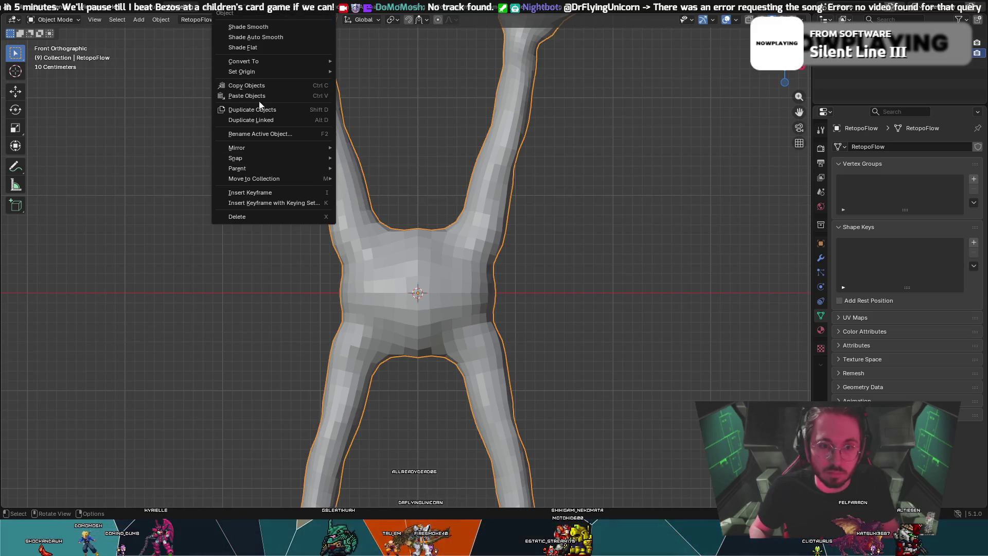
left_click(252, 27)
scroll(562, 189, "down", 2)
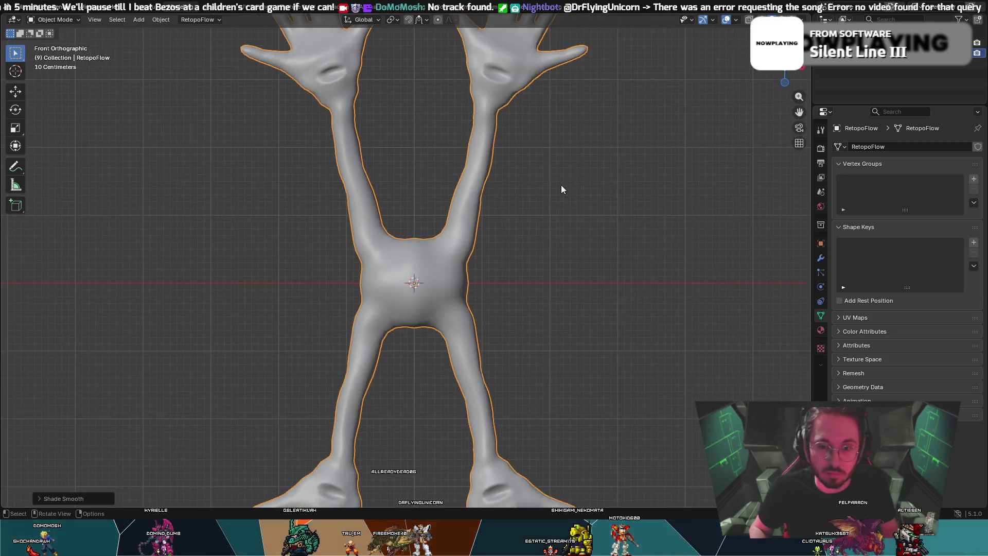
scroll(545, 196, "down", 2)
scroll(483, 234, "up", 2)
right_click(455, 251)
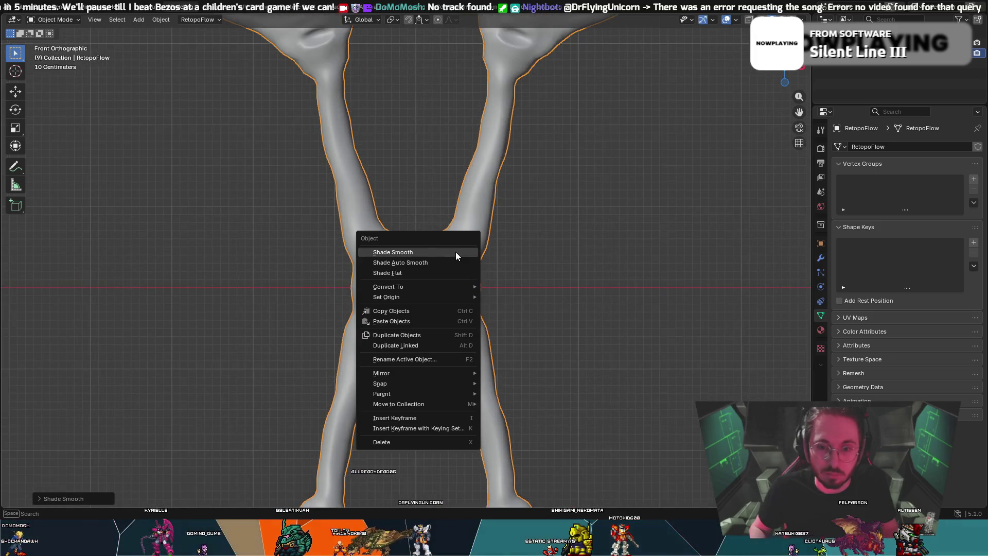
left_click(433, 274)
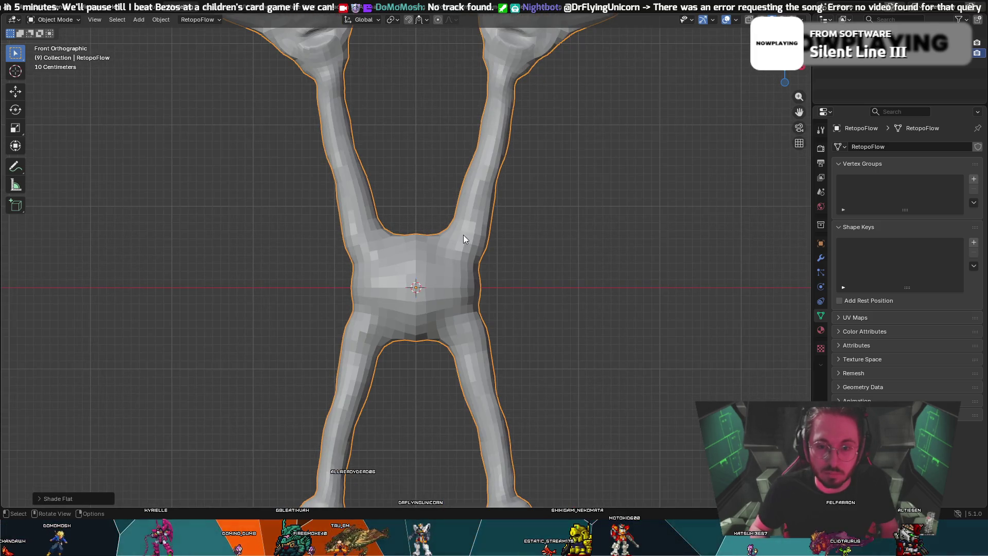
right_click(466, 224)
left_click(456, 211)
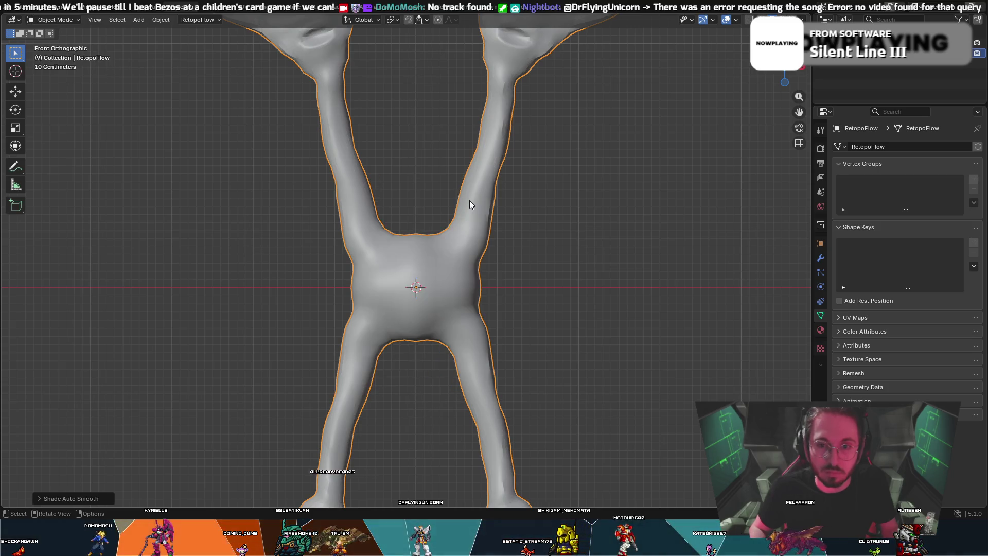
right_click(470, 202)
left_click(450, 188)
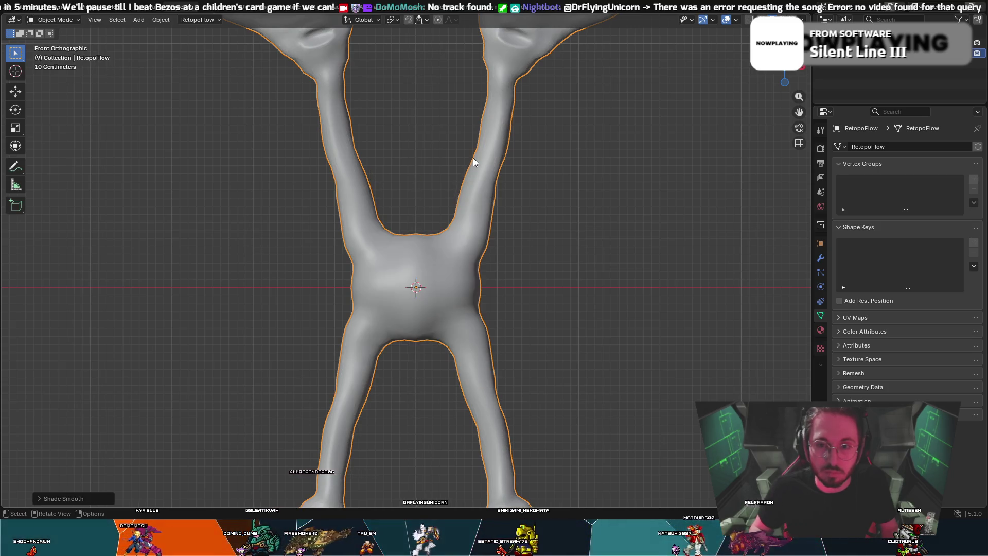
- Deselect the mesh and inspect the smoothed creature from front, back and orbiting views
scroll(474, 157, "down", 2)
left_click(545, 193)
scroll(504, 222, "up", 2)
scroll(489, 228, "up", 1)
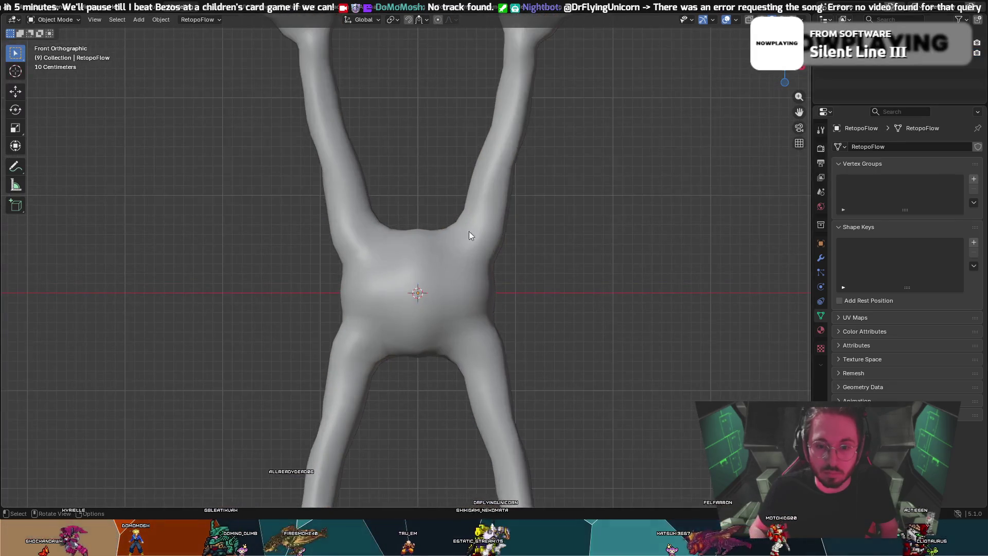
mouse_move(414, 213)
middle_mouse_down()
mouse_move(403, 192)
mouse_move(431, 147)
mouse_move(433, 192)
mouse_move(548, 183)
mouse_move(665, 189)
mouse_move(435, 188)
middle_mouse_up()
key("KP_1")
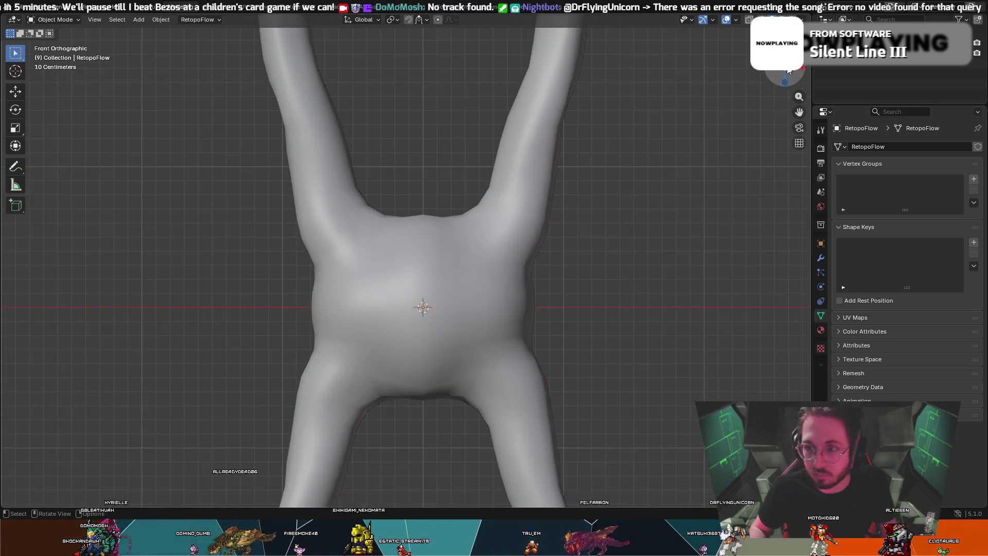
scroll(619, 227, "down", 3)
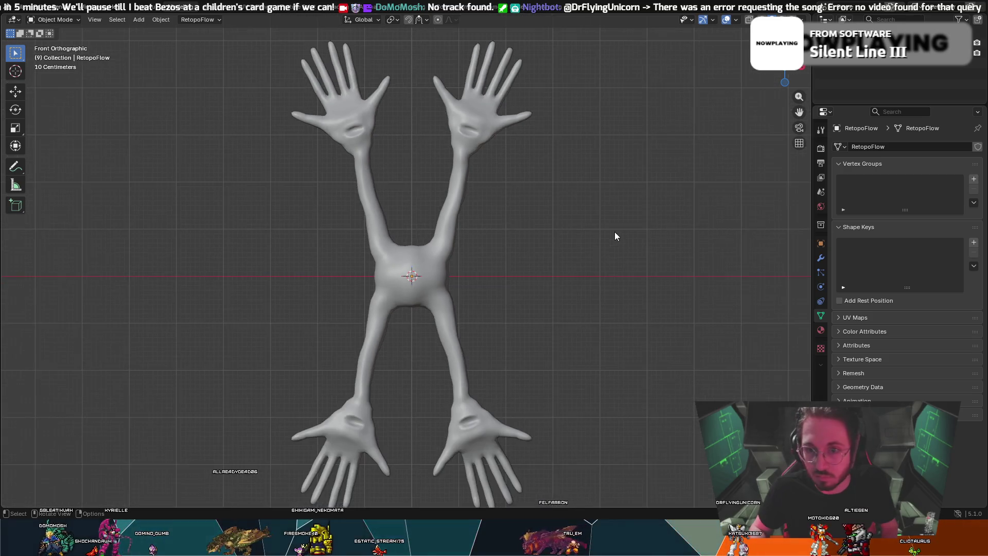
scroll(505, 234, "up", 5)
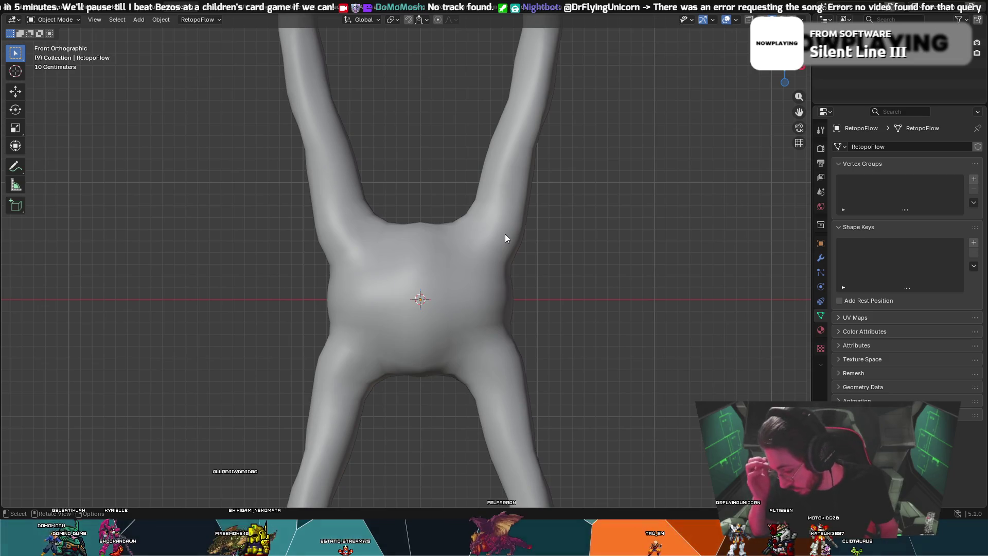
mouse_move(505, 234)
middle_mouse_down()
mouse_move(462, 286)
mouse_move(452, 224)
mouse_move(625, 124)
mouse_move(612, 177)
middle_mouse_up()
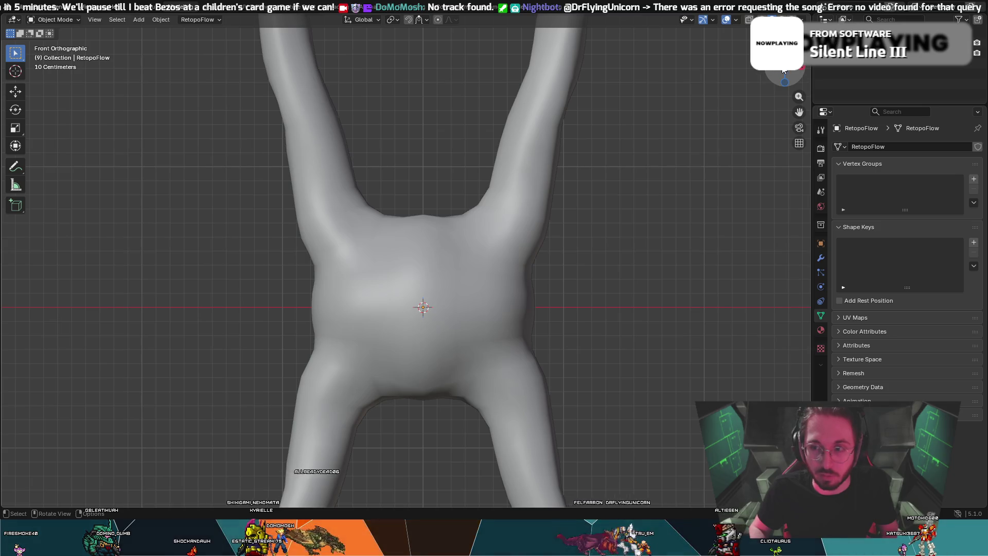
scroll(593, 153, "down", 4)
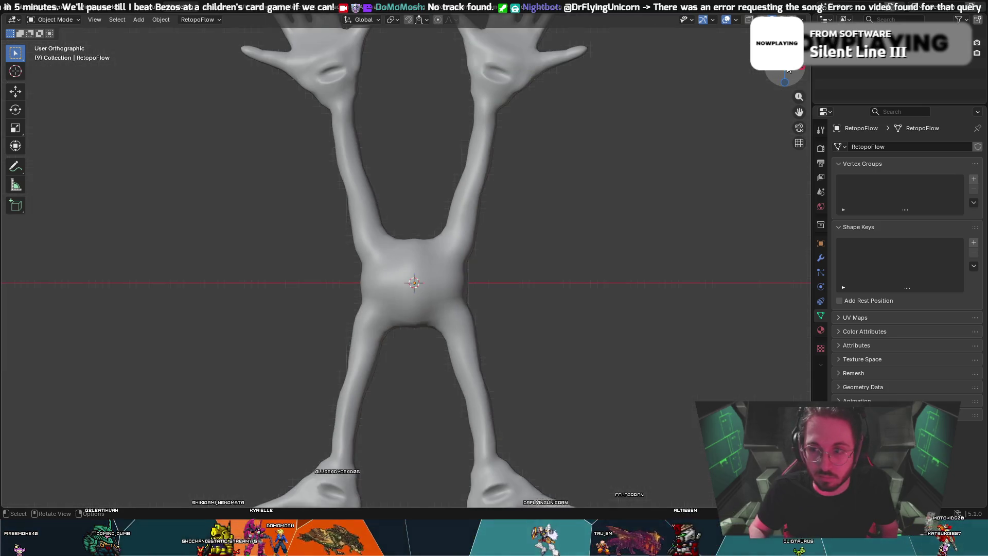
key("ctrl+KP_1")
left_click(787, 71)
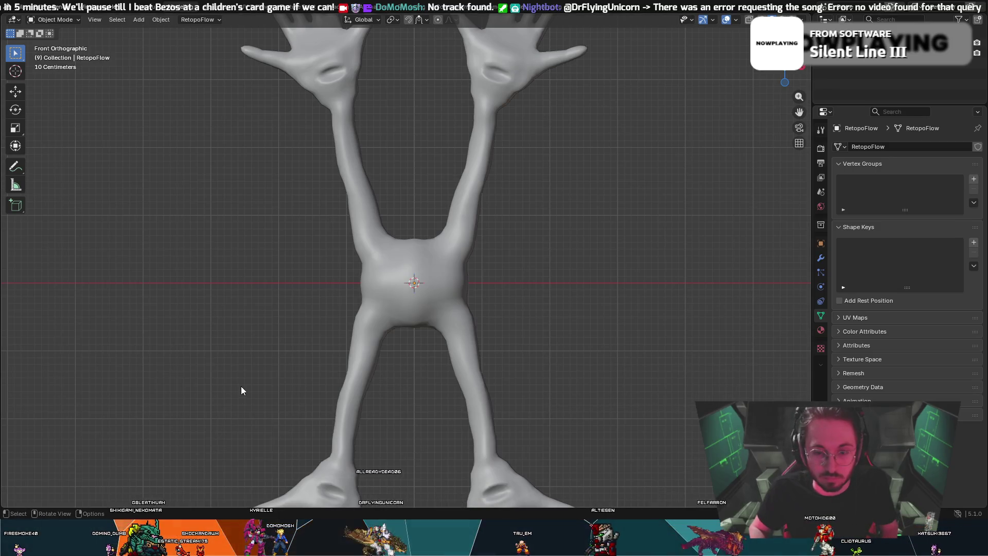
scroll(326, 333, "up", 2)
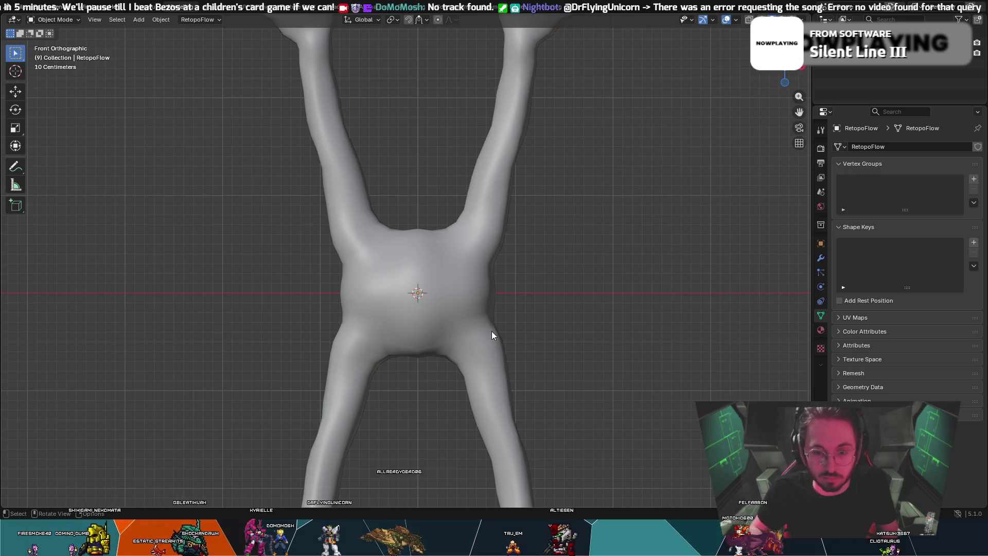
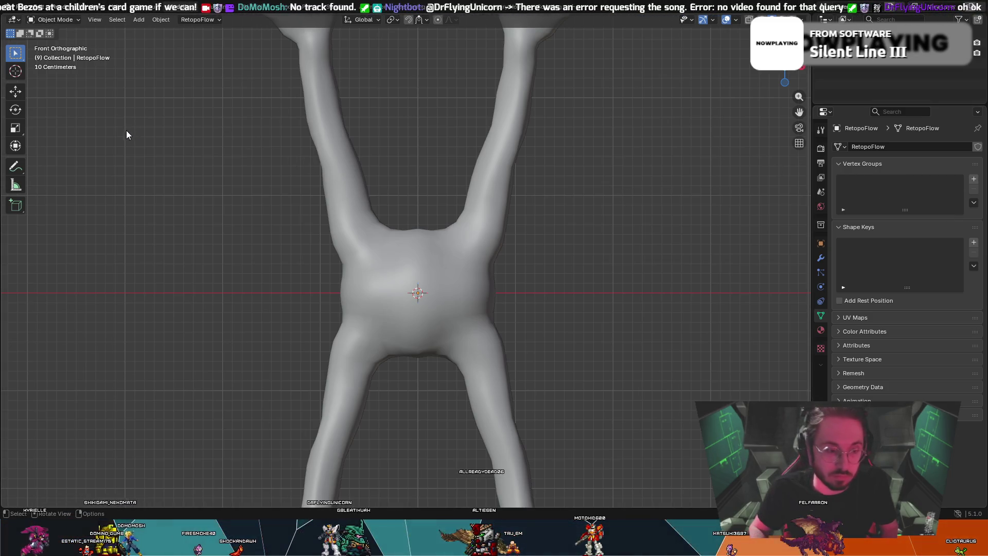
- Add an armature bone at the creature's body centre with Shift+A
key("shift+a")
left_click(102, 132)
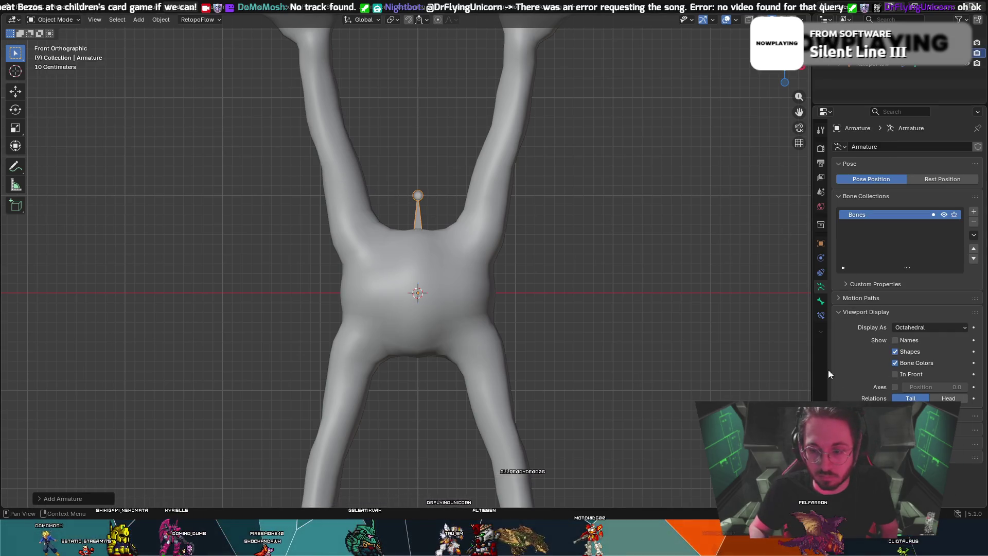
left_click(821, 302)
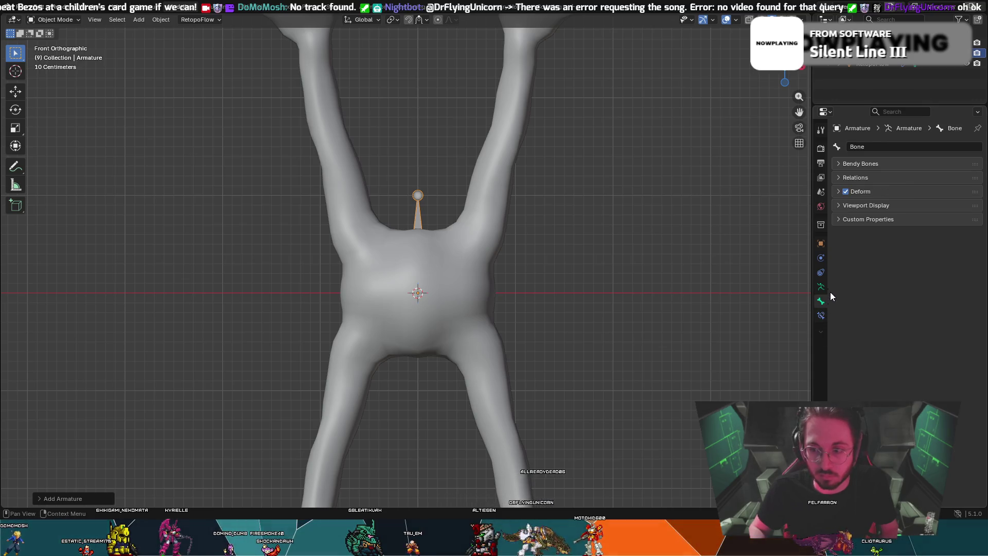
left_click(843, 206)
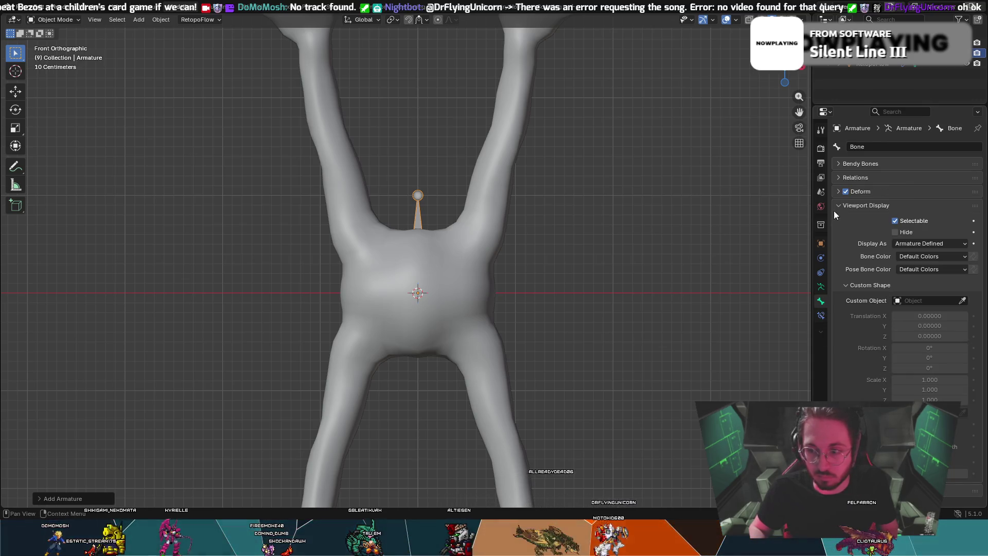
left_click(840, 208)
- Enable In Front and Names in the armature's Viewport Display settings
left_click(821, 287)
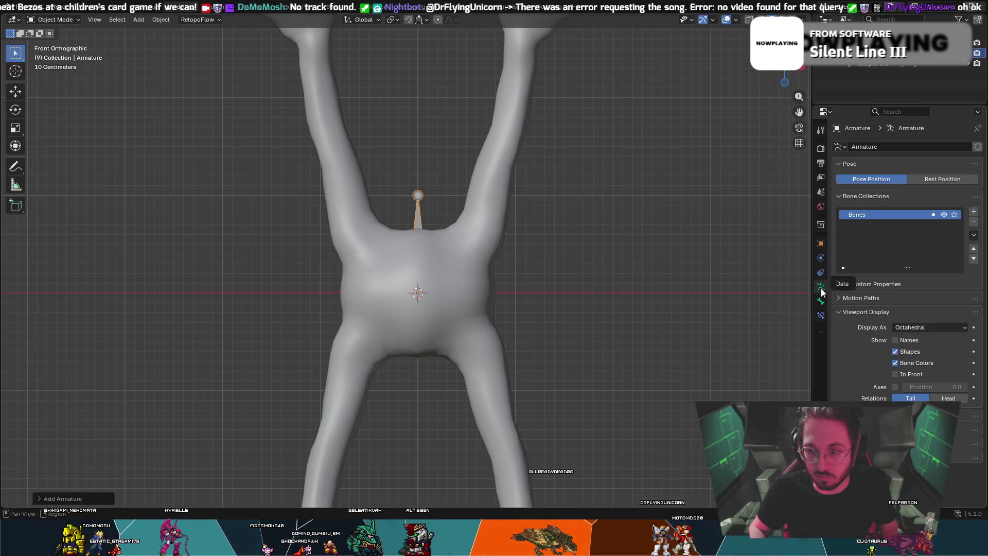
left_click(897, 374)
left_click(901, 341)
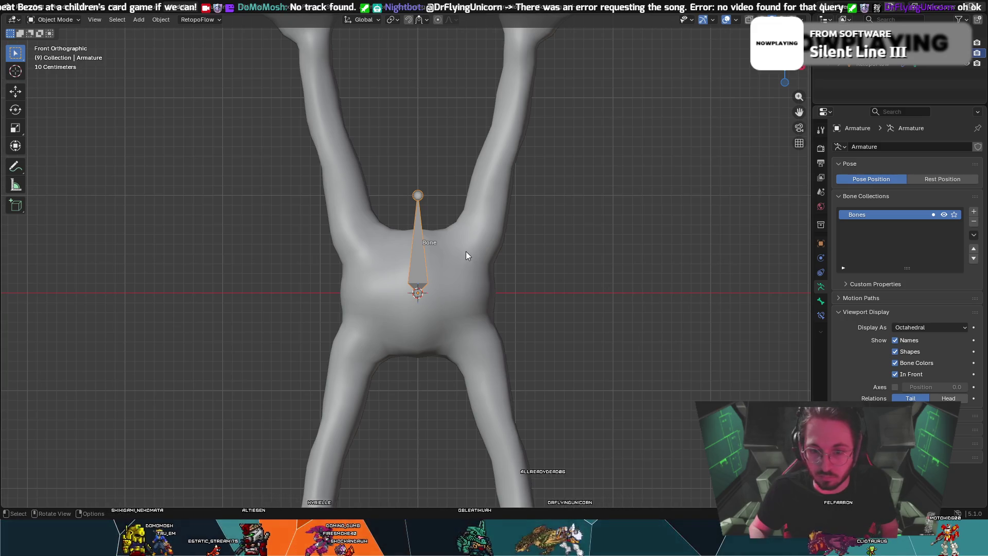
- Duplicate the armature and tilt the copy toward the left arm, then undo it
key("g")
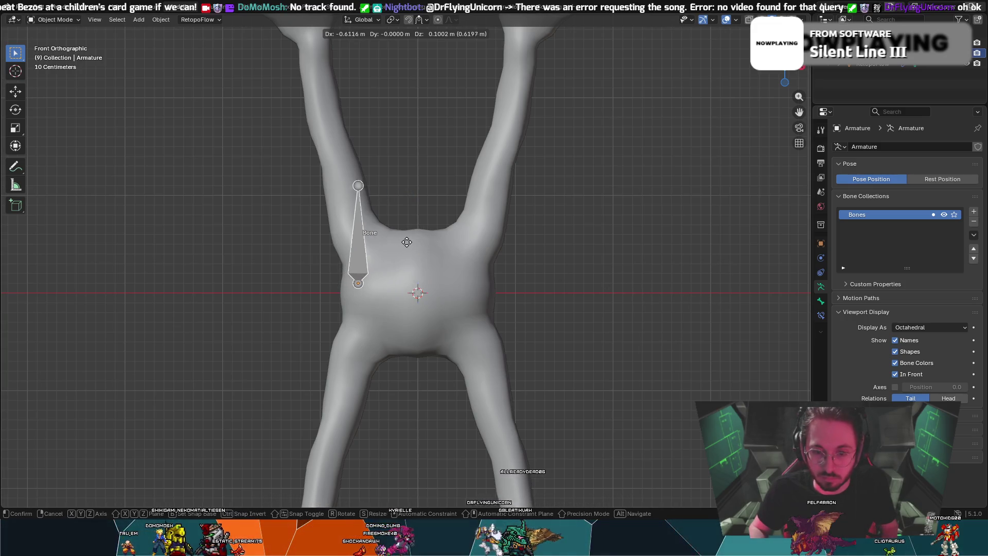
right_click(406, 242)
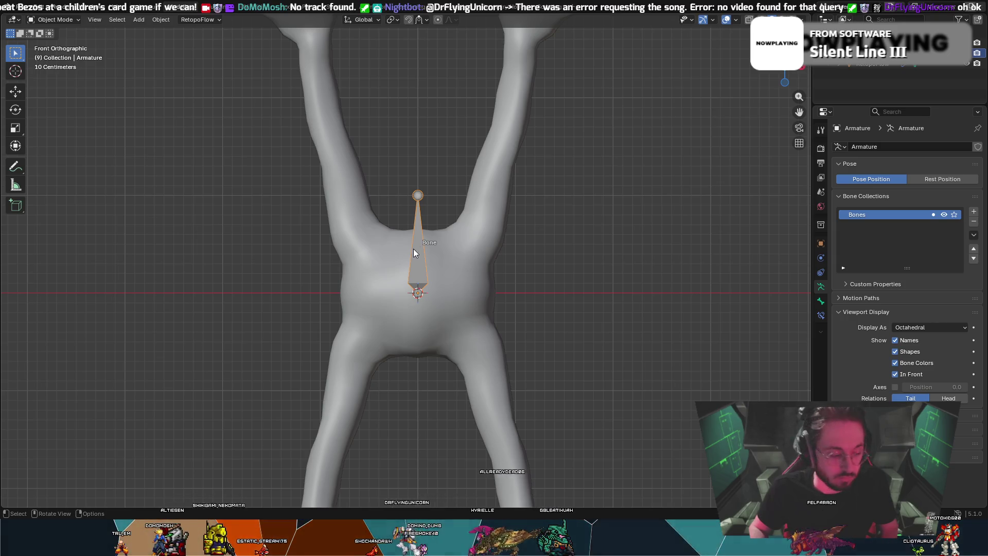
key("shift+d")
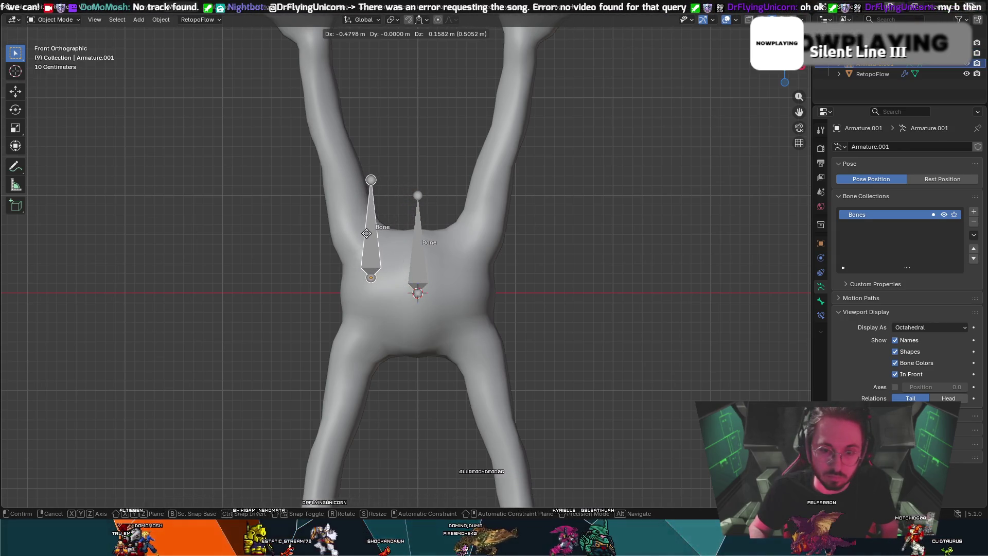
left_click(366, 233)
key("t")
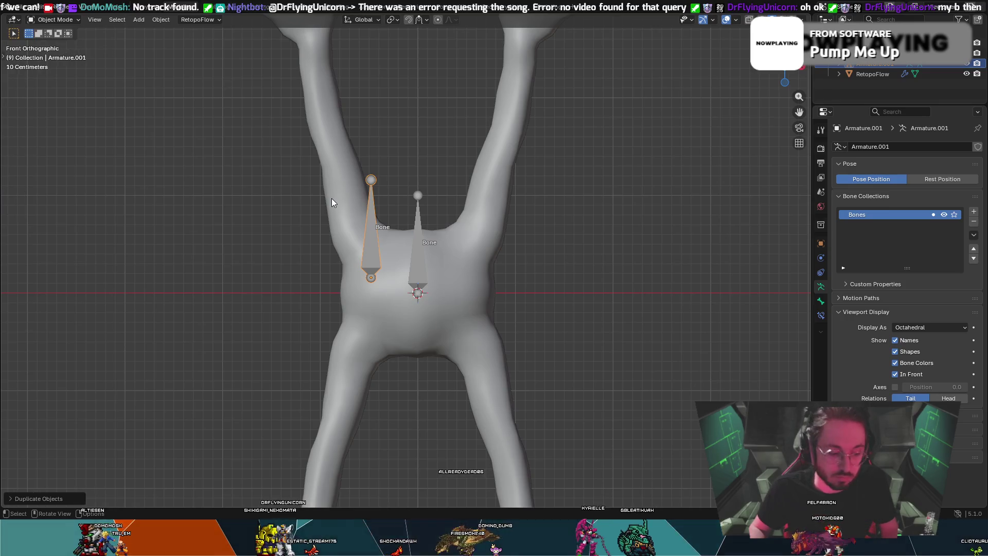
key("r")
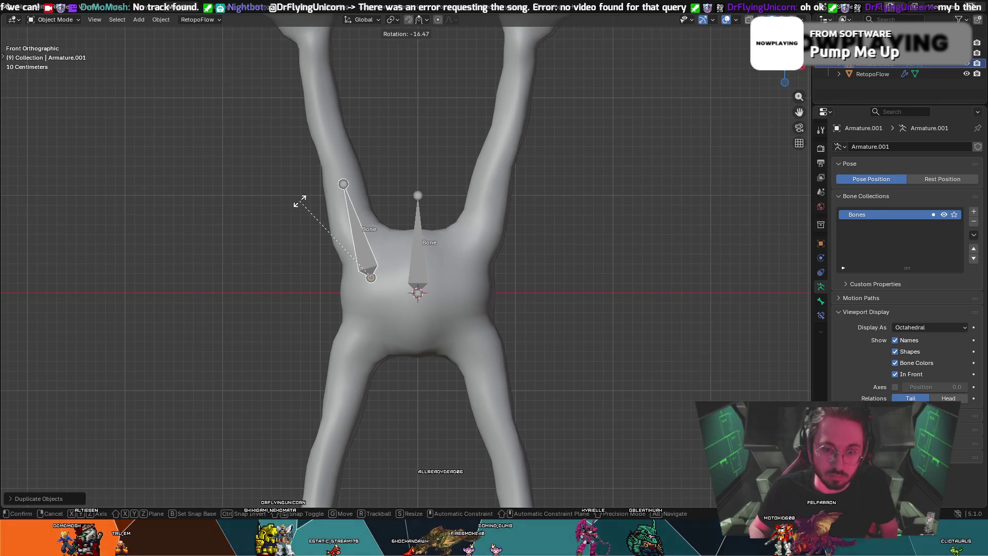
left_click(301, 205)
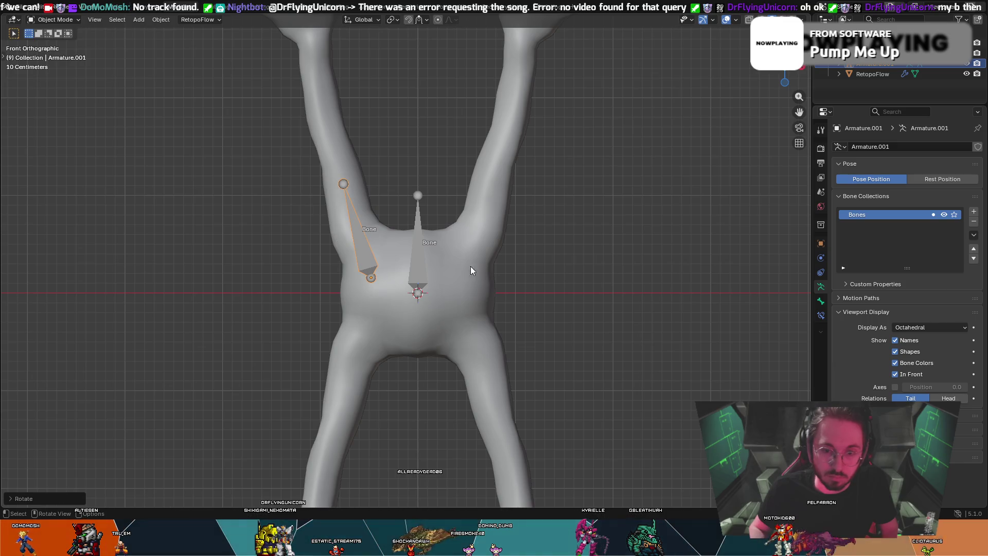
left_click(423, 257)
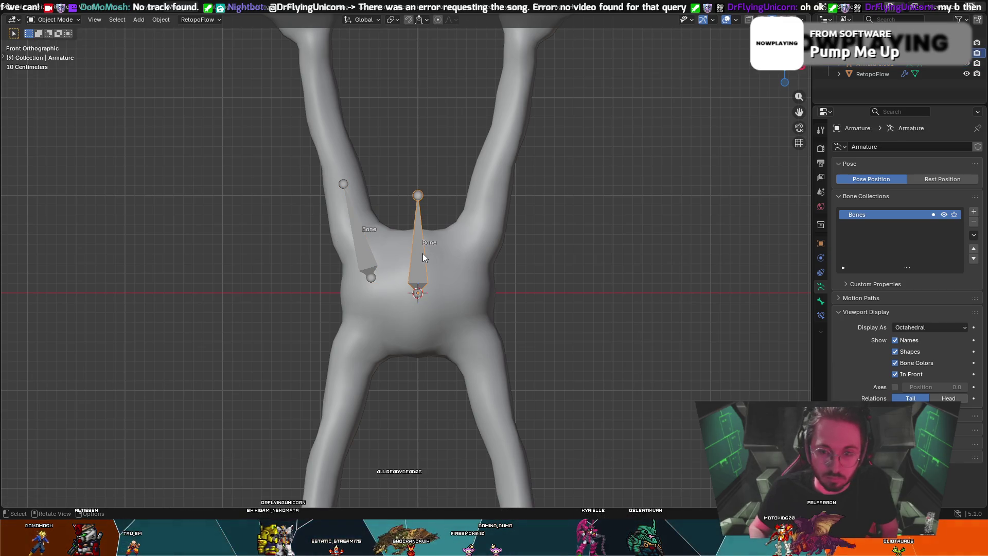
key("ctrl+z")
key("ctrl+z")
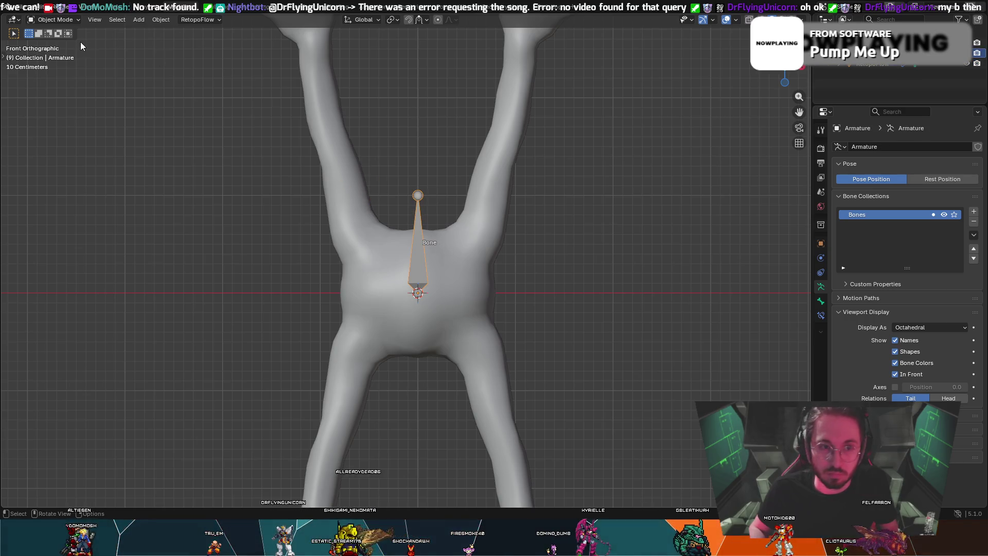
- Zoom out, start editing the object name, and open the armature's mode dropdown
scroll(210, 70, "down", 1)
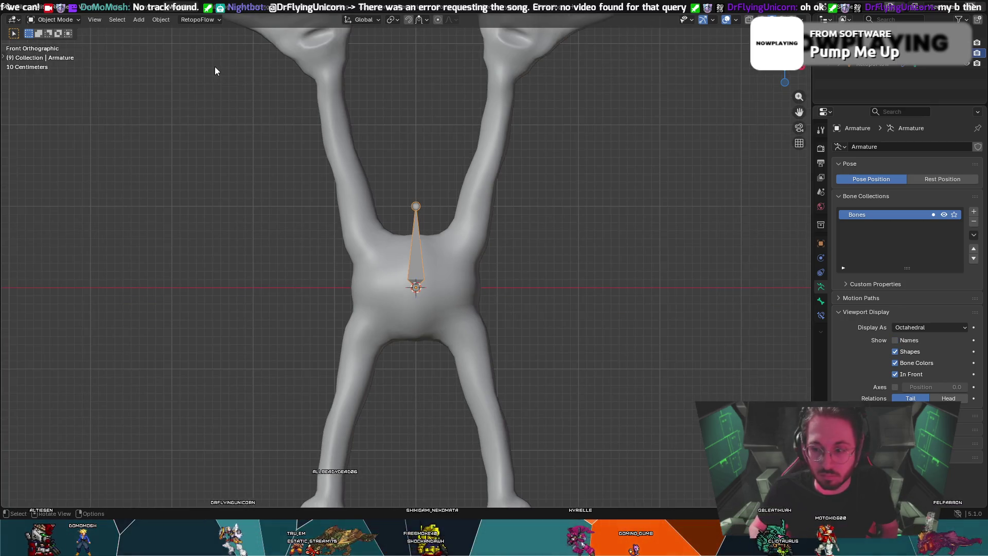
double_click(885, 65)
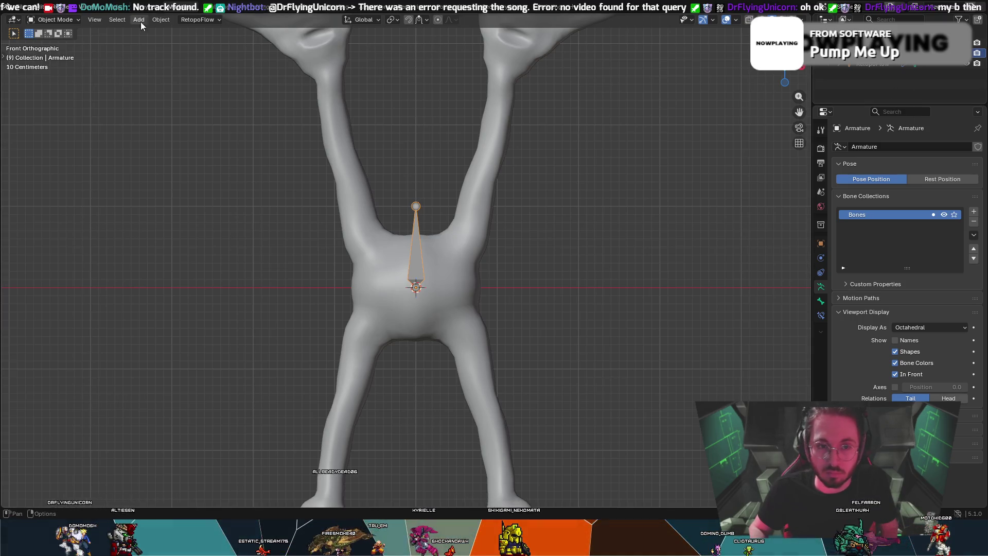
left_click(60, 18)
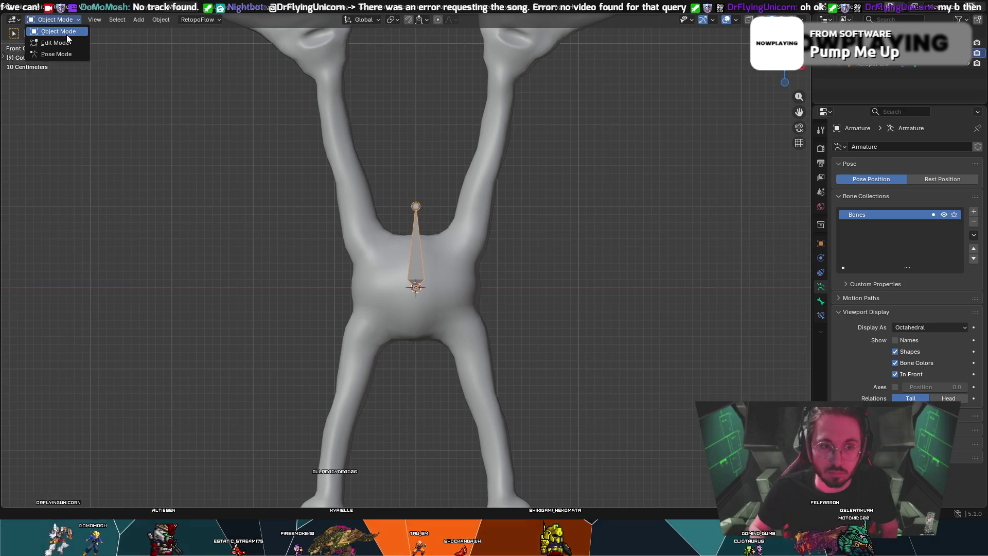
- In Edit Mode, duplicate the bone and rotate and move the copy into the left arm
left_click(73, 44)
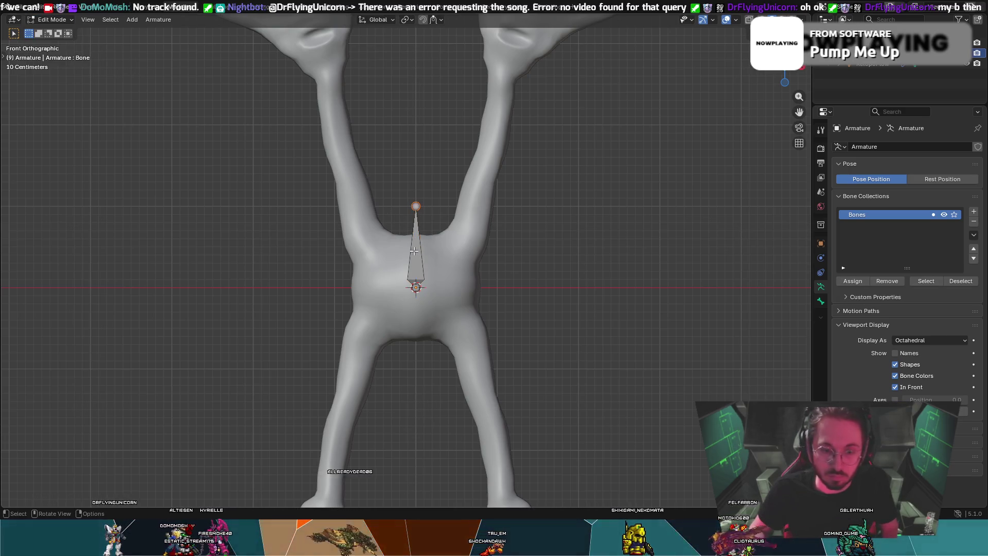
key("shift+d")
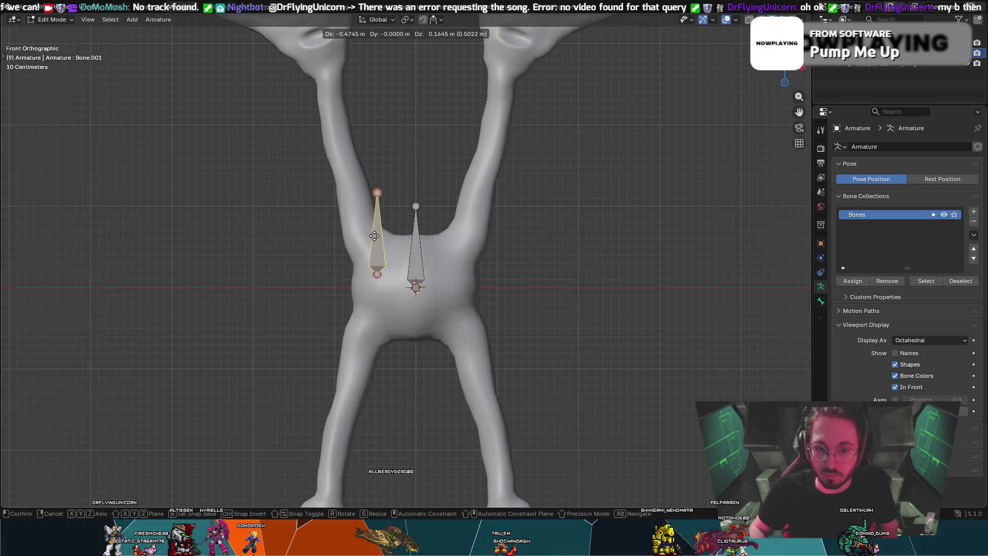
left_click(374, 236)
key("r")
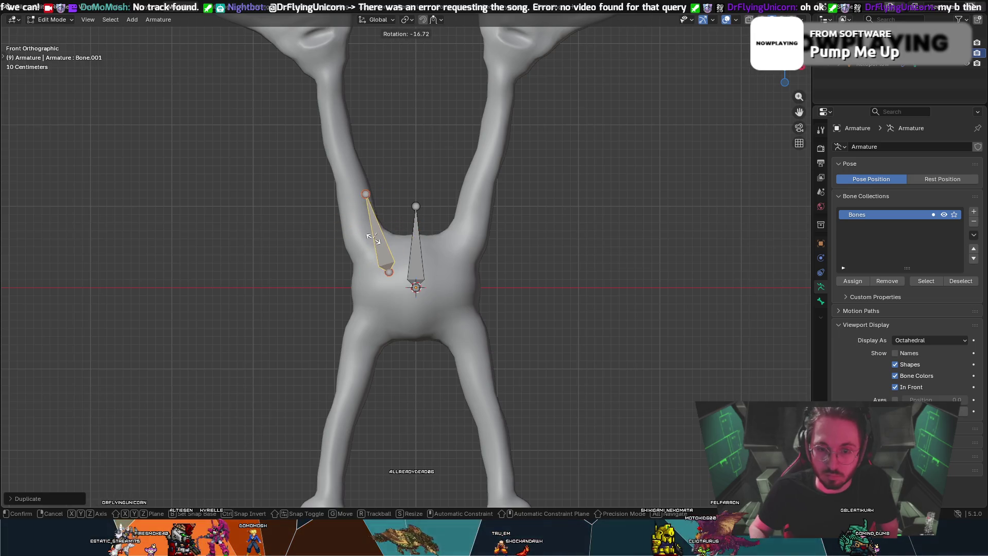
left_click(374, 239)
key("g")
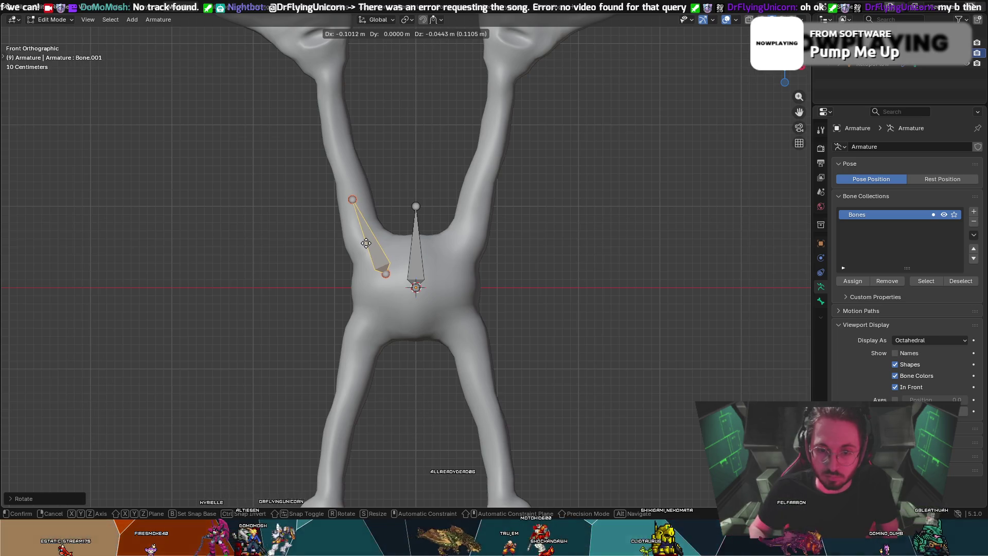
left_click(361, 230)
- Scale the central bone down and move it up along Z into the upper torso
left_click(414, 247)
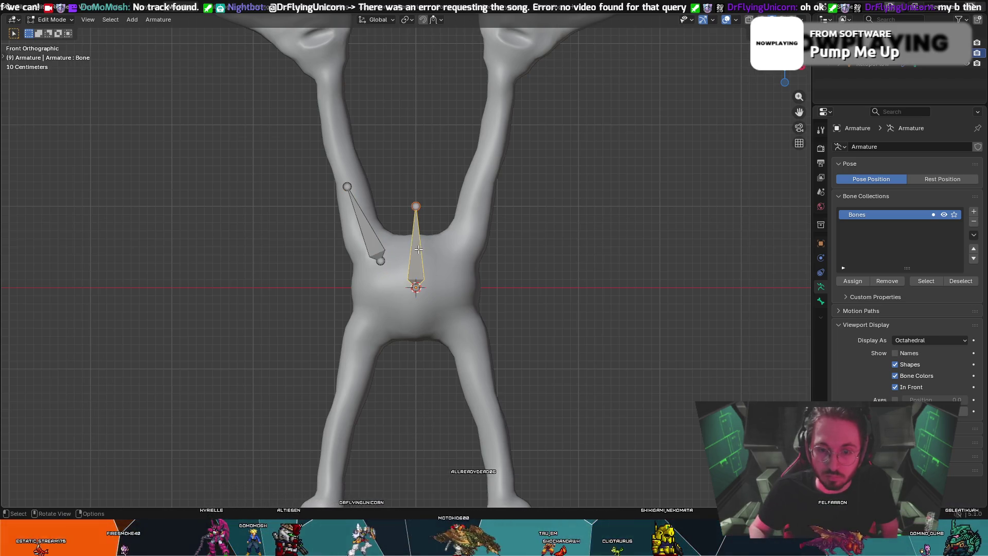
key("s")
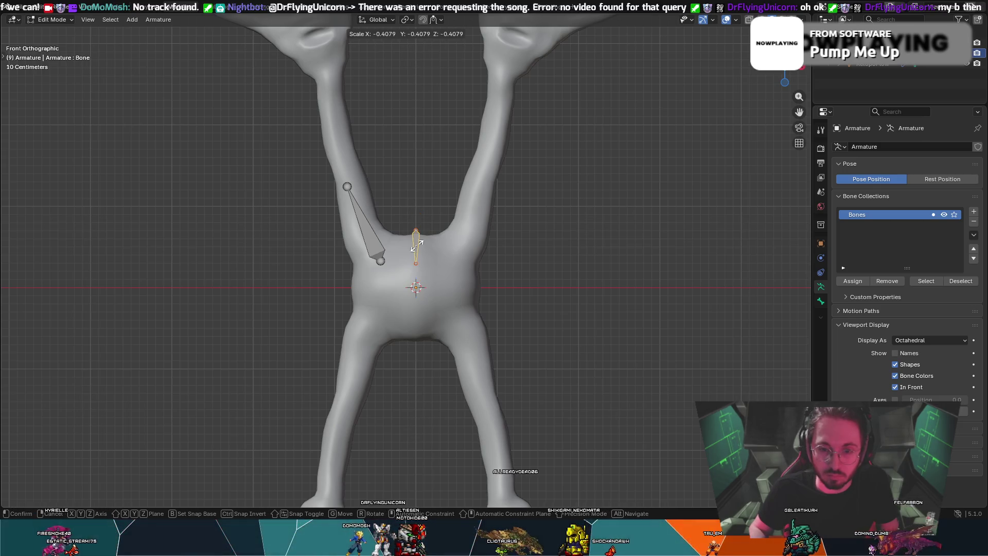
left_click(416, 246)
scroll(416, 245, "up", 9)
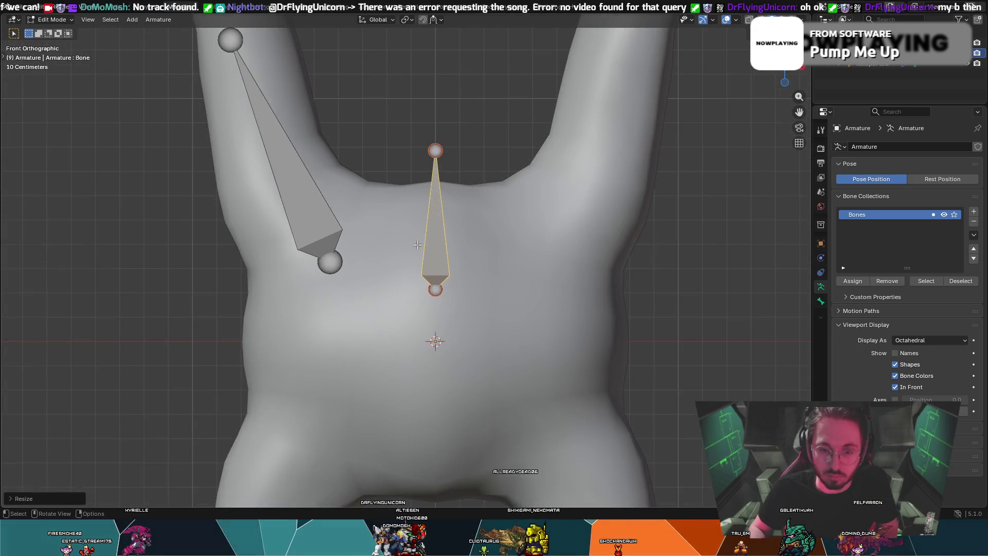
scroll(417, 245, "down", 2)
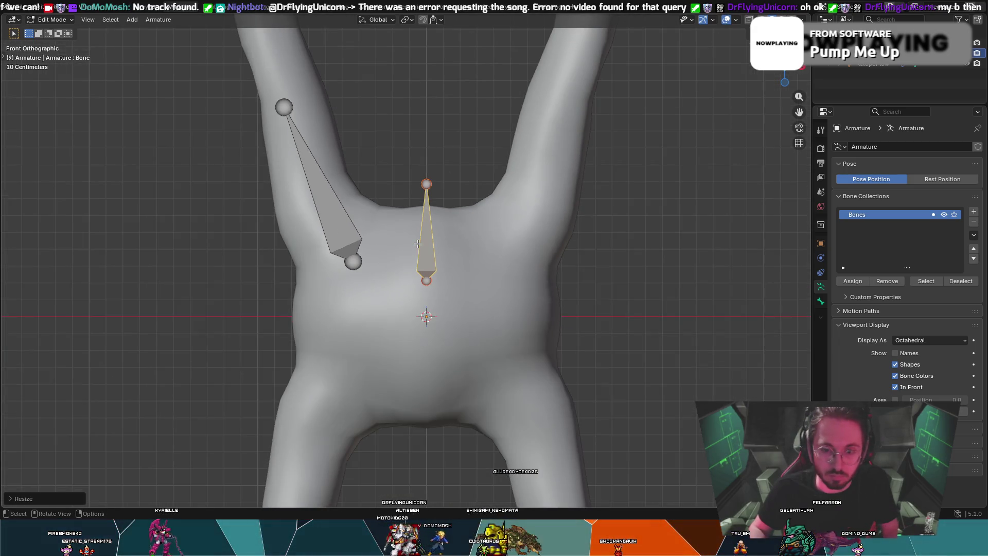
key("g")
key("z")
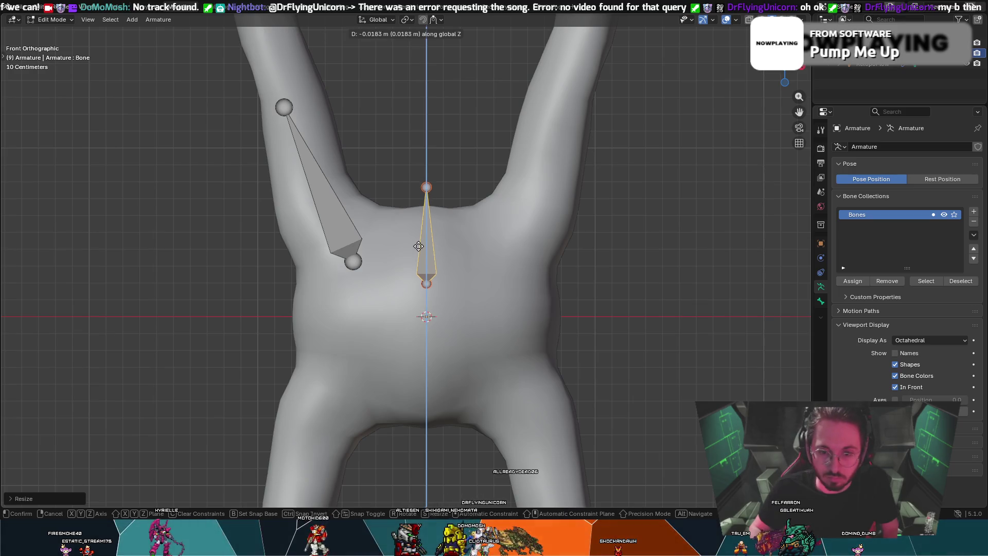
left_click(420, 258)
middle_click_drag(420, 259, 430, 254)
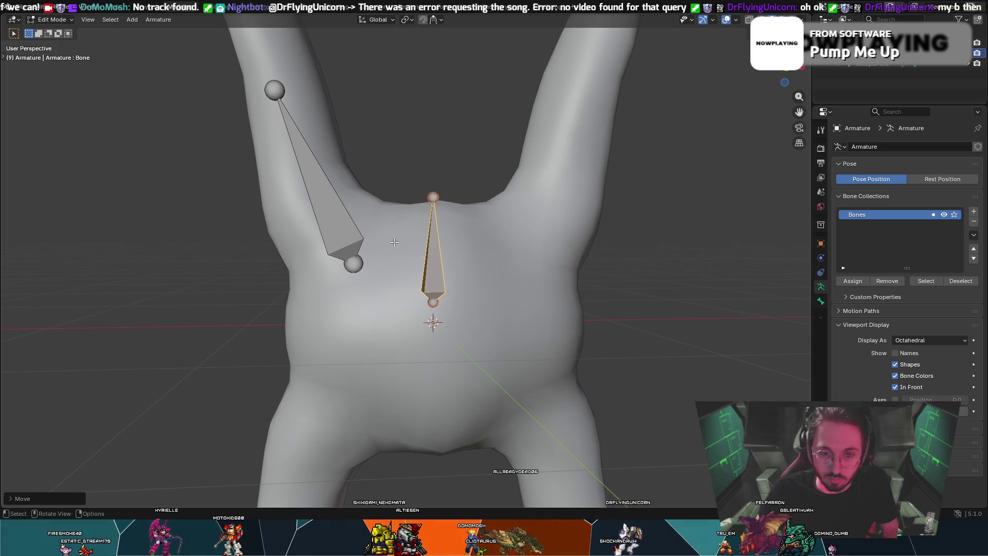
- Reposition the left arm bone, undoing and cancelling resizes to keep its original size
left_click(348, 228)
key("g")
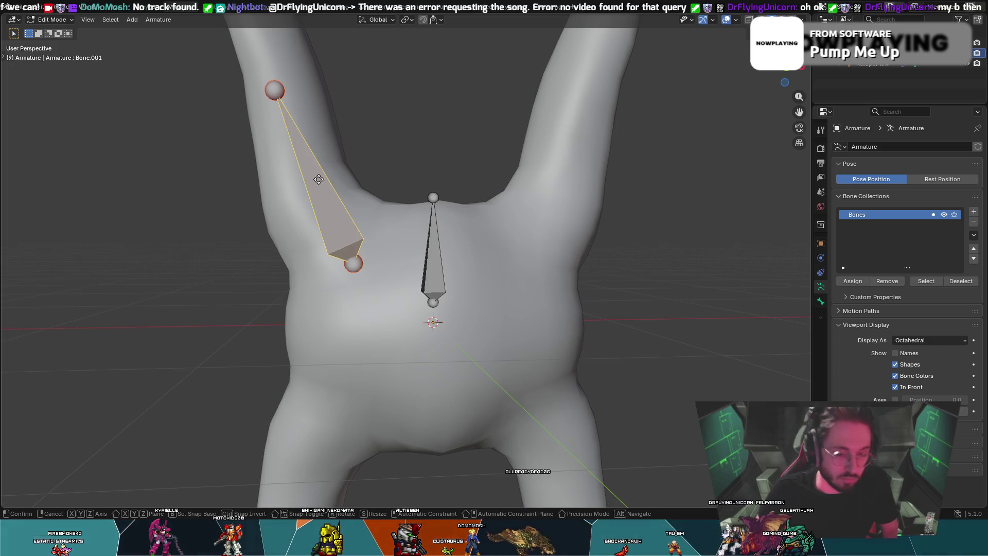
left_click(319, 180)
key("s")
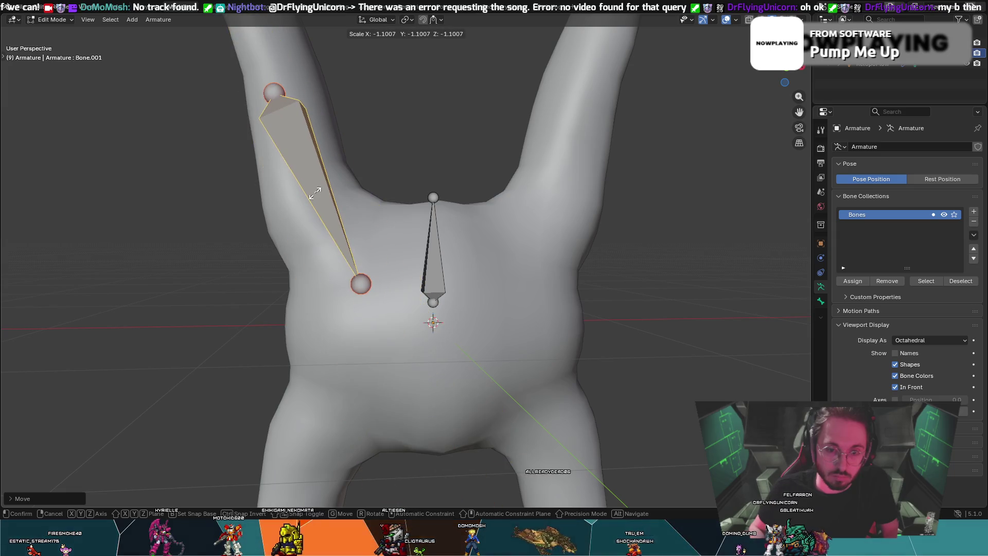
left_click(319, 192)
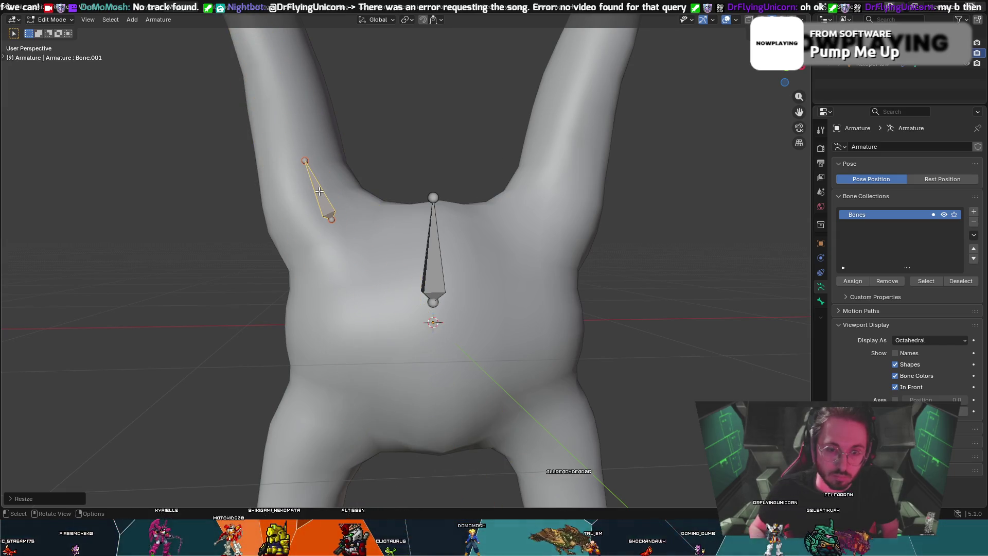
key("ctrl+z")
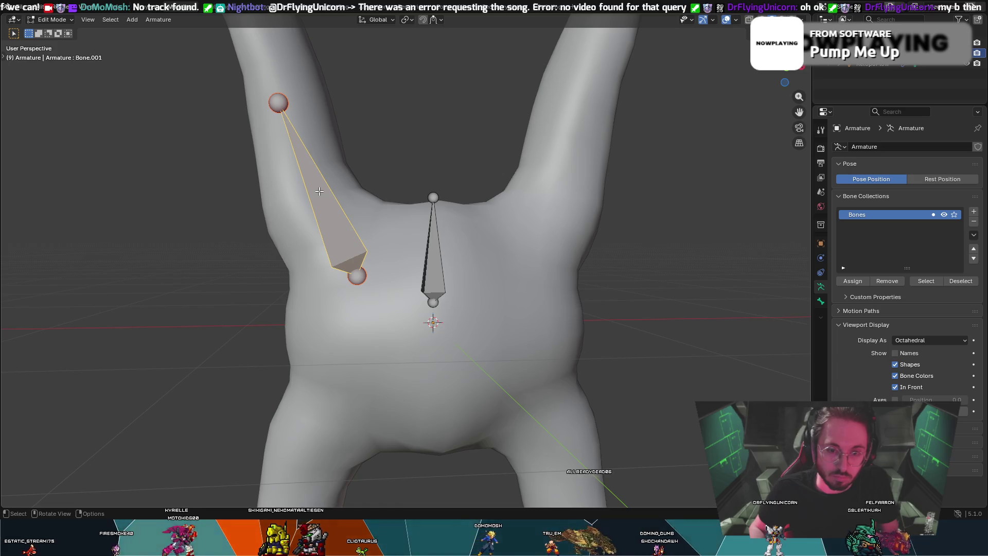
key("s")
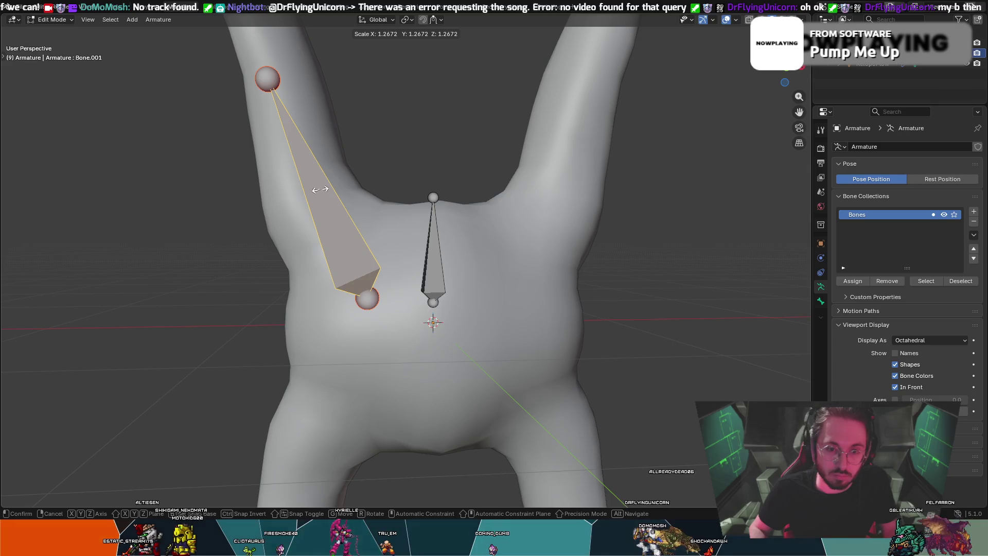
right_click(320, 189)
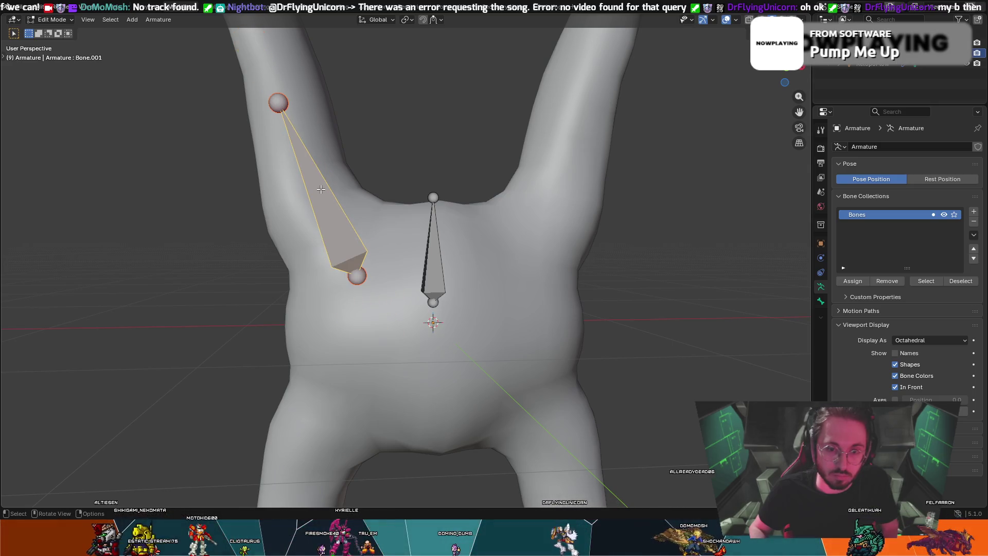
- Pull the arm bone's upper joint down to the top of the left shoulder
left_click(280, 102)
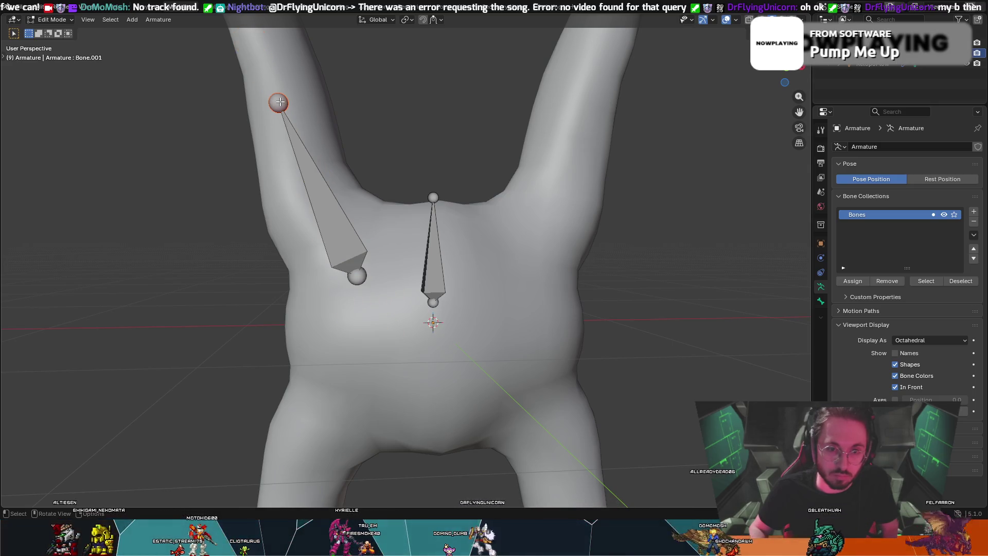
left_click_drag(280, 102, 297, 158)
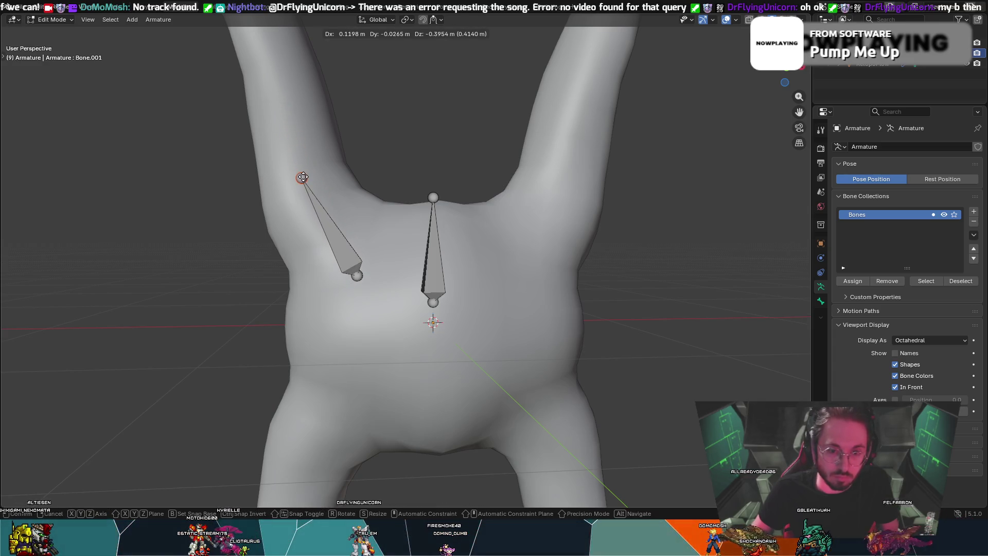
left_click_drag(303, 177, 302, 177)
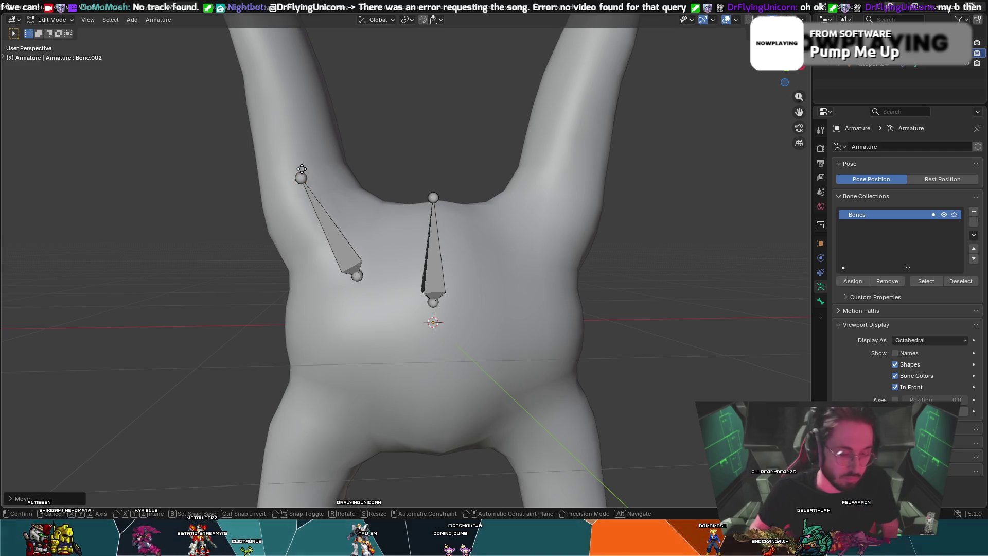
- Extrude Bone.002 through Bone.005 up the left arm toward the wrist
key("e")
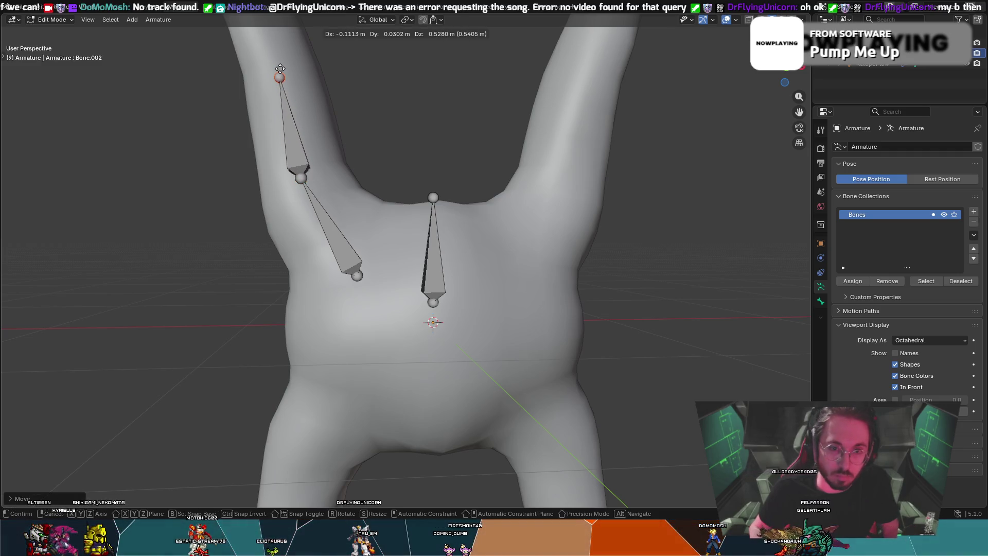
left_click(279, 67)
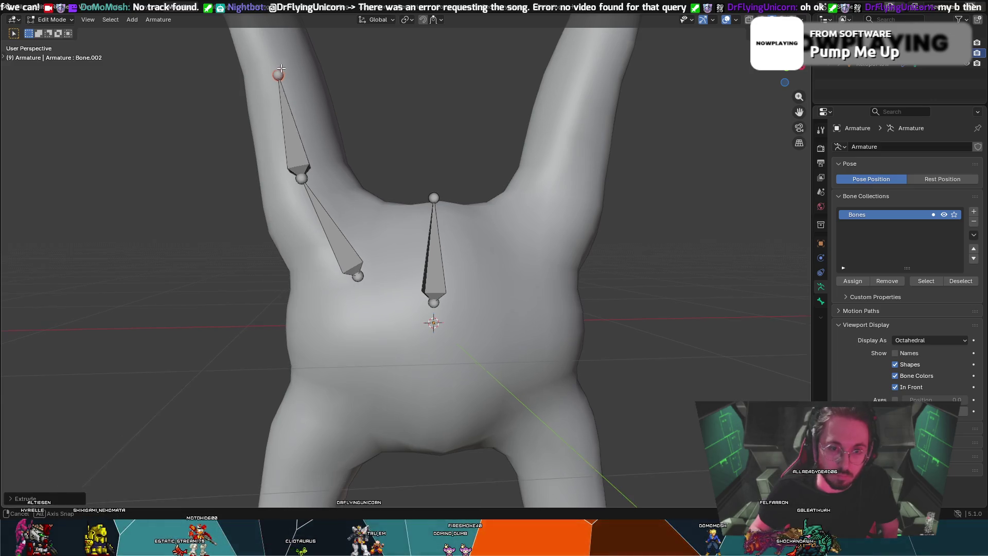
middle_click_drag(281, 67, 369, 230)
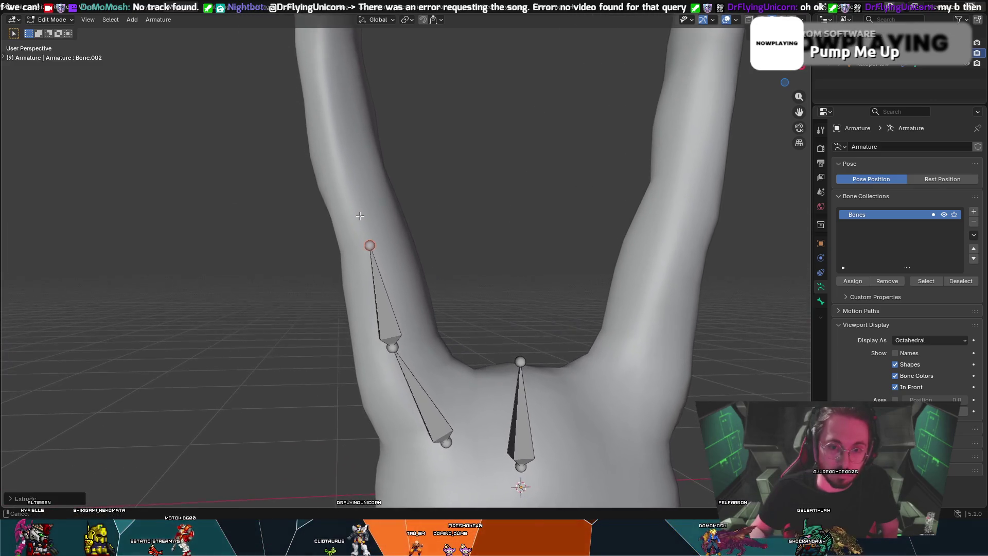
key("e")
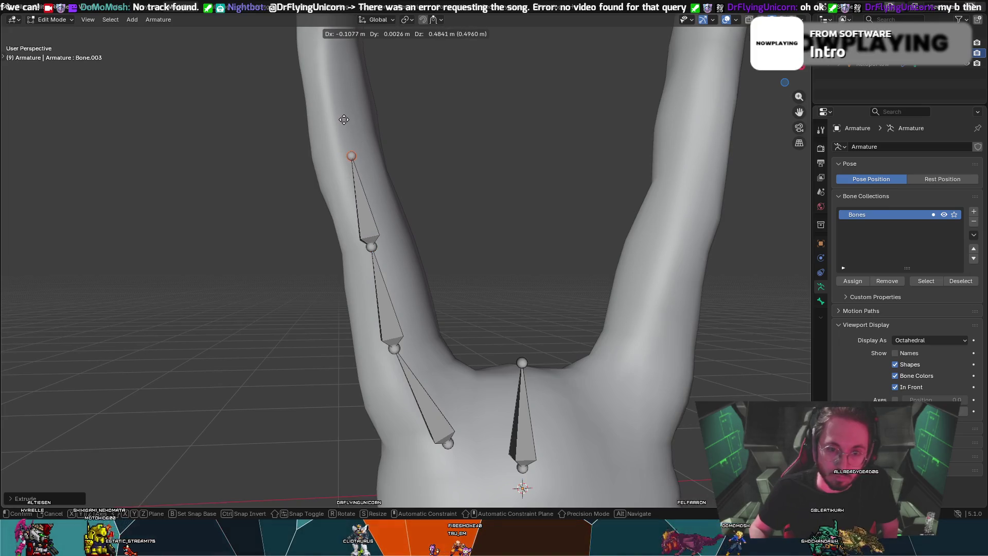
left_click(340, 119)
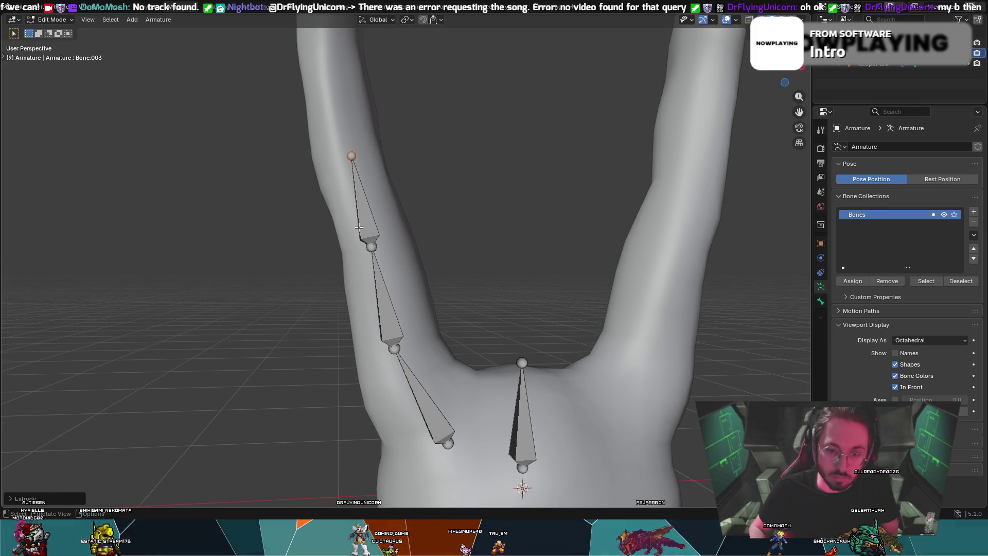
middle_click_drag(329, 110, 353, 124)
key("a")
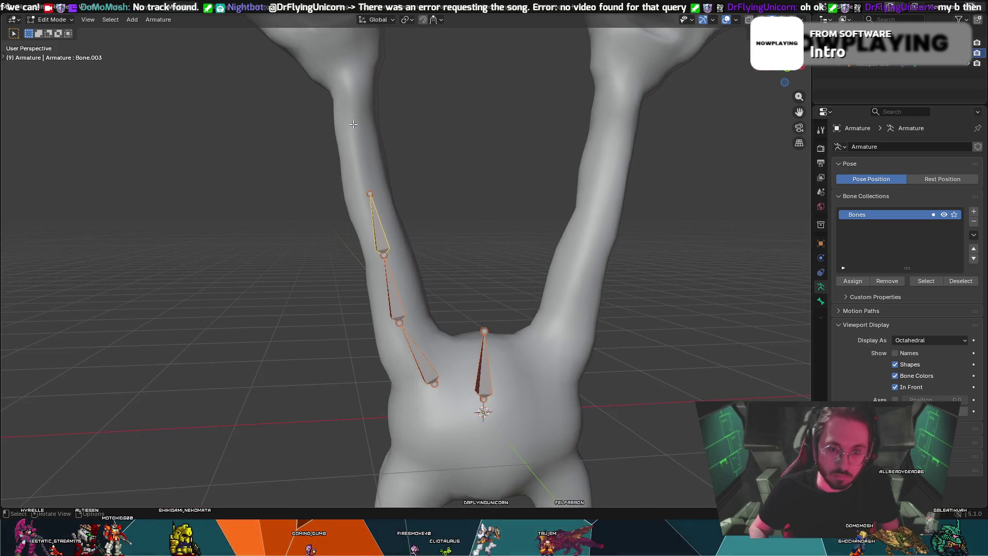
key("alt+a")
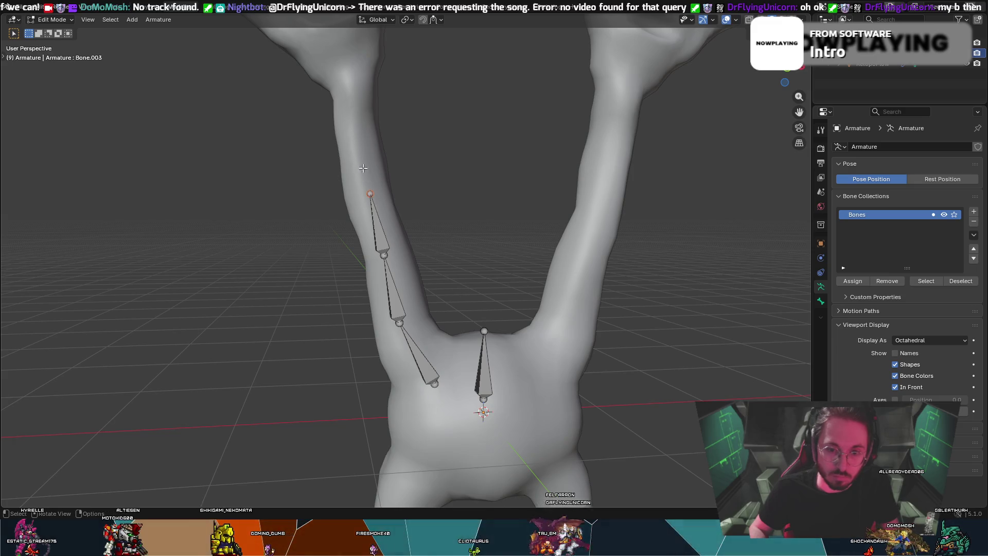
key("e")
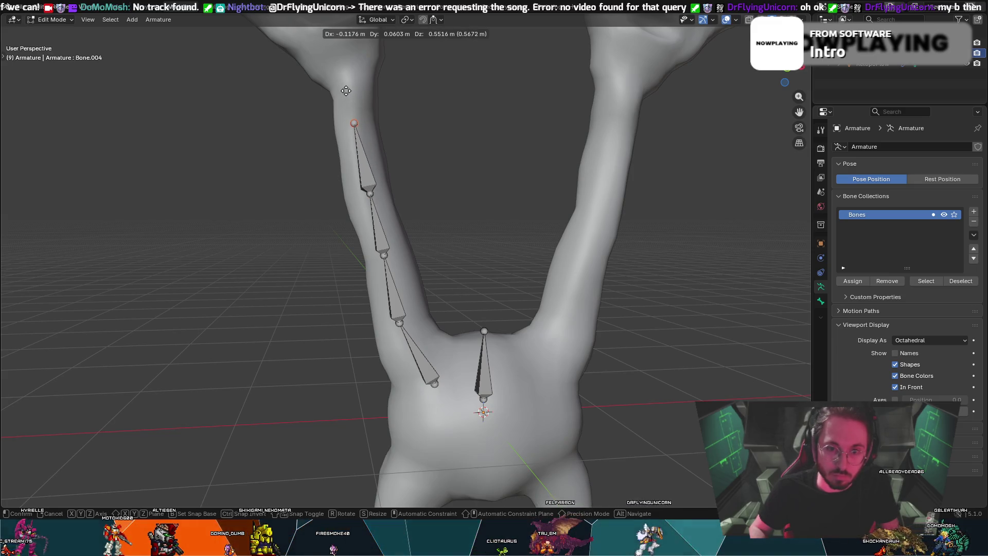
left_click(347, 92)
key("e")
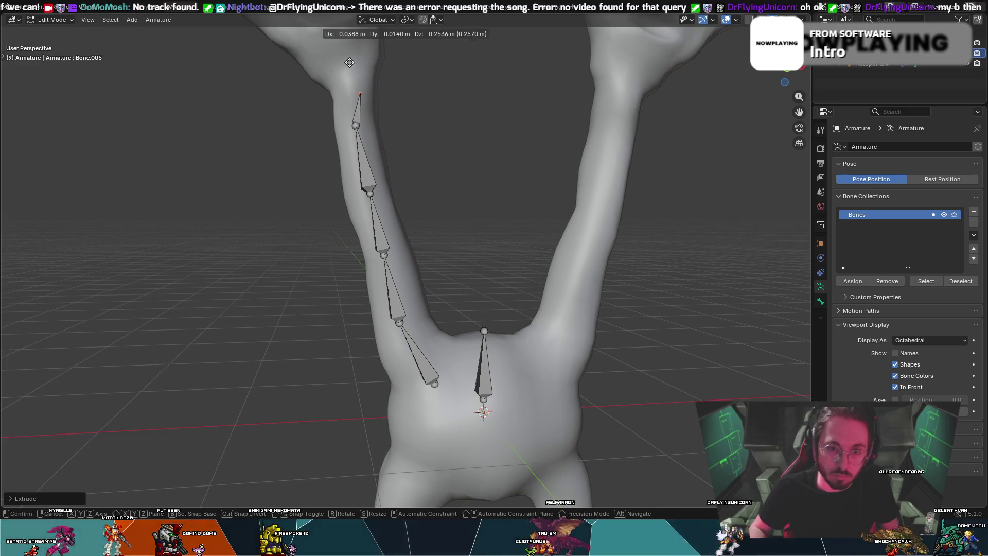
left_click(342, 45)
- Refit Bone.004, Bone.005 and the top tip inside the arm from side and front views
mouse_move(386, 120)
middle_mouse_down()
mouse_move(307, 125)
mouse_move(254, 143)
mouse_move(314, 132)
mouse_move(310, 144)
mouse_move(362, 206)
middle_mouse_up()
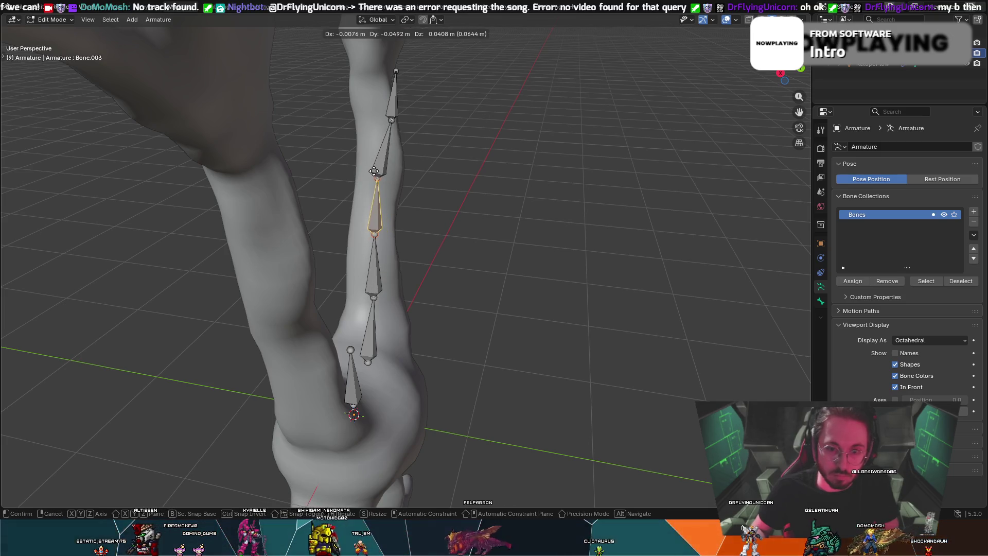
left_click(375, 162)
key("g")
left_click(375, 157)
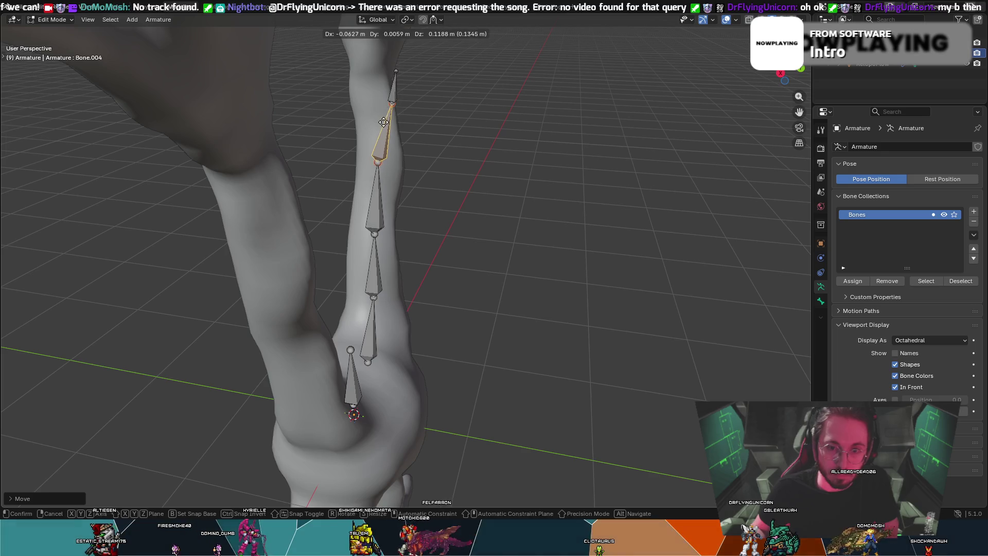
key("g")
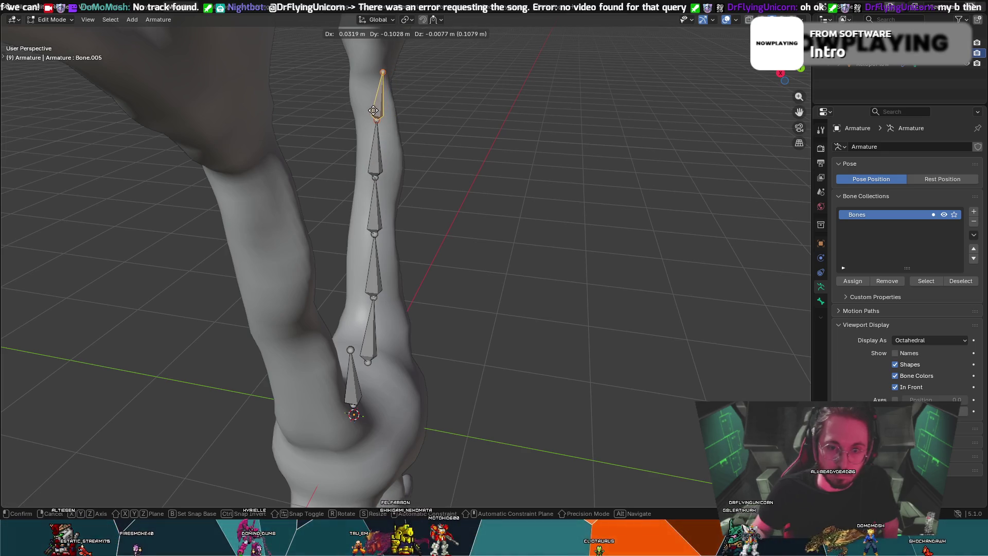
left_click(376, 95)
key("r")
left_click(378, 79)
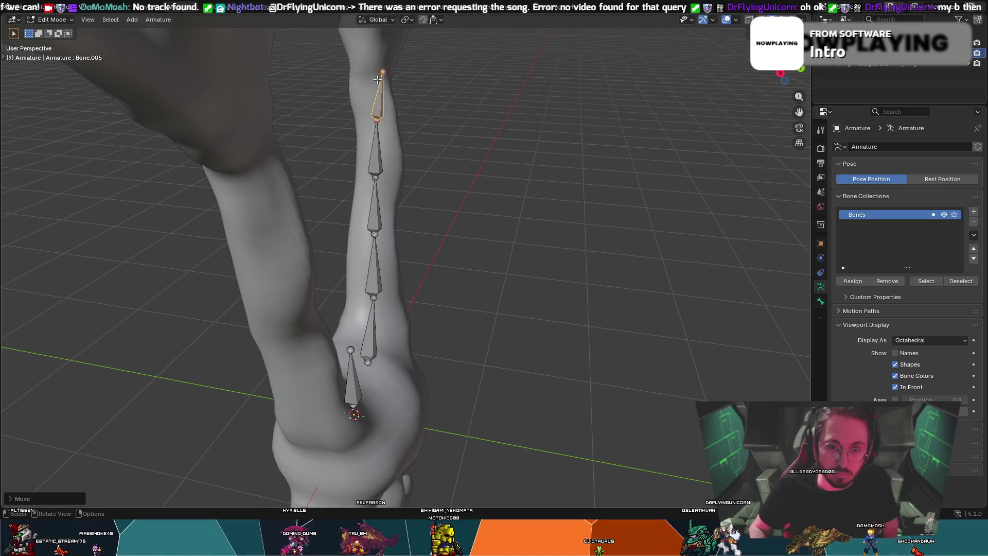
key("g")
left_click(370, 76)
mouse_move(370, 75)
middle_mouse_down()
mouse_move(259, 66)
mouse_move(338, 41)
mouse_move(391, 49)
middle_mouse_up()
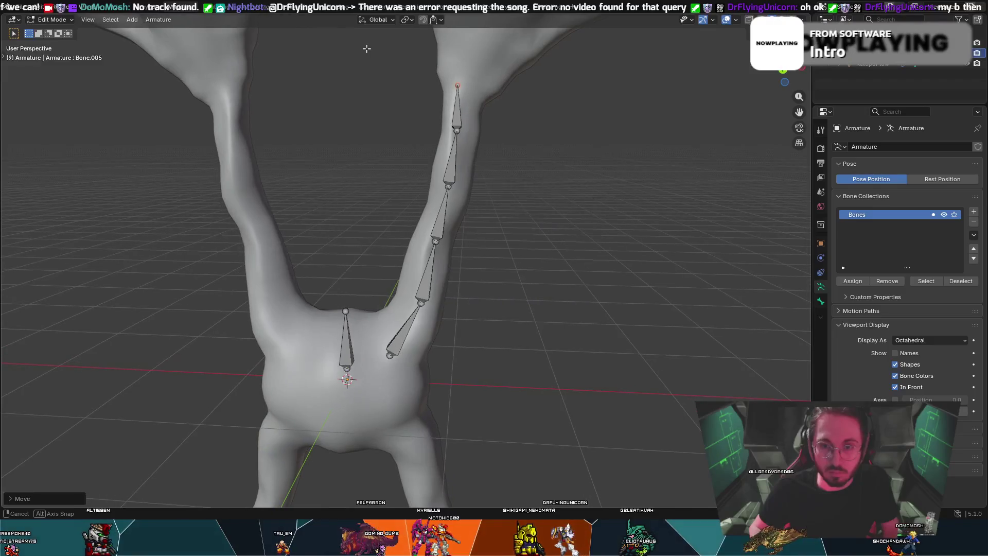
key("g")
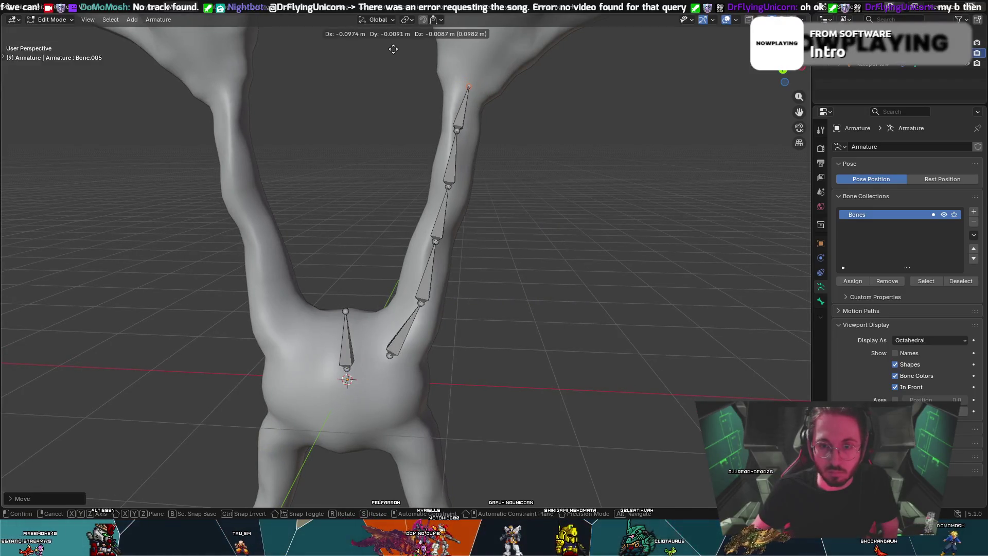
left_click(393, 48)
mouse_move(392, 48)
middle_mouse_down()
mouse_move(417, 67)
mouse_move(271, 60)
mouse_move(201, 80)
mouse_move(280, 94)
mouse_move(320, 73)
mouse_move(314, 133)
middle_mouse_up()
- Centre Bone.004's joint and move Bone.002 and Bone.003 joints inside the arm
left_click_drag(348, 138, 337, 135)
mouse_move(338, 135)
middle_mouse_down()
mouse_move(423, 118)
mouse_move(448, 201)
mouse_move(451, 177)
mouse_move(467, 166)
mouse_move(458, 206)
middle_mouse_up()
left_click(435, 188)
left_click(449, 243)
key("g")
left_click(453, 242)
middle_click_drag(453, 243, 439, 190)
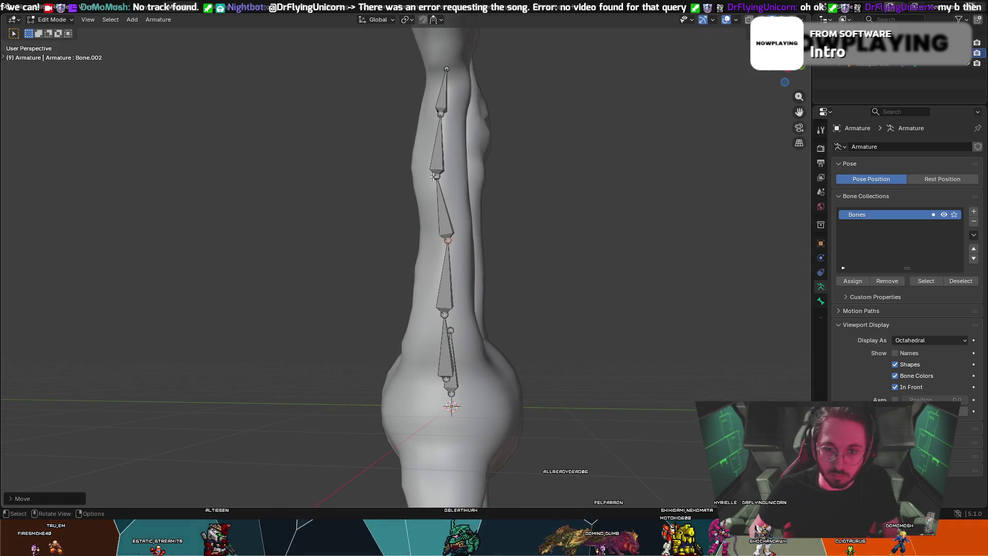
left_click(434, 177)
key("g")
left_click(437, 175)
- Orbit out to a near-front view and select the wrist tip and the torso bone's head
mouse_move(437, 175)
middle_mouse_down()
mouse_move(393, 150)
mouse_move(495, 290)
mouse_move(558, 271)
mouse_move(597, 277)
mouse_move(447, 300)
mouse_move(407, 231)
mouse_move(419, 190)
mouse_move(328, 199)
mouse_move(403, 174)
mouse_move(591, 174)
middle_mouse_up()
scroll(393, 149, "down", 3)
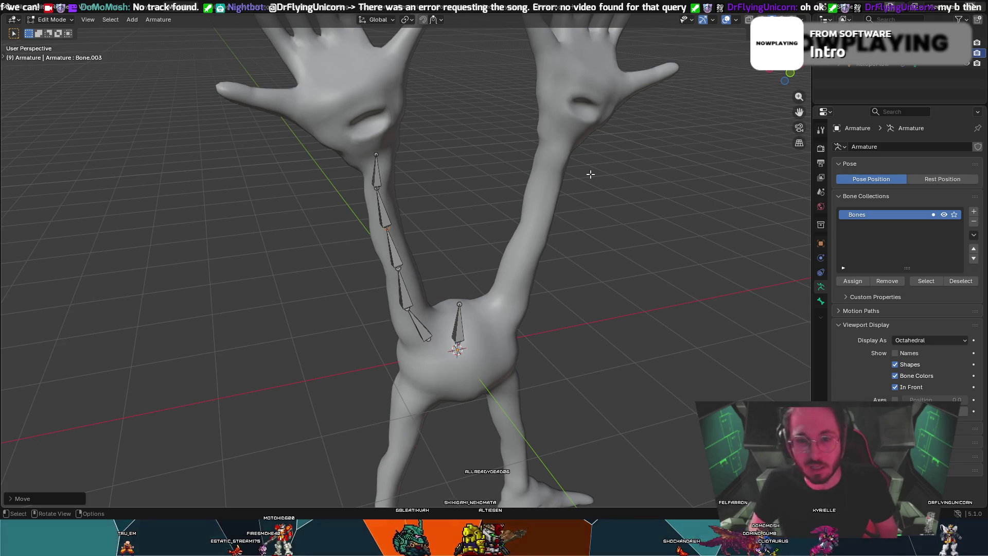
mouse_move(379, 211)
middle_mouse_down()
mouse_move(341, 185)
mouse_move(377, 138)
mouse_move(360, 133)
mouse_move(493, 130)
mouse_move(370, 137)
middle_mouse_up()
left_click(361, 140)
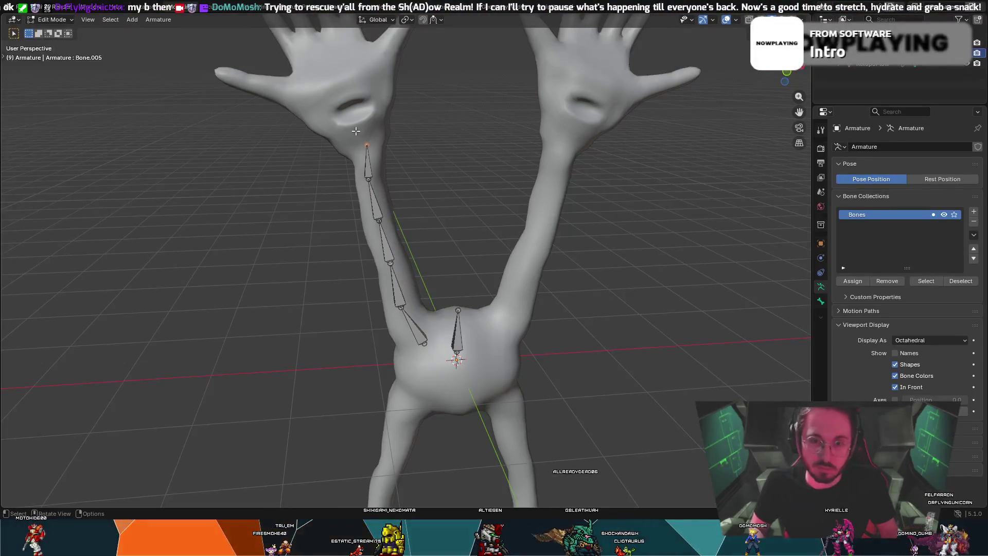
left_click(458, 311)
scroll(477, 278, "up", 3)
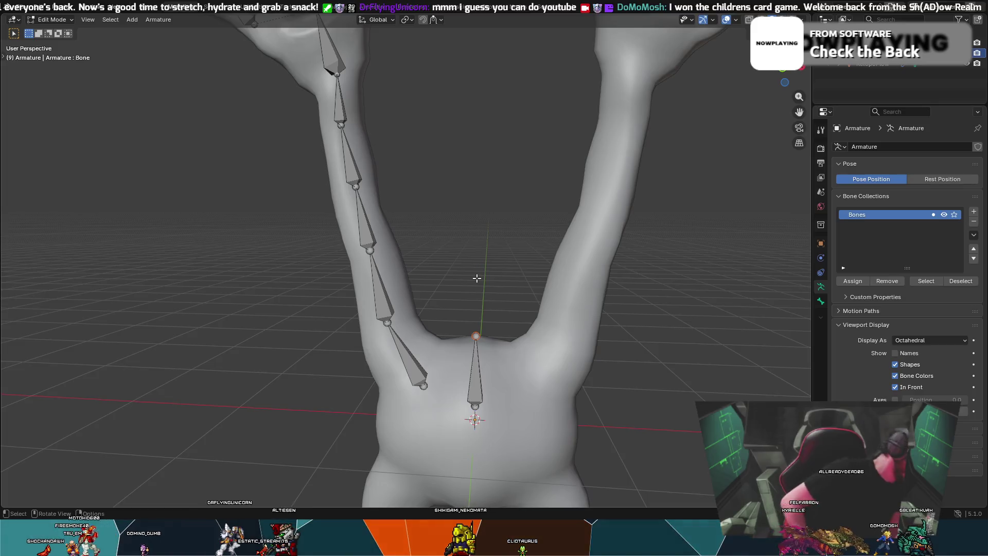
- Select the wrist joint and fit a hand bone running through the left palm
mouse_move(477, 278)
middle_mouse_down()
mouse_move(443, 183)
mouse_move(468, 202)
mouse_move(415, 155)
mouse_move(461, 93)
mouse_move(402, 56)
middle_mouse_up()
left_click_drag(316, 38, 303, 49)
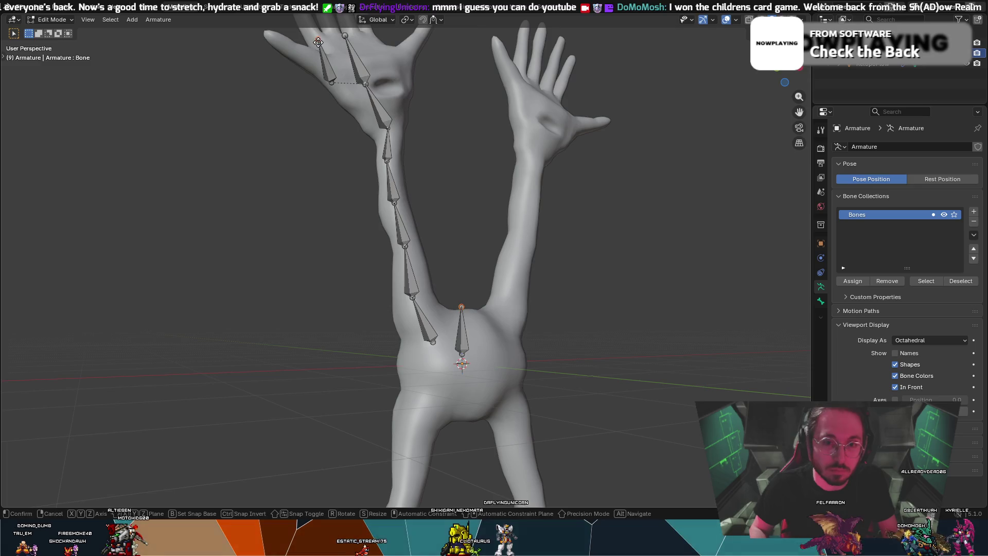
left_click(305, 56)
right_click(562, 113)
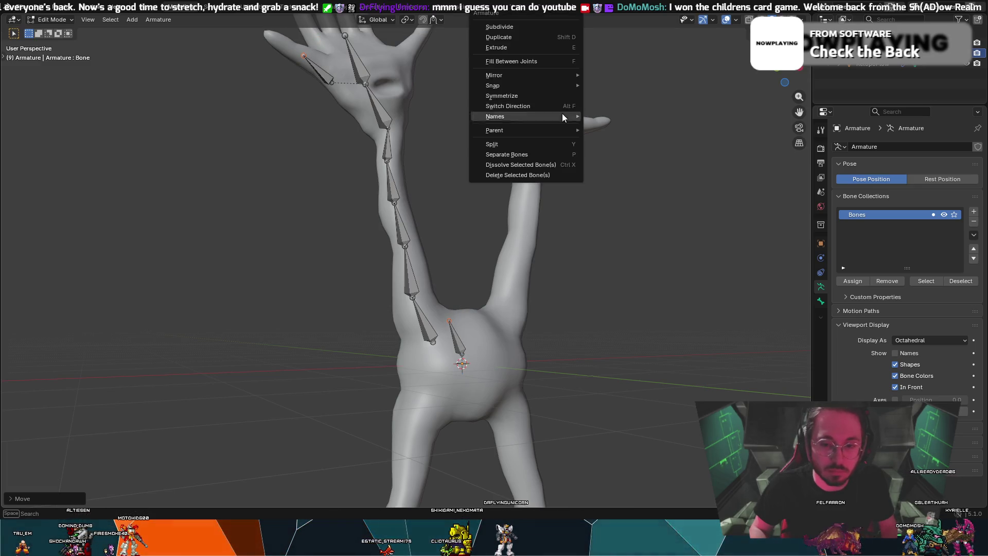
right_click(620, 236)
right_click(731, 377)
right_click(605, 320)
mouse_move(641, 154)
middle_mouse_down()
mouse_move(506, 203)
mouse_move(304, 114)
middle_mouse_up()
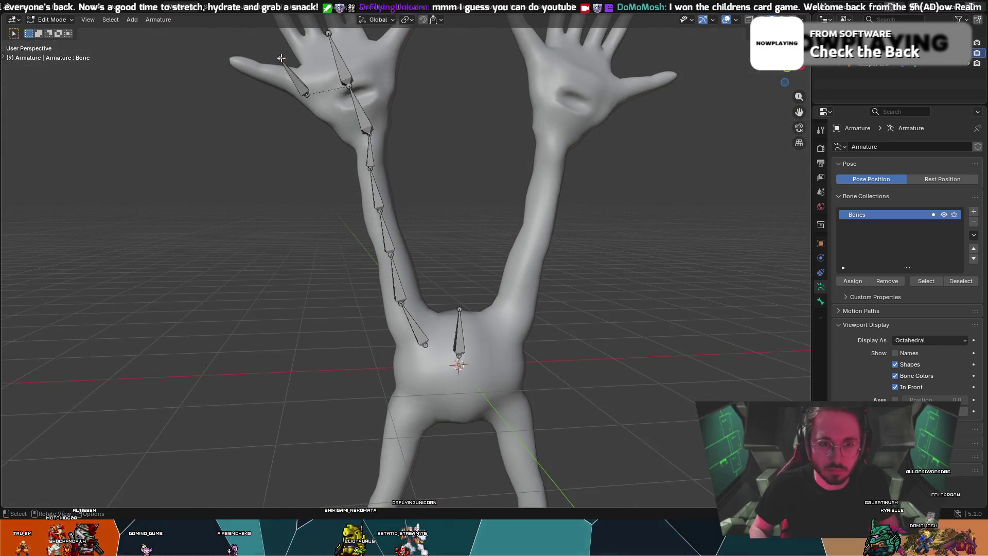
left_click_drag(281, 58, 279, 61)
mouse_move(279, 61)
middle_mouse_down()
mouse_move(248, 109)
mouse_move(481, 74)
middle_mouse_up()
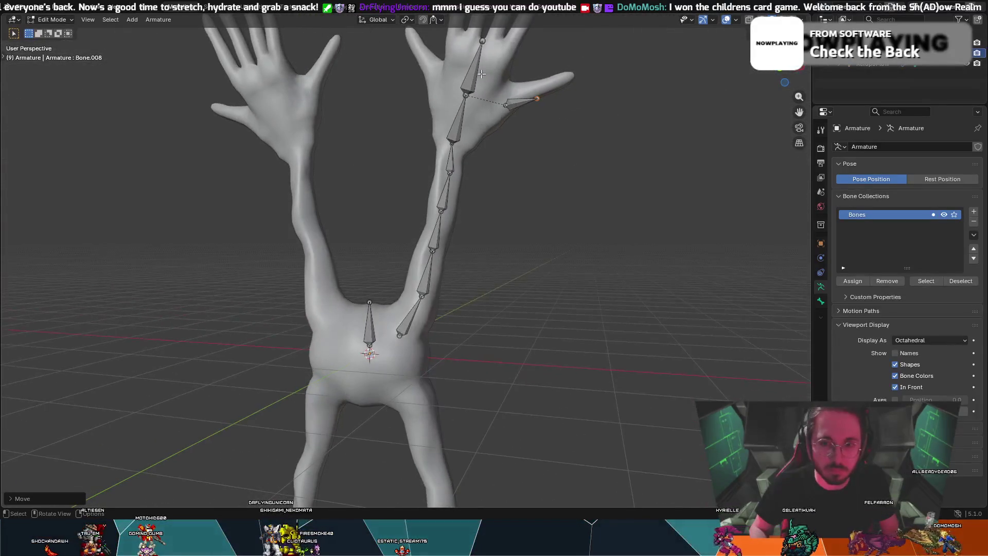
left_click_drag(516, 107, 521, 95)
- Move the thumb bone Bone.008 inside the thumb
mouse_move(521, 95)
middle_mouse_down()
mouse_move(441, 53)
mouse_move(453, 44)
mouse_move(323, 76)
mouse_move(324, 87)
mouse_move(323, 78)
middle_mouse_up()
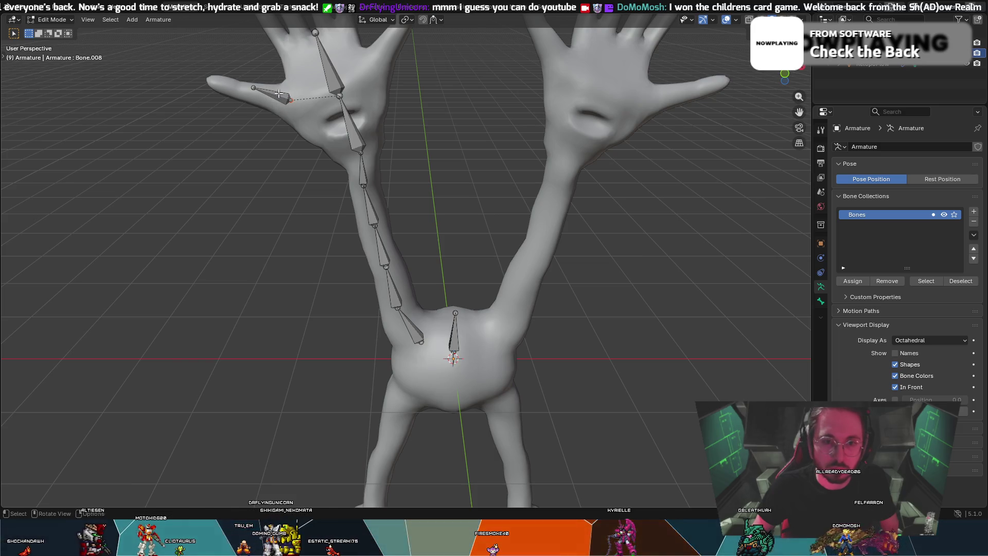
left_click_drag(278, 93, 274, 93)
mouse_move(276, 76)
middle_mouse_down()
mouse_move(309, 83)
mouse_move(236, 92)
mouse_move(230, 102)
middle_mouse_up()
key("g")
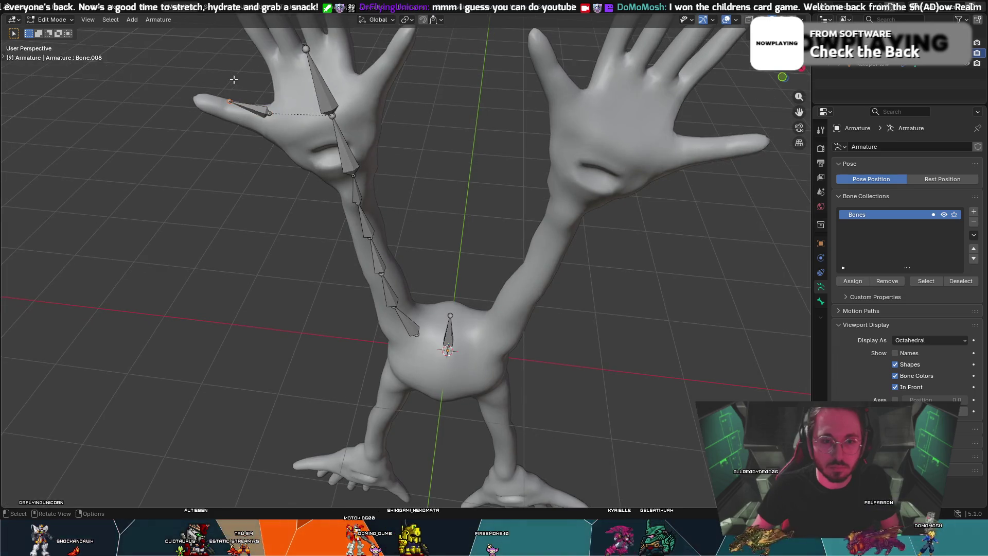
- Reposition the first thumb bone's tip and check it from several angles
key("g")
left_click(233, 88)
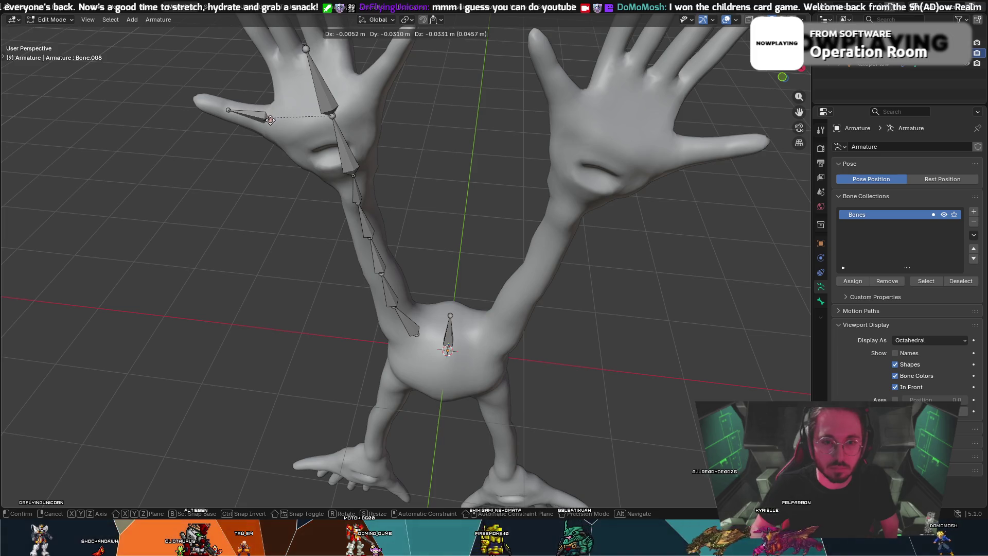
mouse_move(271, 121)
middle_mouse_down()
mouse_move(304, 89)
mouse_move(370, 63)
mouse_move(286, 90)
mouse_move(345, 88)
middle_mouse_up()
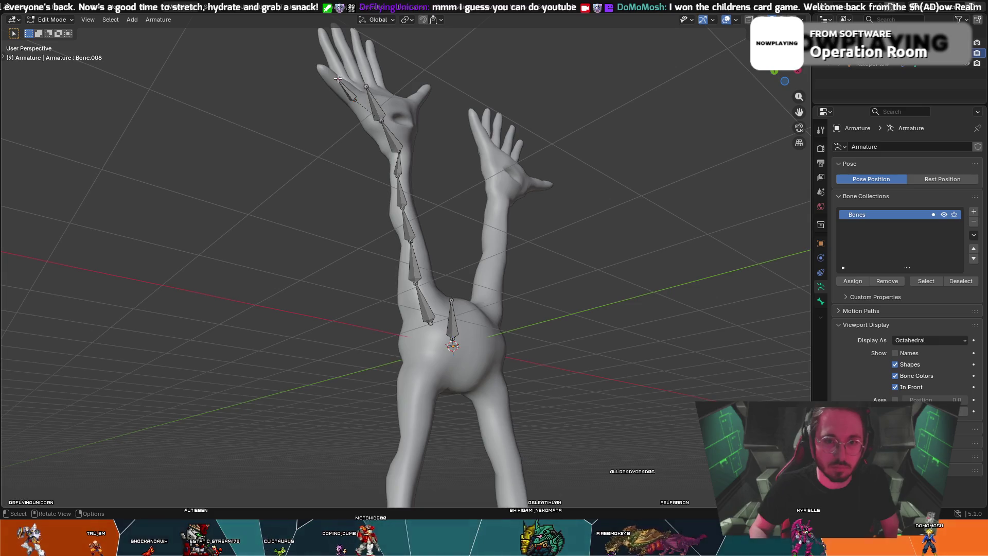
mouse_move(336, 81)
middle_mouse_down()
mouse_move(381, 122)
mouse_move(319, 80)
middle_mouse_up()
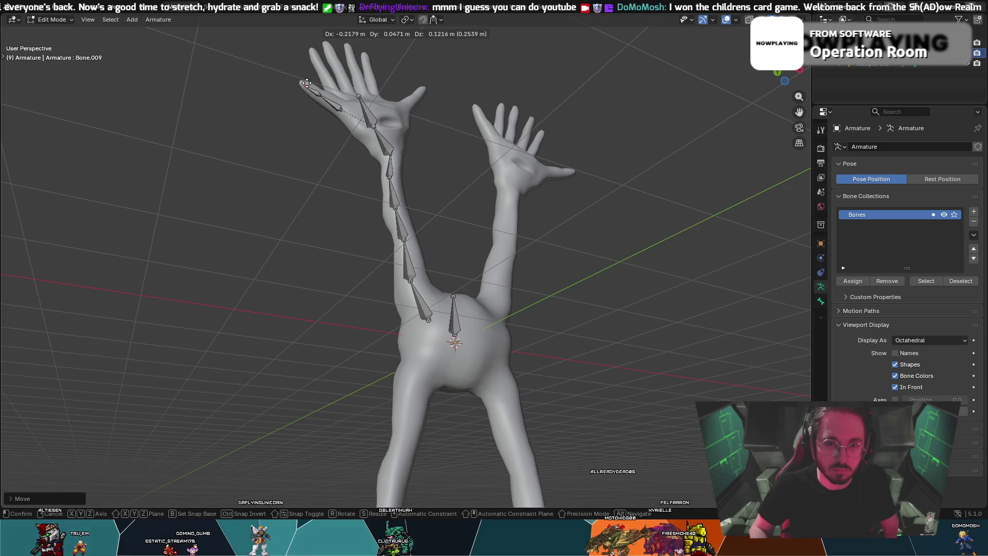
middle_click_drag(312, 76, 281, 159)
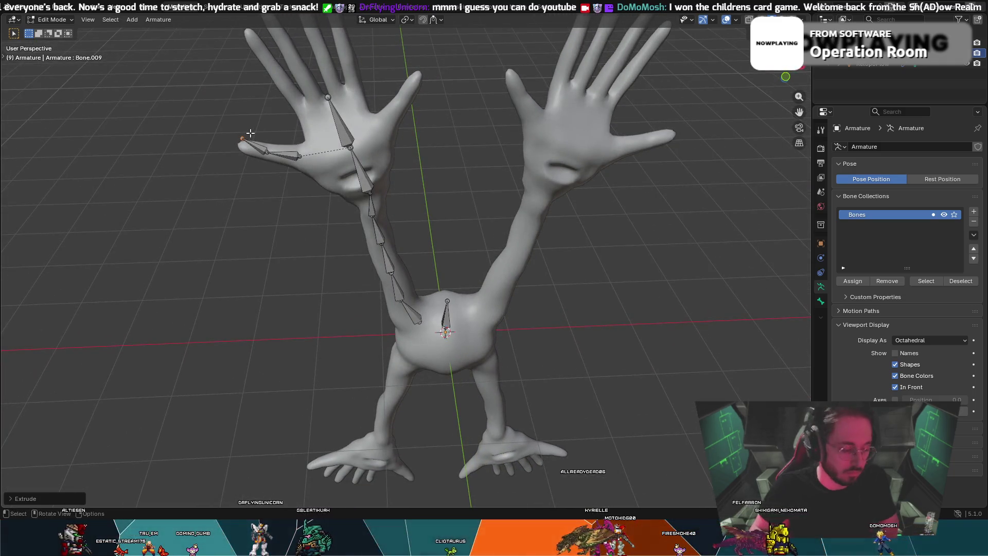
- Extrude a second thumb bone and fit its joint and tip along the thumb
key("e")
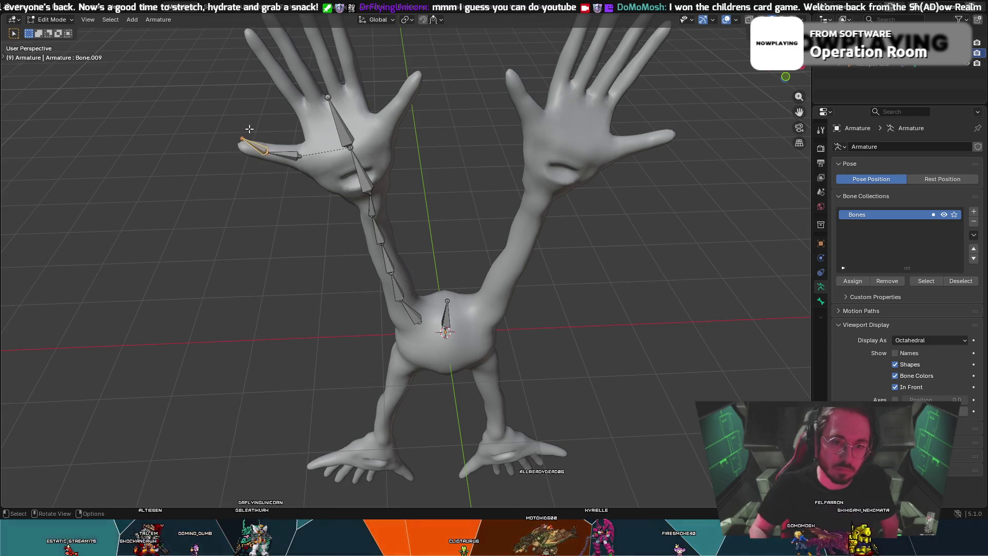
left_click_drag(244, 138, 240, 137)
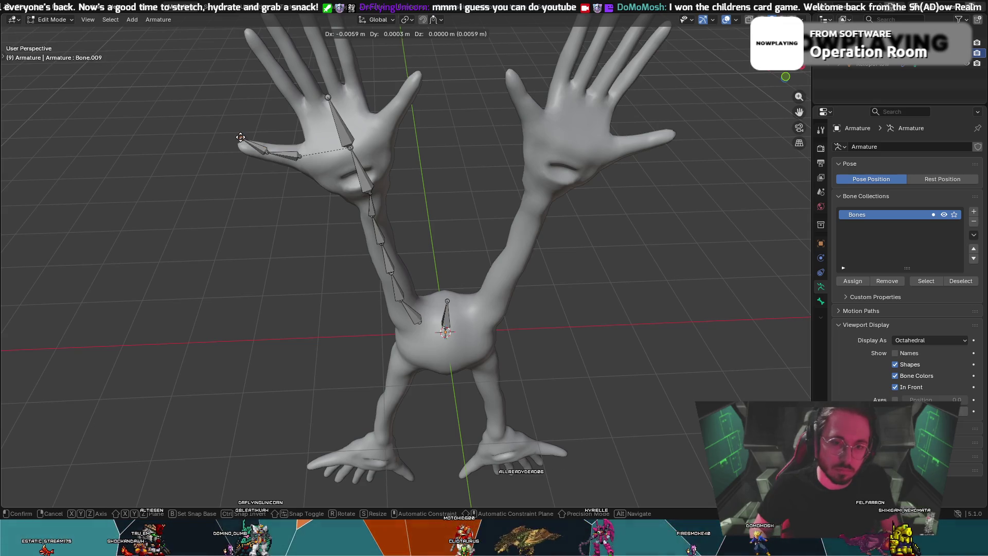
left_click(250, 133)
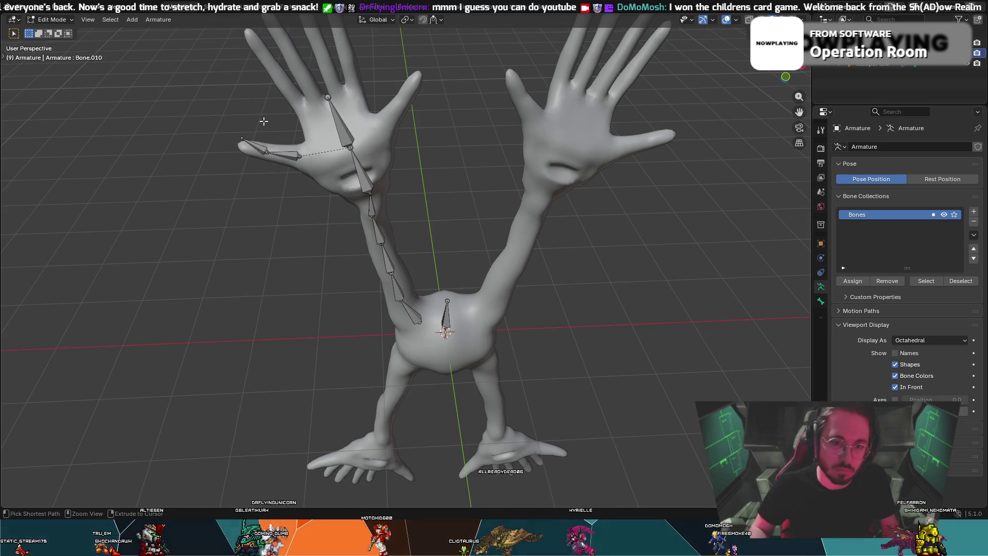
left_click_drag(247, 133, 239, 143)
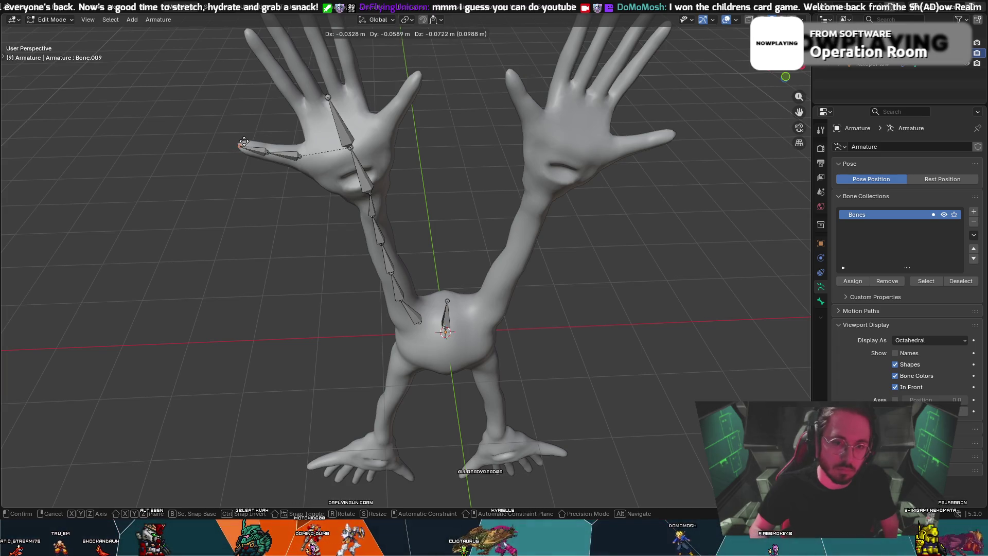
left_click(247, 140)
mouse_move(247, 140)
middle_mouse_down()
mouse_move(370, 89)
mouse_move(351, 54)
middle_mouse_up()
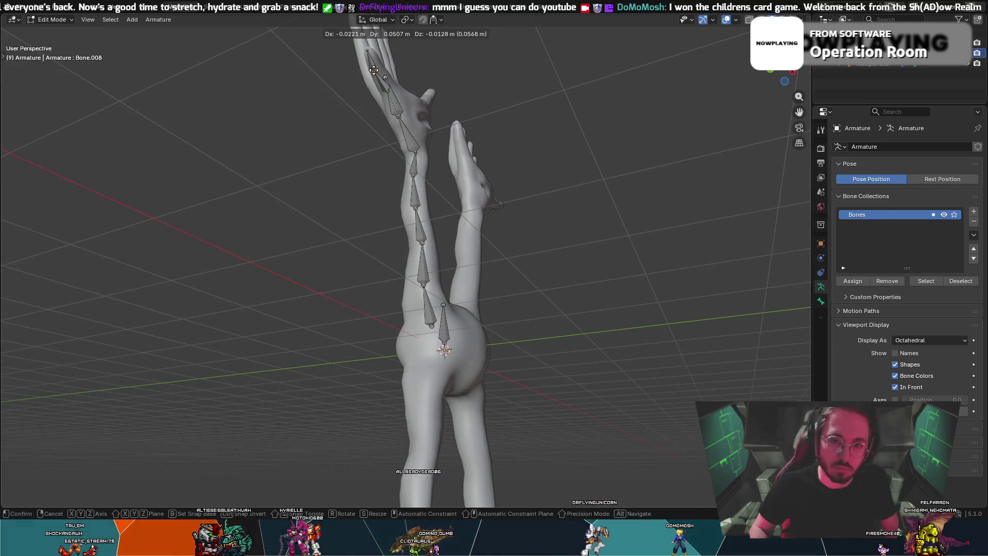
mouse_move(368, 67)
middle_mouse_down()
mouse_move(278, 52)
mouse_move(354, 45)
mouse_move(470, 79)
middle_mouse_up()
key("g")
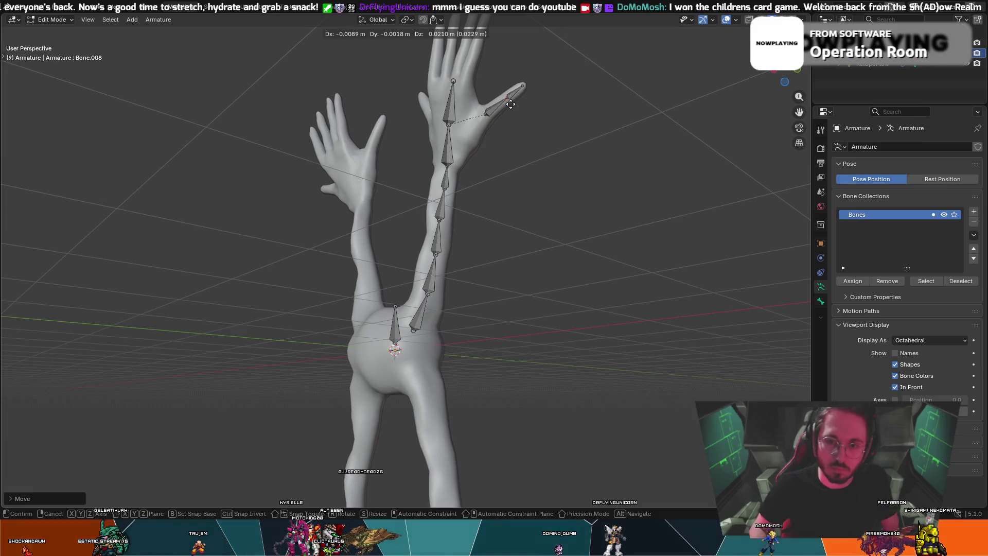
left_click(511, 104)
- Select the thumb bone and duplicate it toward the neighbouring finger
mouse_move(510, 104)
middle_mouse_down()
mouse_move(411, 92)
mouse_move(360, 116)
mouse_move(333, 133)
mouse_move(344, 183)
middle_mouse_up()
middle_click_drag(441, 105, 471, 128)
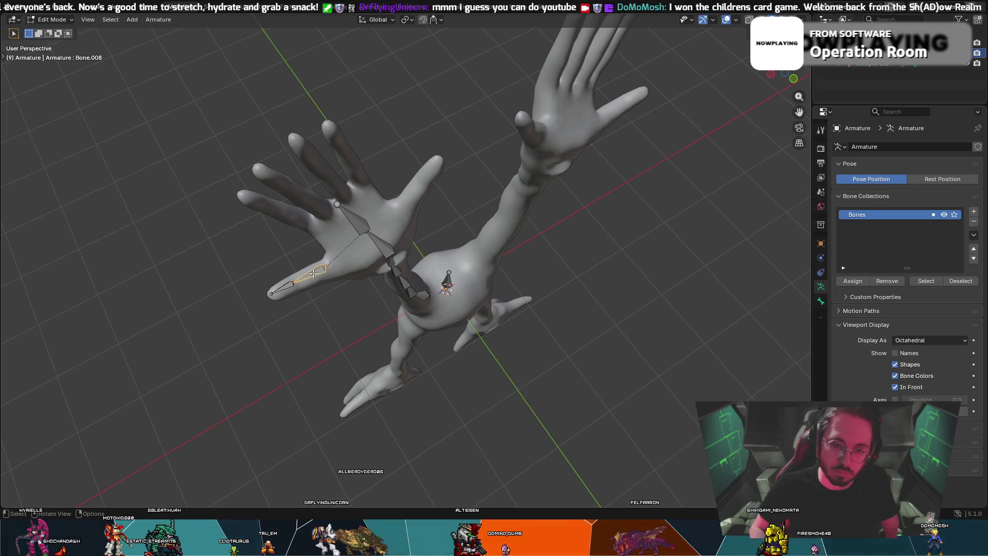
middle_click_drag(287, 274, 286, 273)
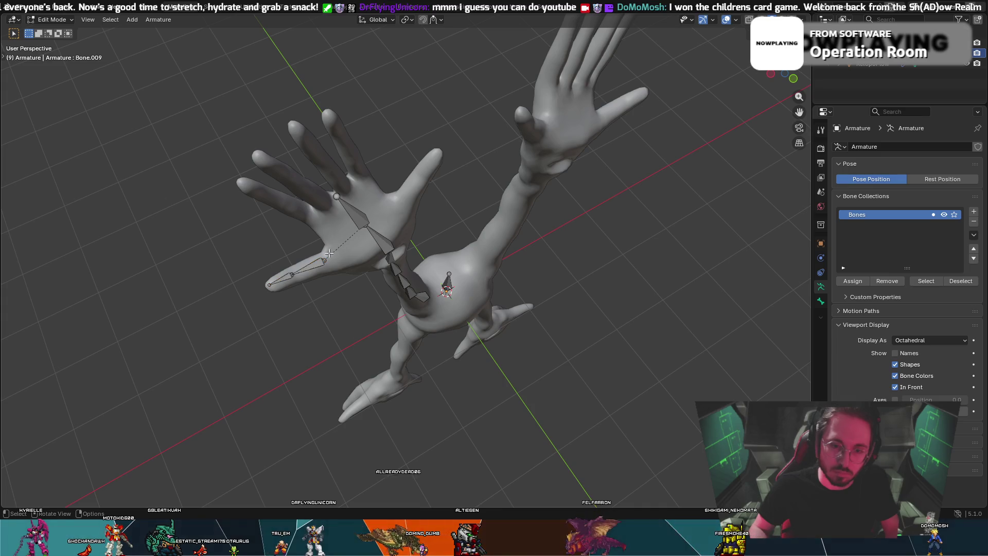
left_click(280, 278)
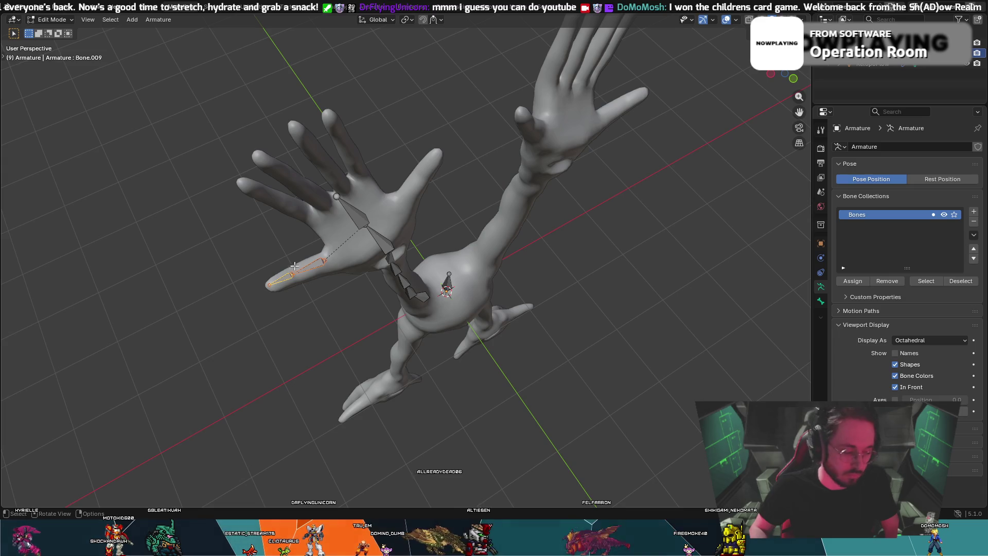
key("shift+d")
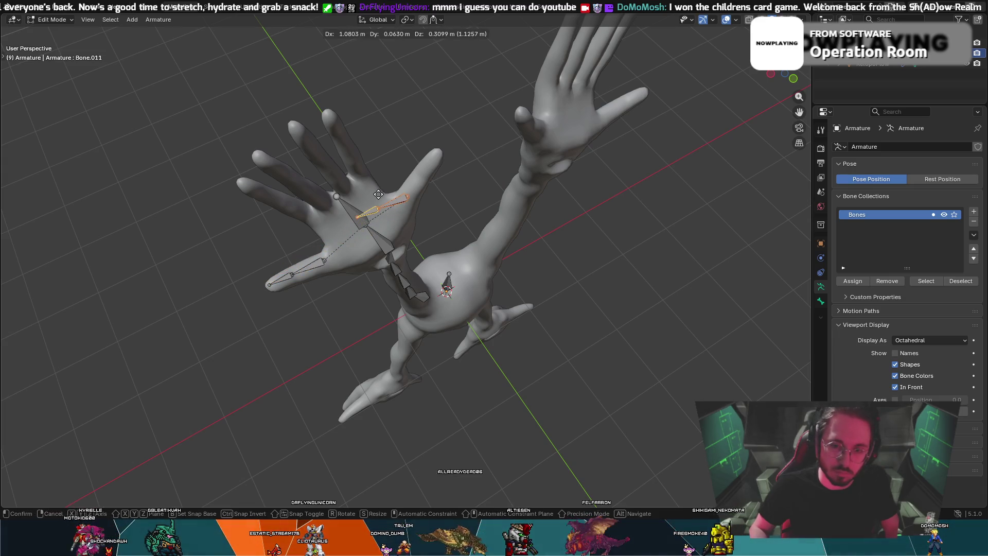
- Place the duplicated bone on the palm, then rotate and move it along the finger
left_click(378, 194)
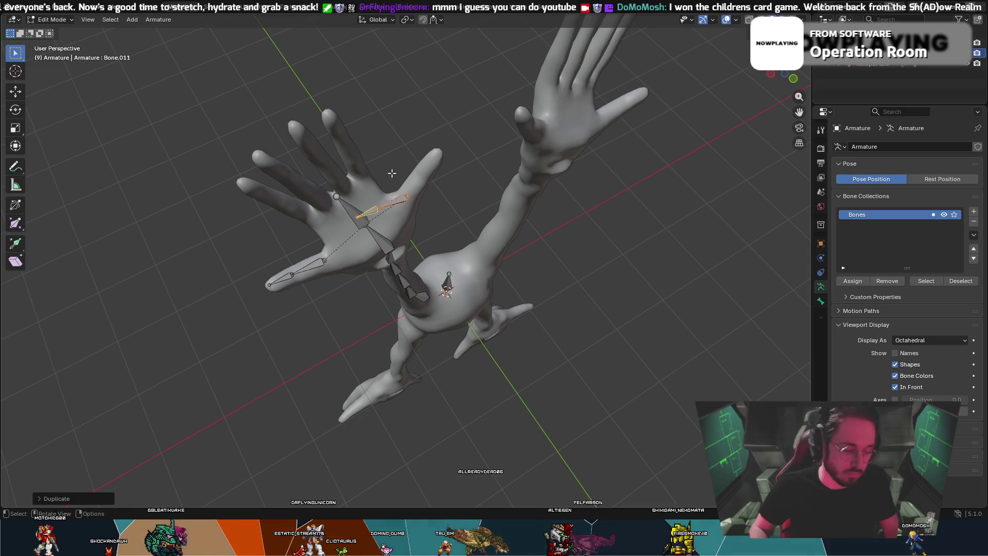
key("r")
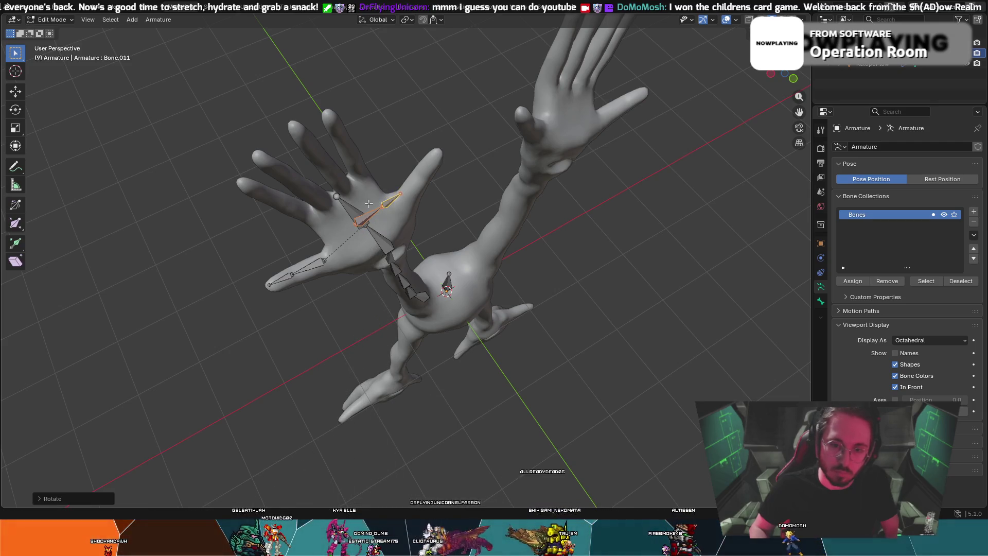
key("g")
right_click(411, 144)
mouse_move(411, 144)
middle_mouse_down()
mouse_move(384, 50)
mouse_move(406, 49)
mouse_move(442, 158)
middle_mouse_up()
left_click(408, 49)
- Reposition the new finger chain's lower bone and its tip bone
left_click(406, 176)
key("g")
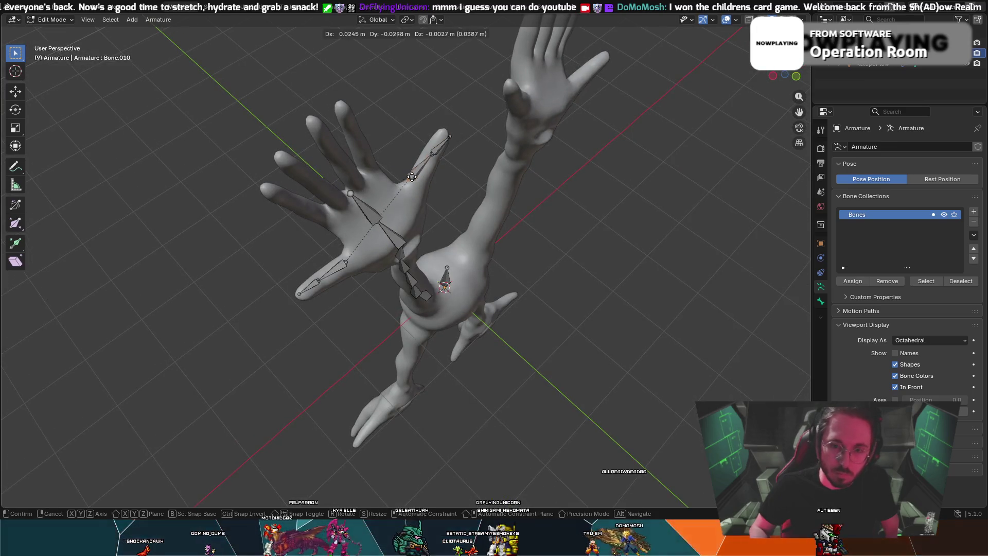
left_click(417, 179)
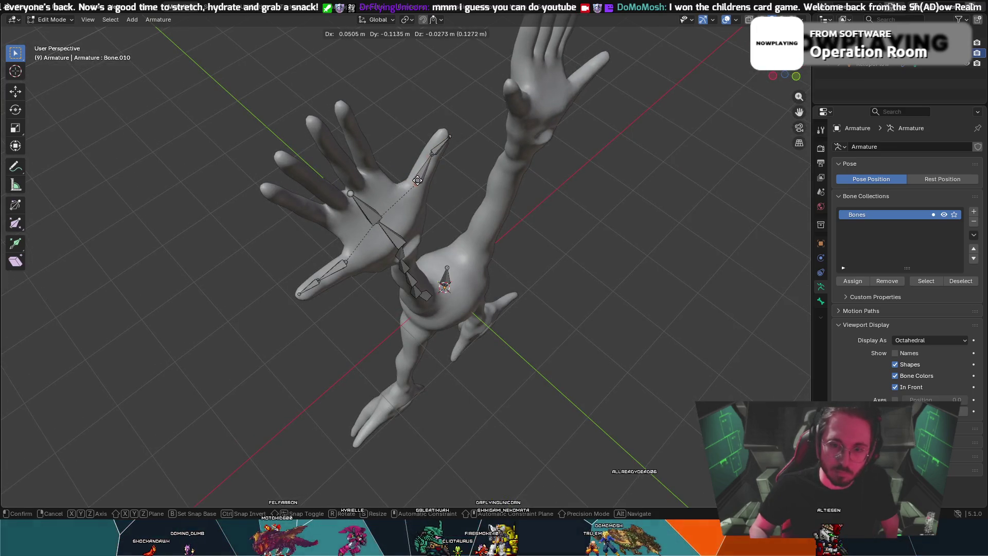
left_click(448, 136)
key("g")
left_click(441, 133)
- From a frontal view of the hand, move the finger chain's joint into place
mouse_move(441, 133)
middle_mouse_down()
mouse_move(358, 76)
mouse_move(231, 90)
mouse_move(78, 84)
mouse_move(114, 111)
middle_mouse_up()
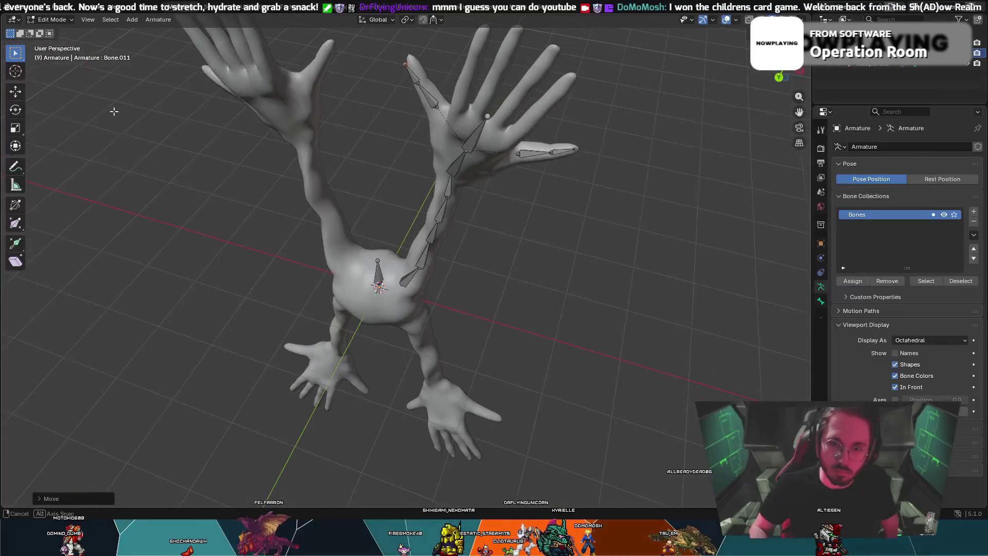
left_click(436, 109)
key("g")
right_click(432, 110)
key("g")
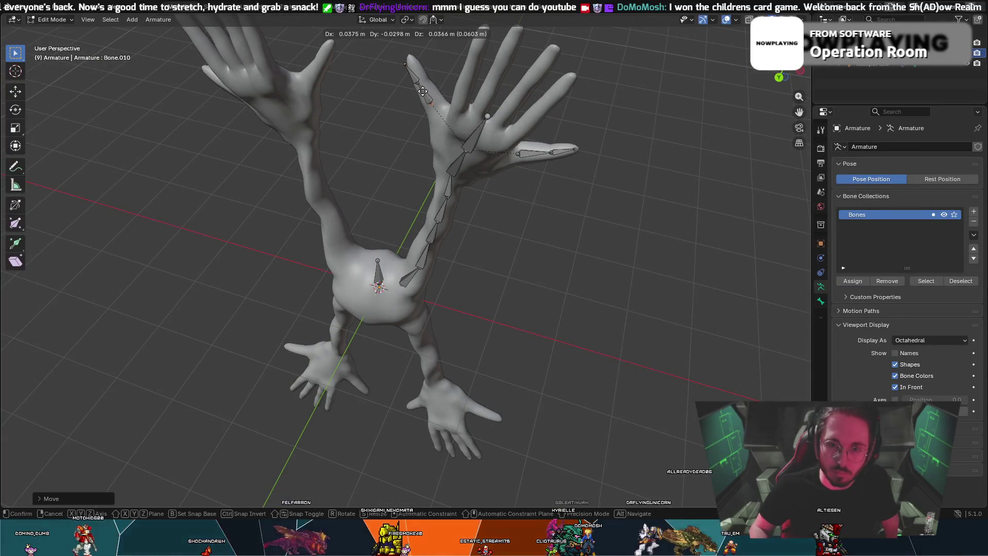
left_click(426, 97)
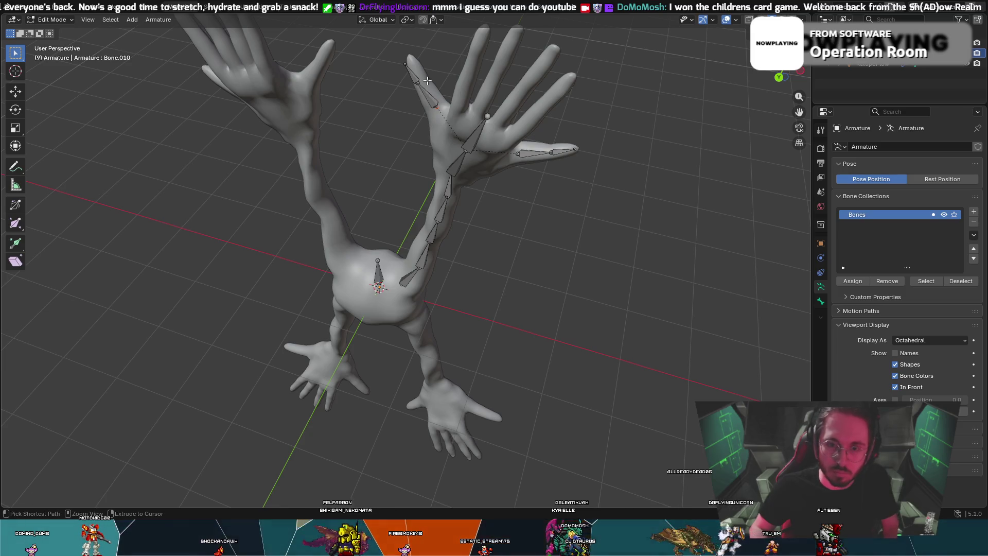
- Looking down on the hand, select the finger chain's tip and move it outward
middle_click_drag(435, 97, 415, 88)
key("b")
key("Escape")
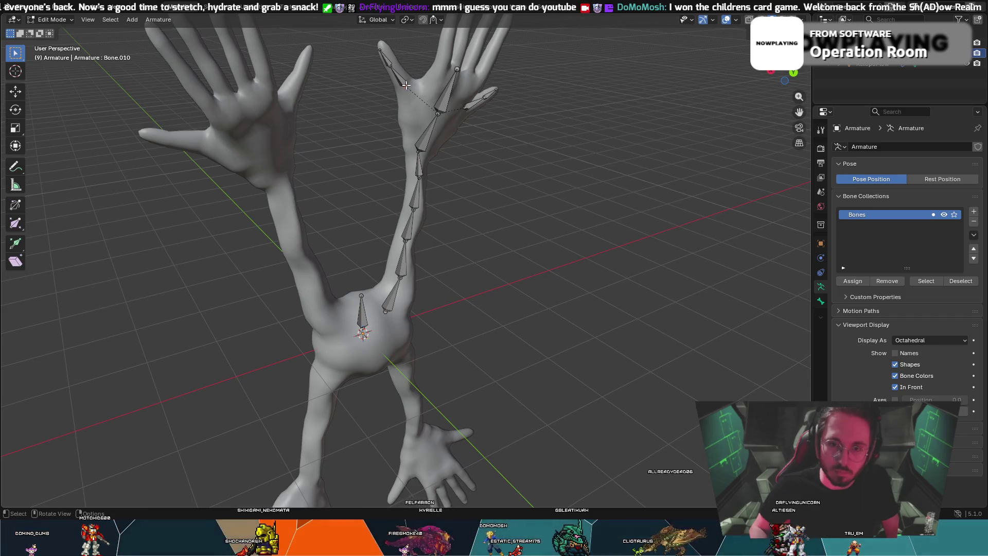
right_click(410, 61)
key("Escape")
middle_click_drag(412, 64, 387, 150)
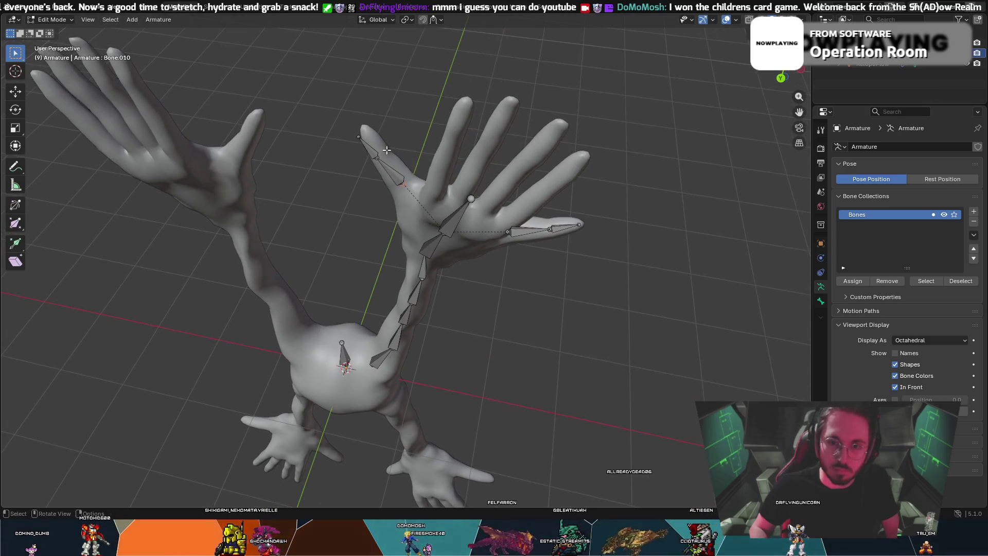
left_click(358, 137)
key("b")
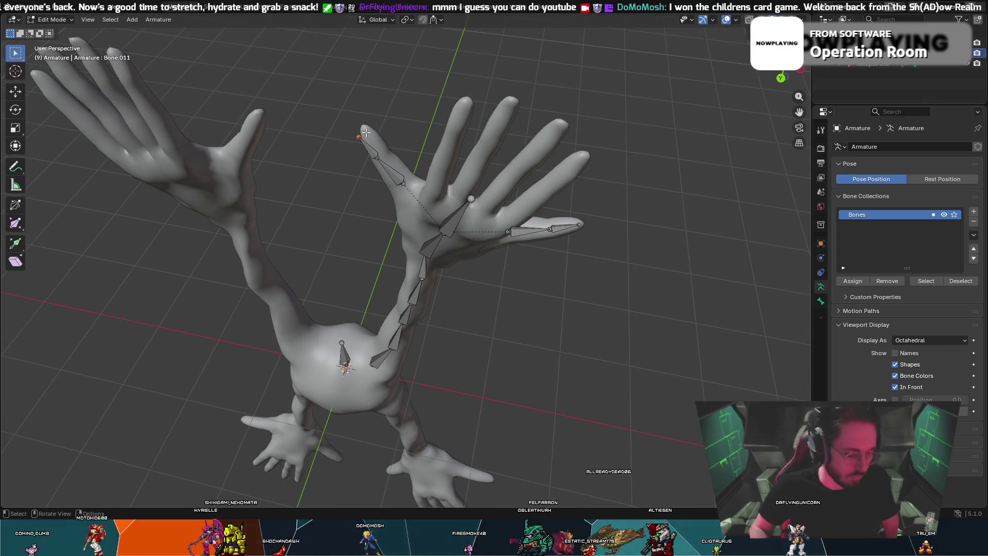
key("Escape")
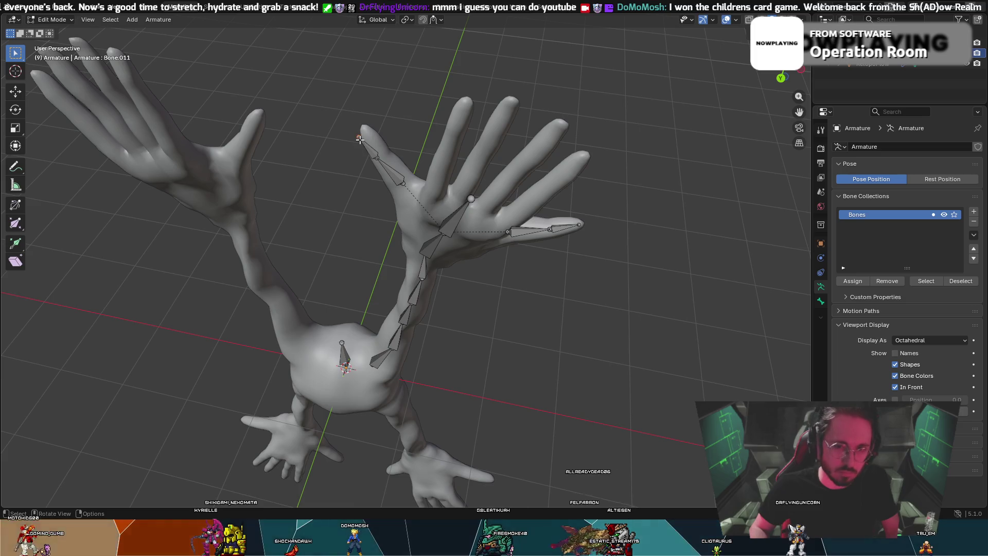
key("g")
left_click(363, 131)
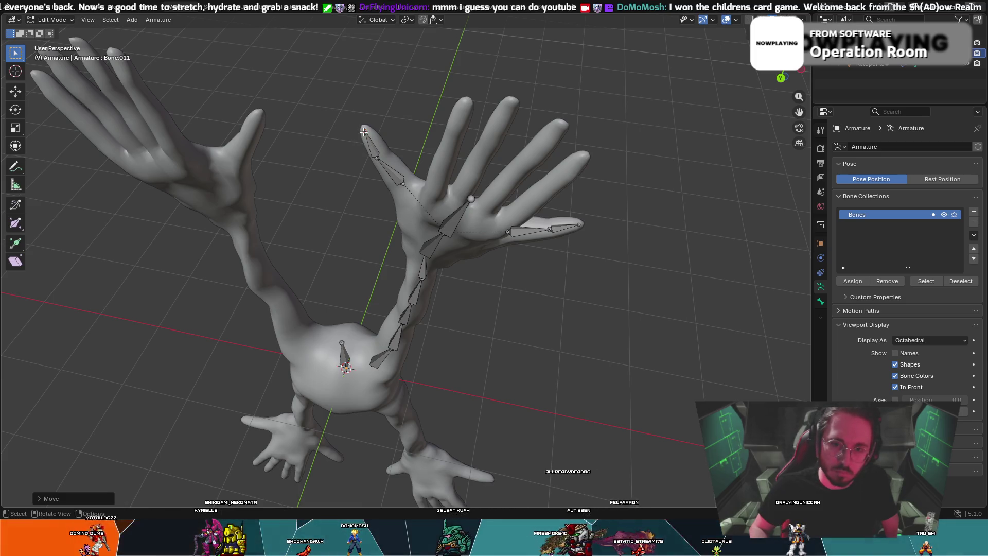
- Adjust the finger joint and set the bone tip onto the fingertip
key("g")
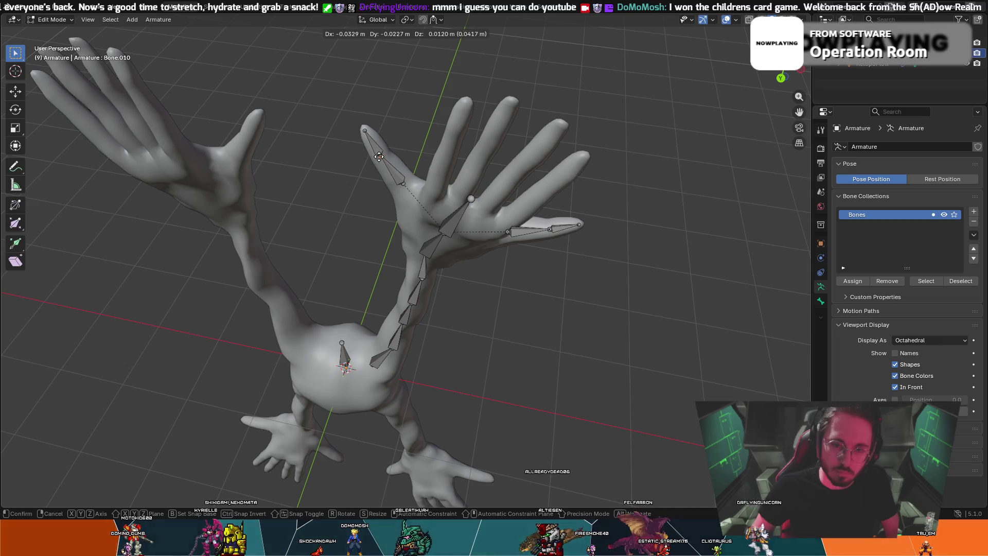
left_click(378, 157)
middle_click_drag(378, 156, 418, 100)
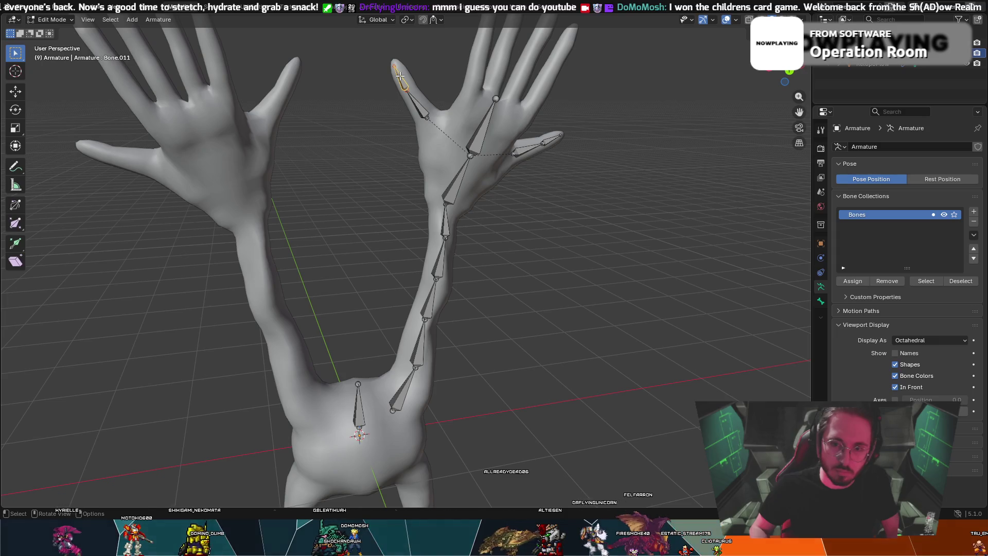
key("g")
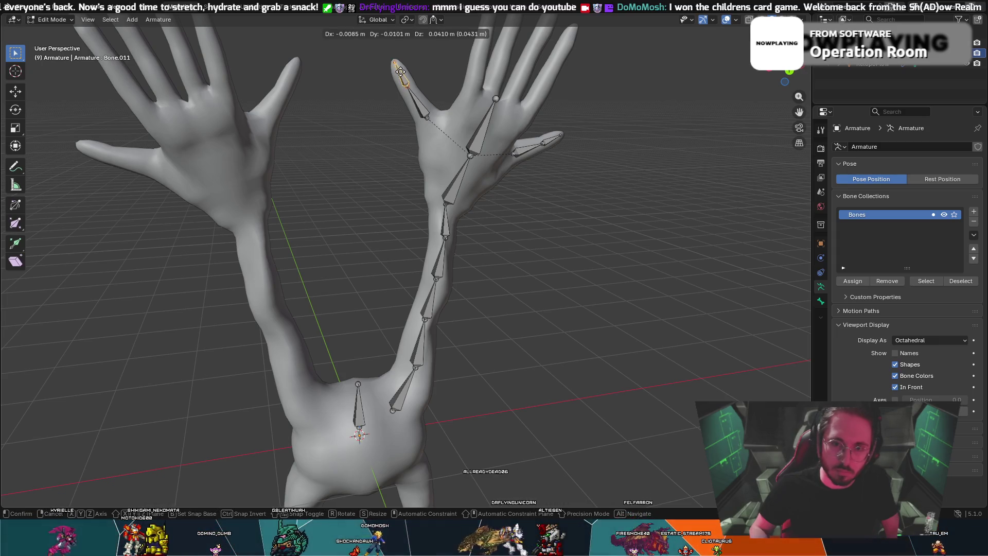
left_click(400, 71)
- Refine the lower finger bone's joint and tip position, checking the fit from other angles
key("g")
left_click(405, 83)
key("g")
left_click(406, 87)
mouse_move(406, 87)
middle_mouse_down()
mouse_move(375, 61)
mouse_move(392, 58)
middle_mouse_up()
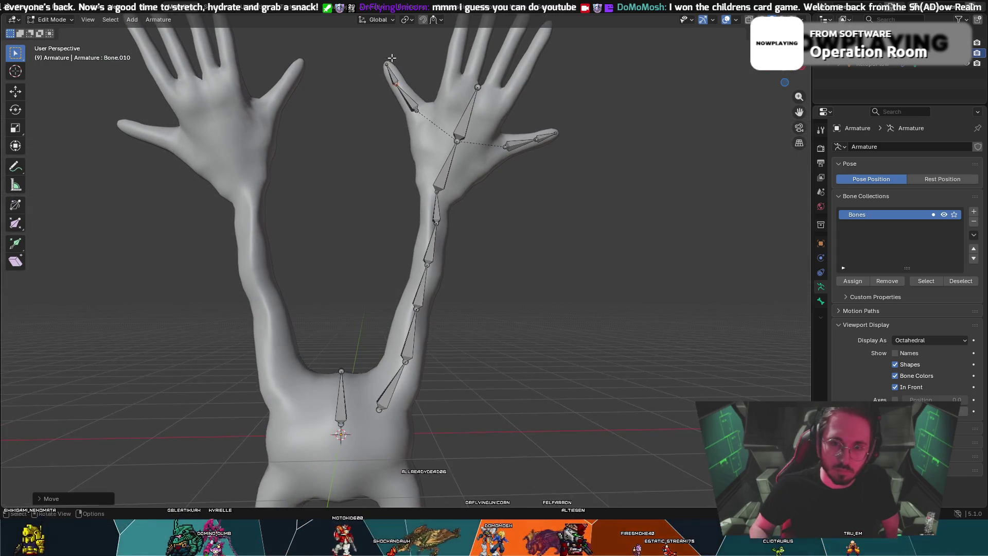
key("g")
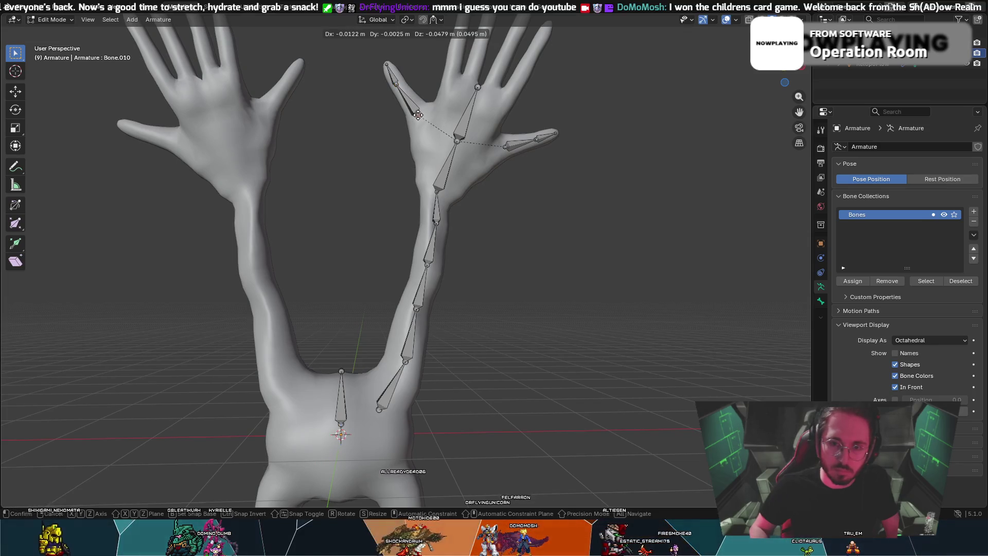
left_click(420, 116)
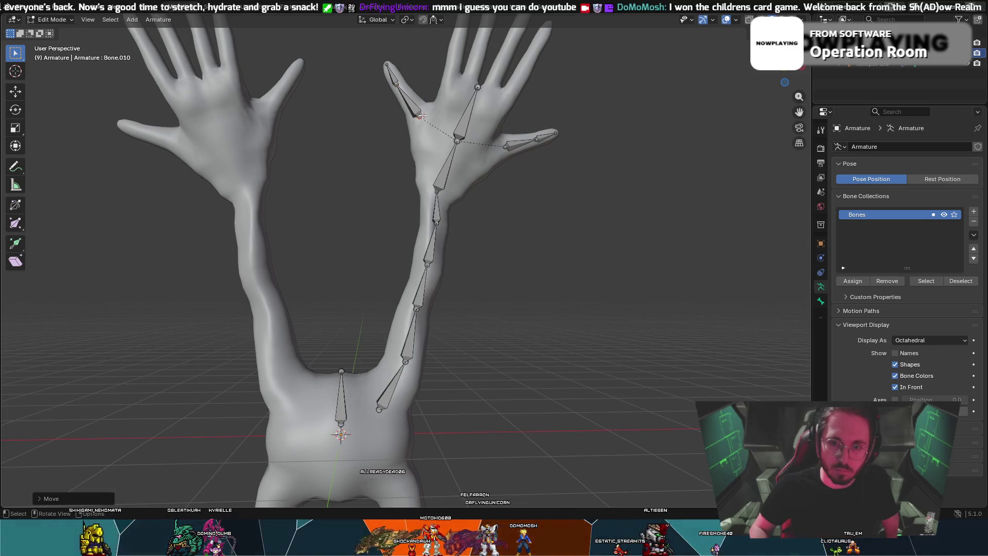
middle_click_drag(459, 90, 237, 114)
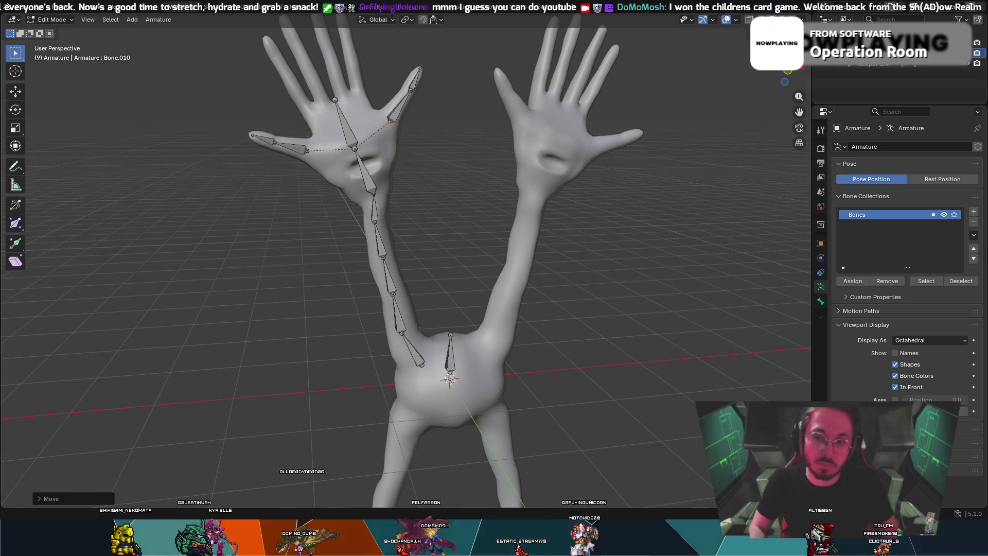
mouse_move(538, 261)
middle_mouse_down()
mouse_move(501, 229)
mouse_move(512, 233)
mouse_move(441, 298)
mouse_move(394, 220)
middle_mouse_up()
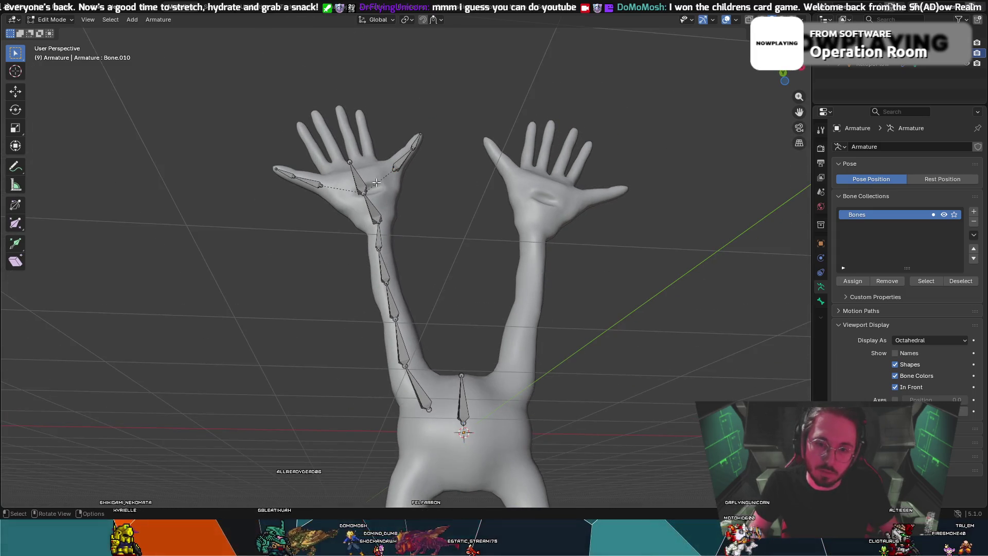
middle_click_drag(422, 257, 438, 442)
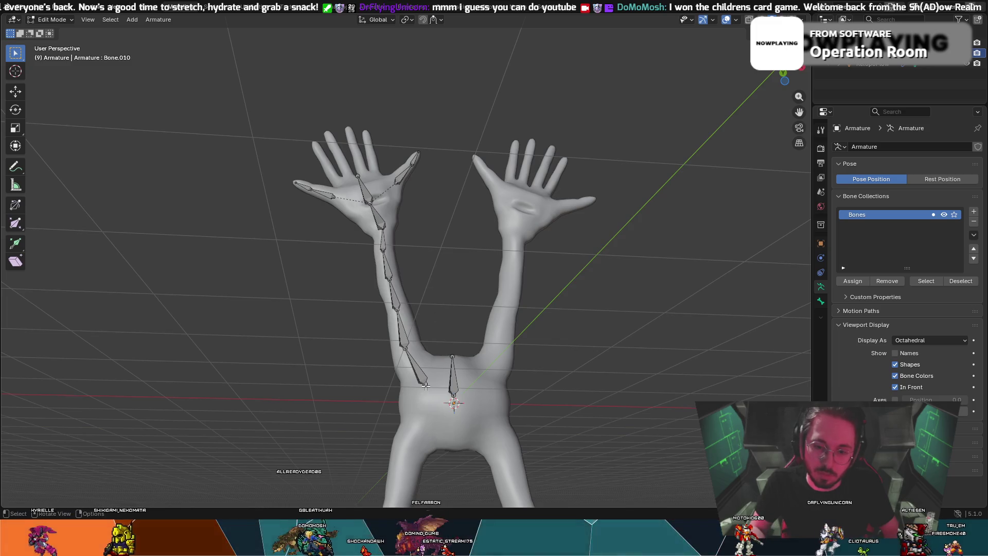
mouse_move(423, 401)
middle_mouse_down()
mouse_move(464, 410)
mouse_move(434, 375)
middle_mouse_up()
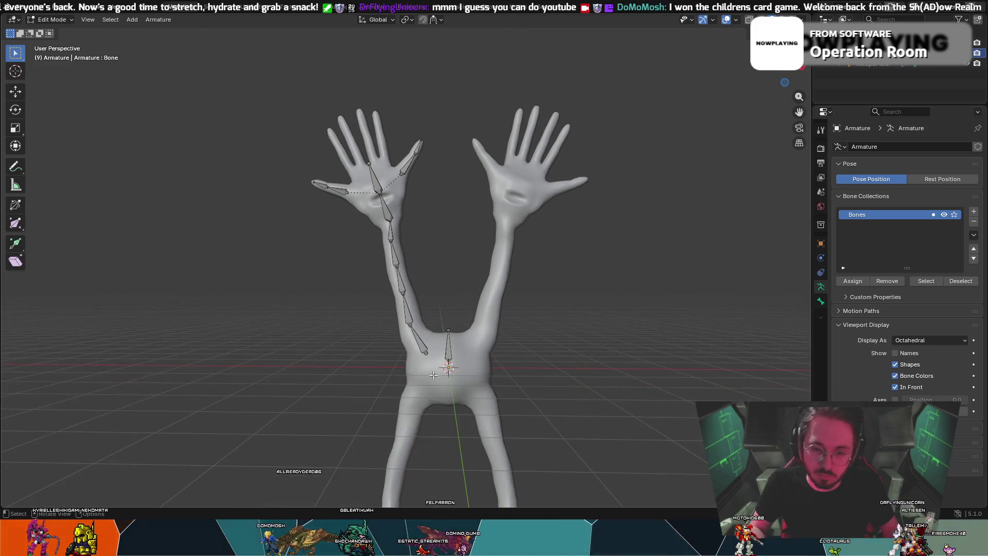
left_click(425, 351)
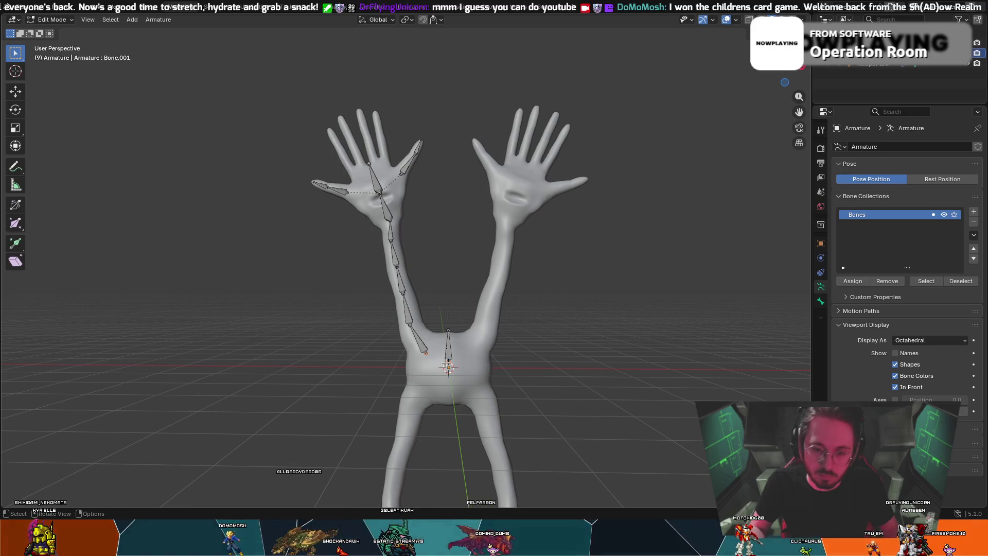
key("ctrl+p")
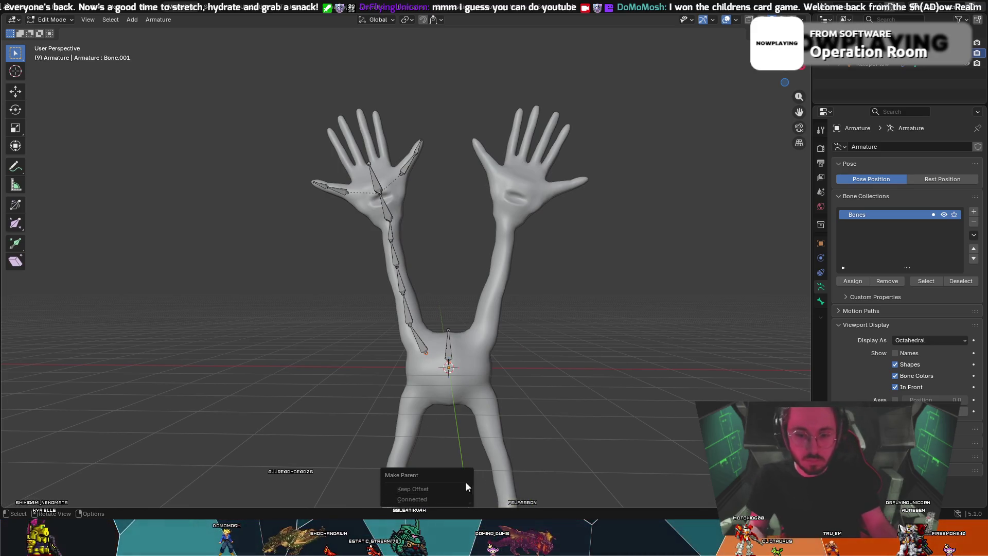
scroll(515, 463, "up", 4)
mouse_move(509, 479)
middle_mouse_down()
mouse_move(519, 485)
mouse_move(534, 338)
mouse_move(518, 315)
middle_mouse_up()
mouse_move(534, 247)
middle_mouse_down()
mouse_move(551, 260)
mouse_move(592, 258)
middle_mouse_up()
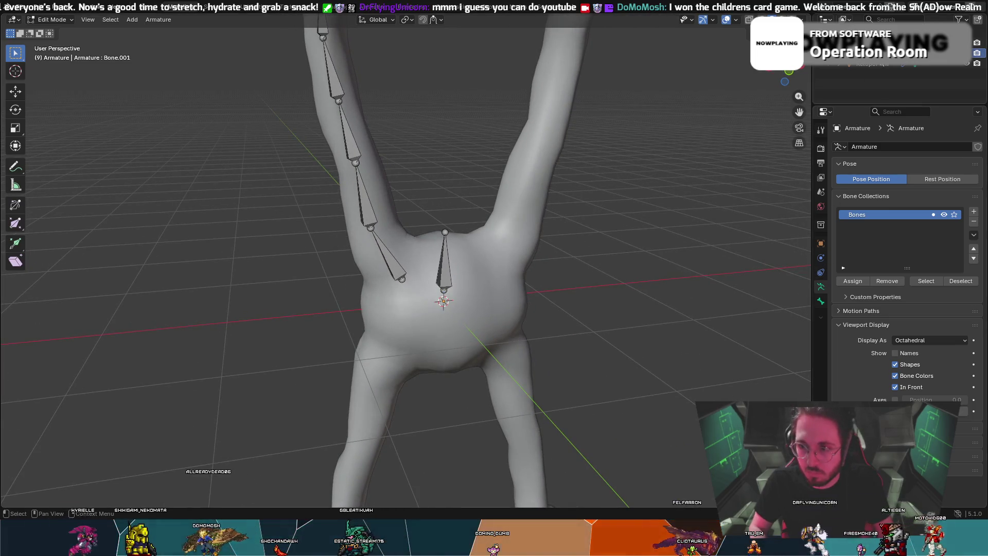
- Hide the body mesh and clear the parent of the arm chain's lowest bone
left_click(966, 67)
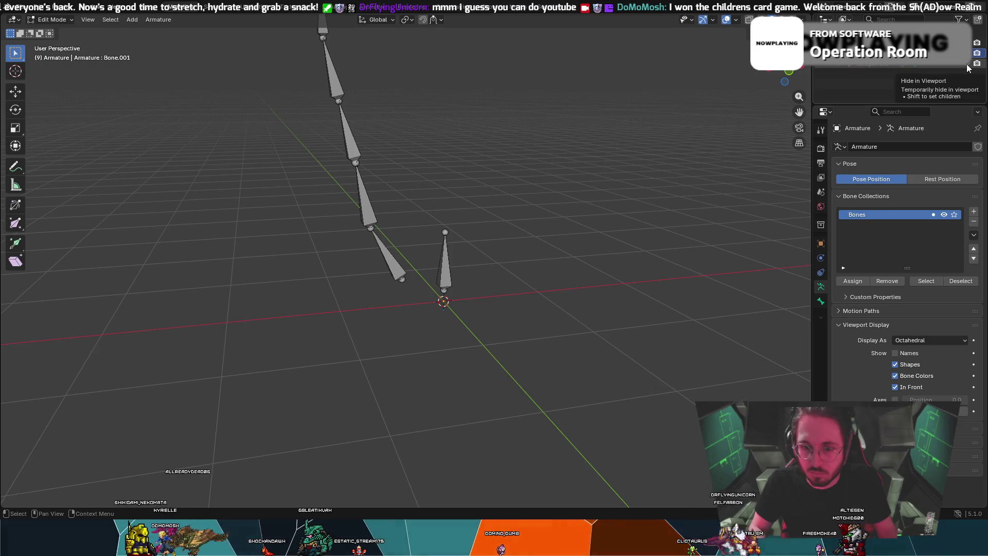
mouse_move(605, 227)
middle_mouse_down()
mouse_move(744, 206)
mouse_move(573, 222)
mouse_move(595, 208)
mouse_move(564, 212)
middle_mouse_up()
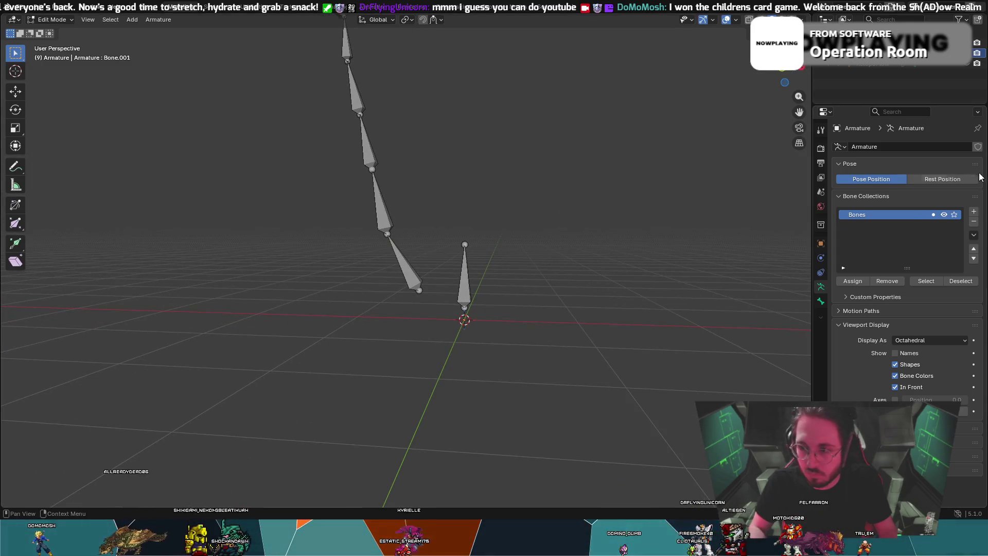
left_click(408, 272)
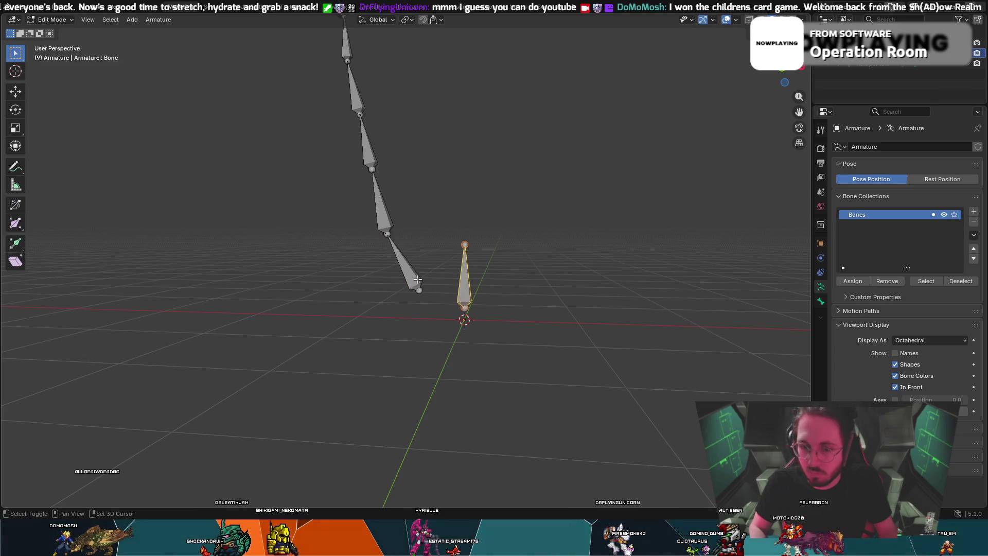
right_click(418, 279)
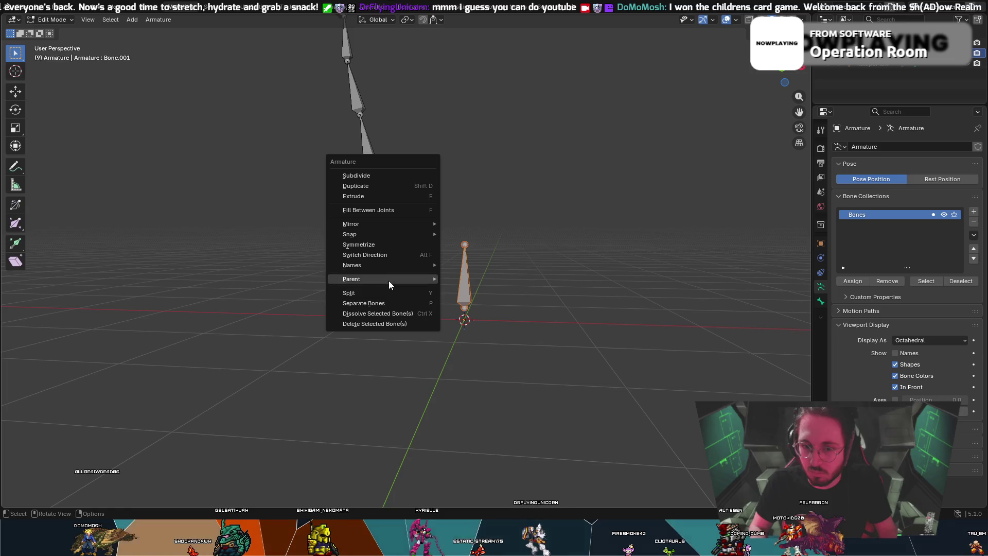
mouse_move(388, 279)
left_click(448, 290)
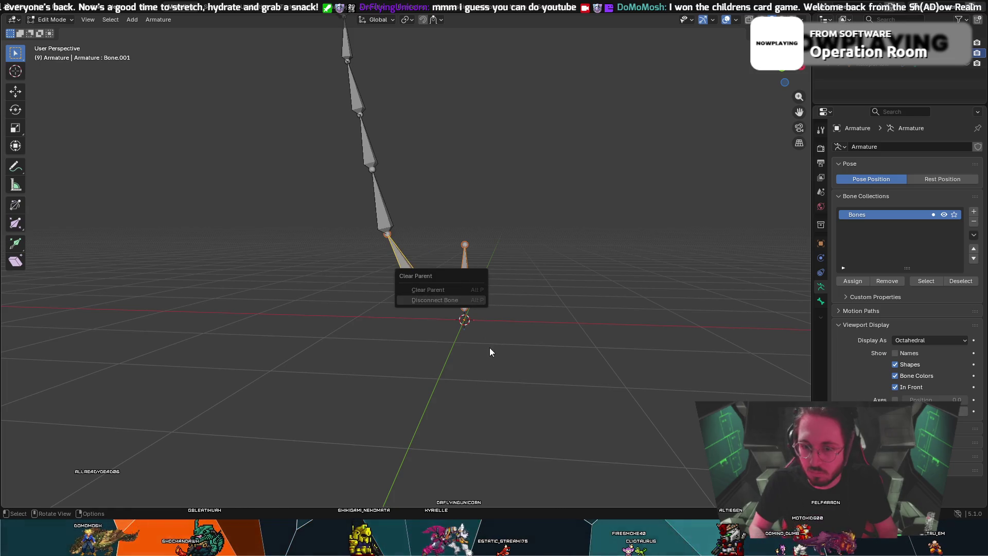
left_click(425, 291)
- Parent the arm chain's end joint to the standalone body bone with Keep Offset
left_click(423, 290)
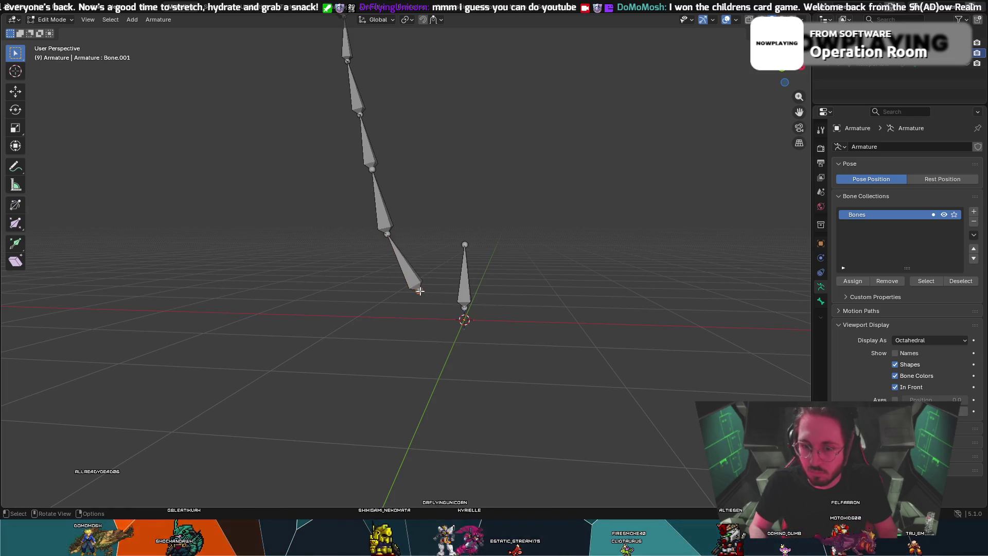
left_click(462, 293, "shift")
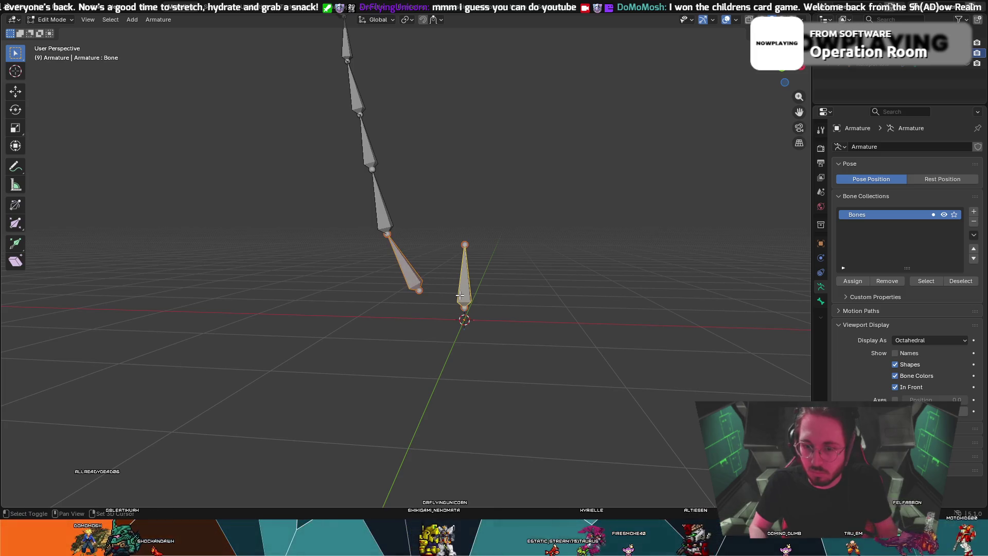
right_click(459, 295)
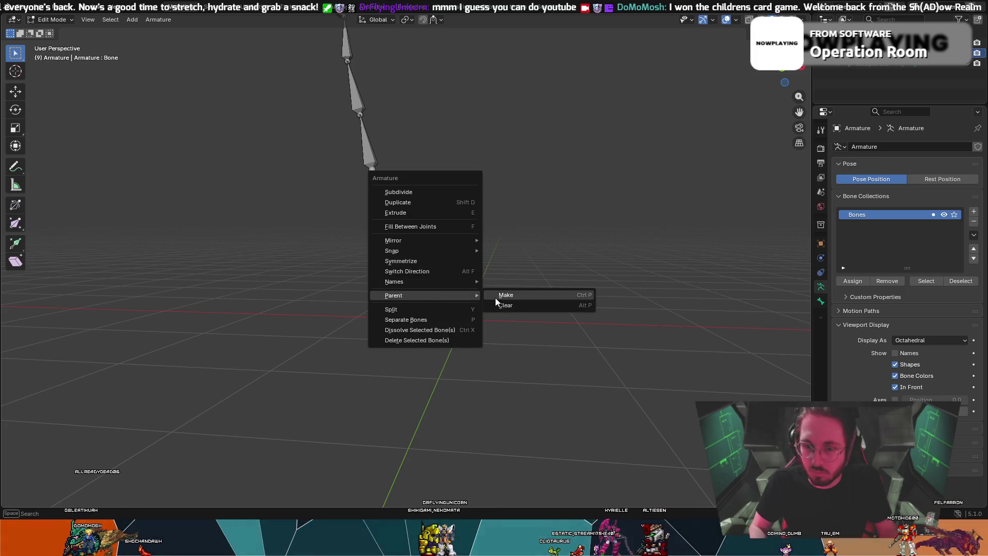
left_click(495, 297)
left_click(489, 307)
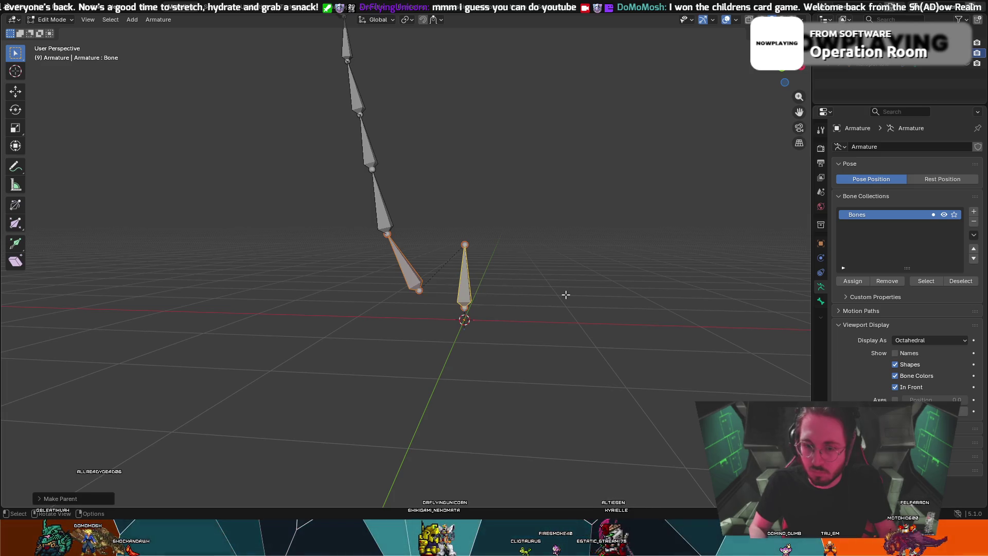
left_click(498, 273)
- Retry parenting with the arm chain bone active, then undo the result
left_click(469, 293)
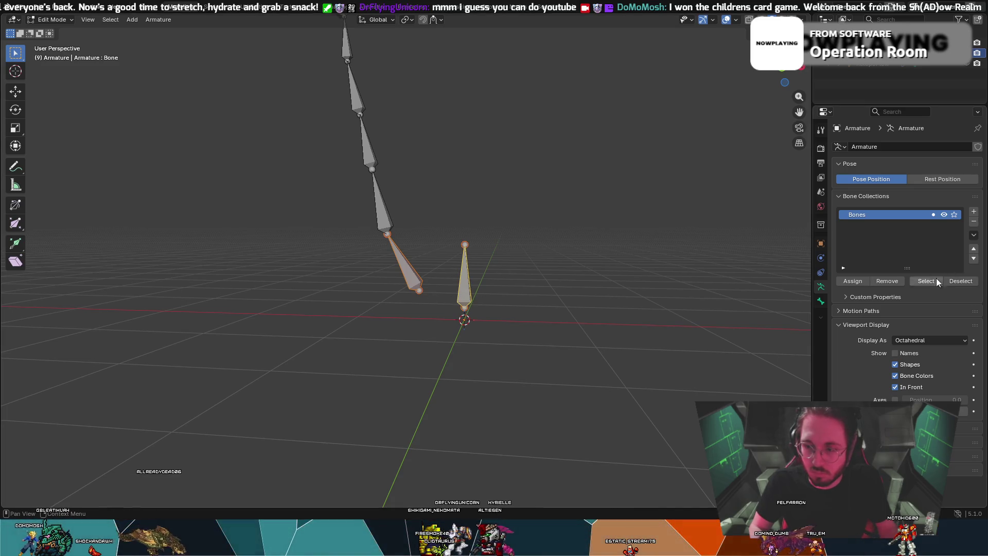
left_click(465, 306, "shift")
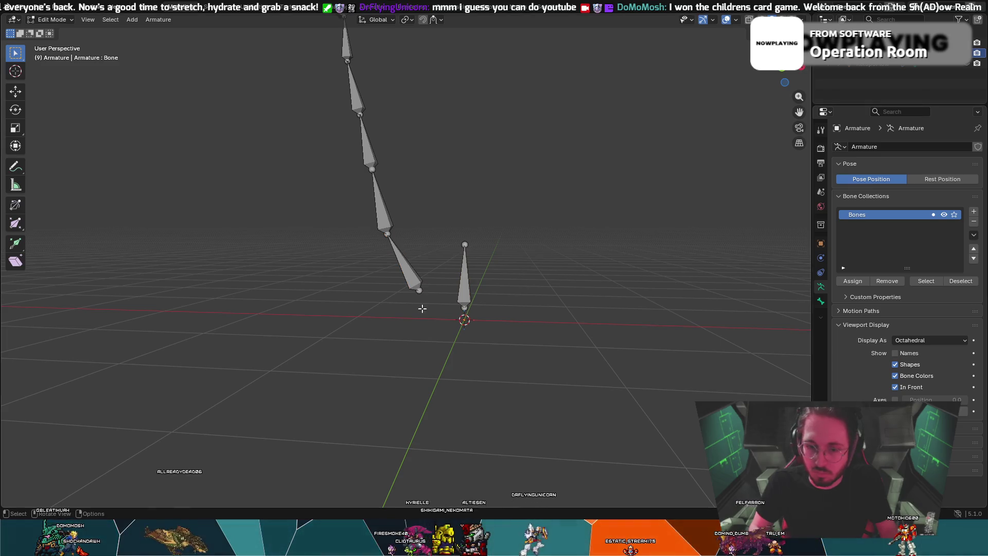
right_click(465, 309)
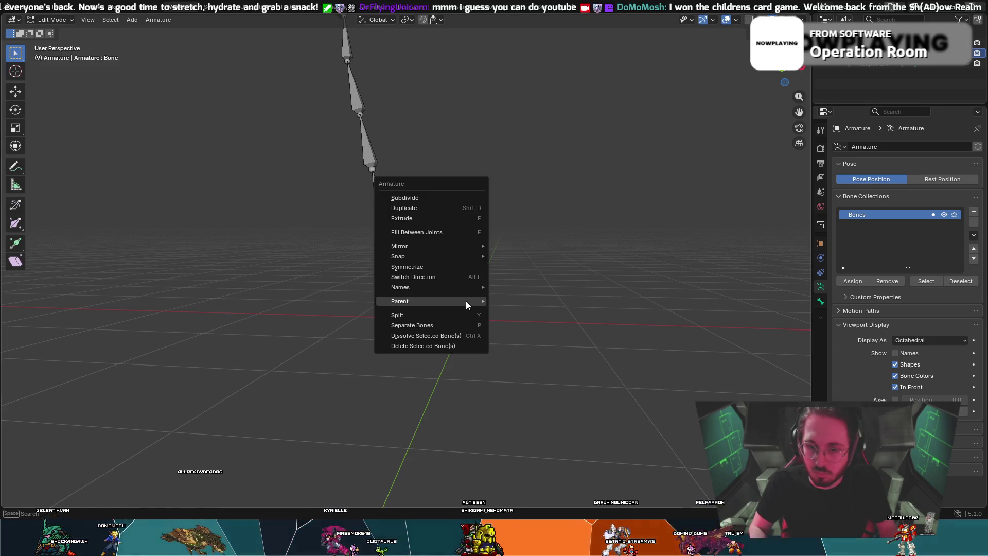
mouse_move(462, 303)
left_click(546, 301)
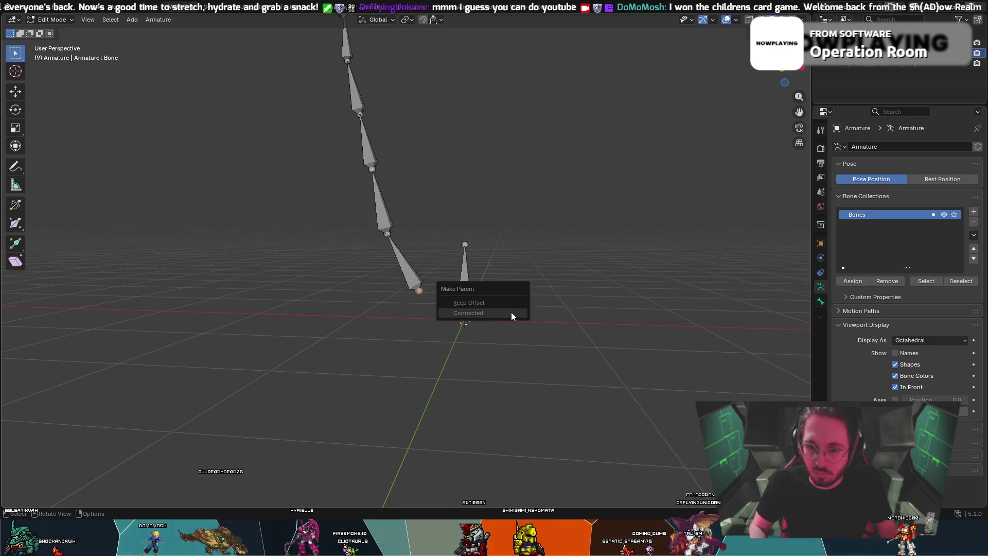
left_click(465, 291, "shift")
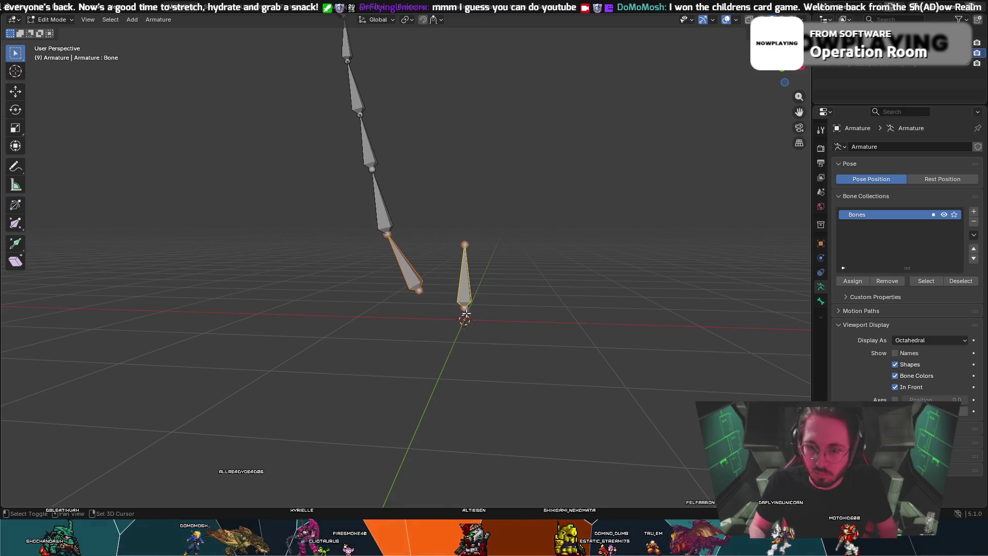
left_click(411, 287)
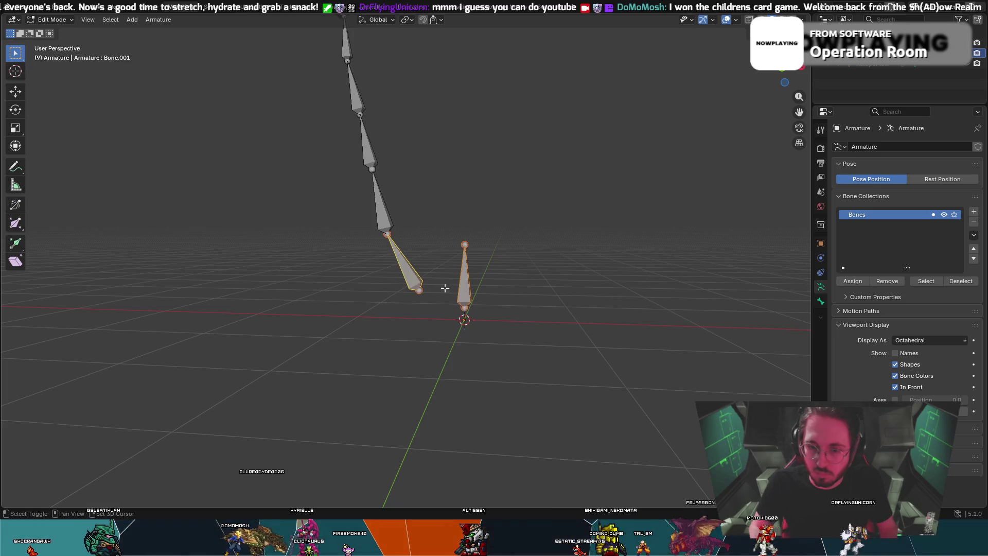
right_click(462, 292)
mouse_move(452, 295)
left_click(505, 291)
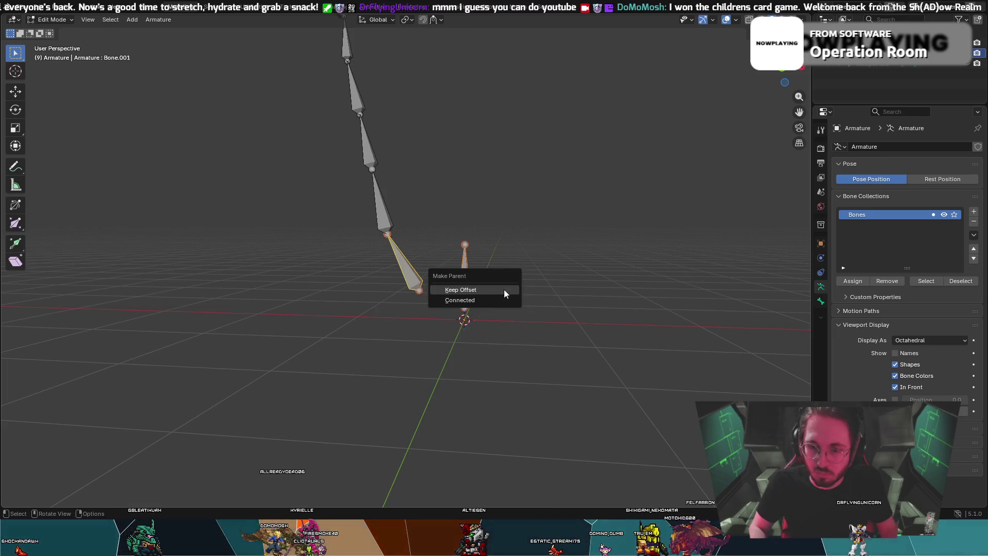
left_click(508, 301)
key("ctrl+z")
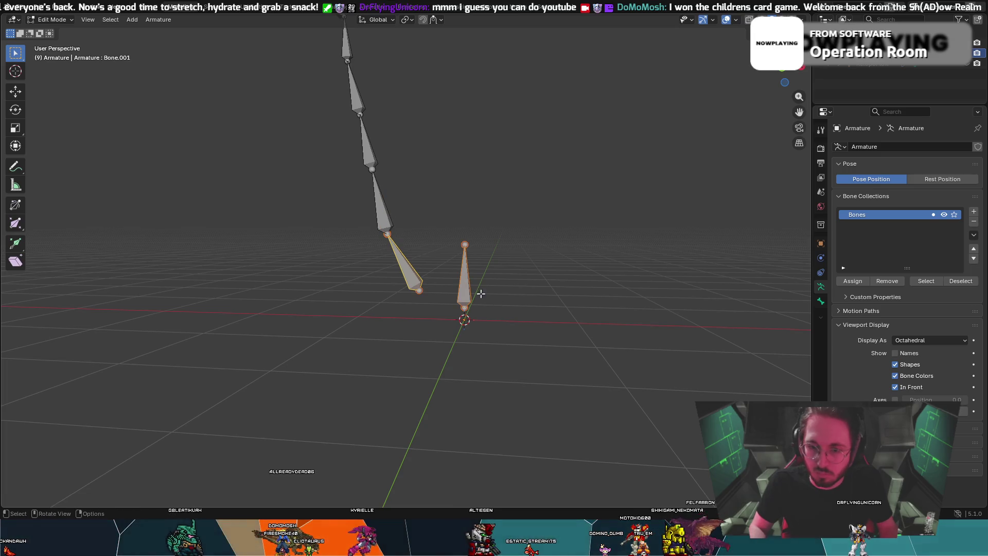
- Parent the two bones again using Keep Offset, then deselect them
right_click(462, 286)
mouse_move(477, 289)
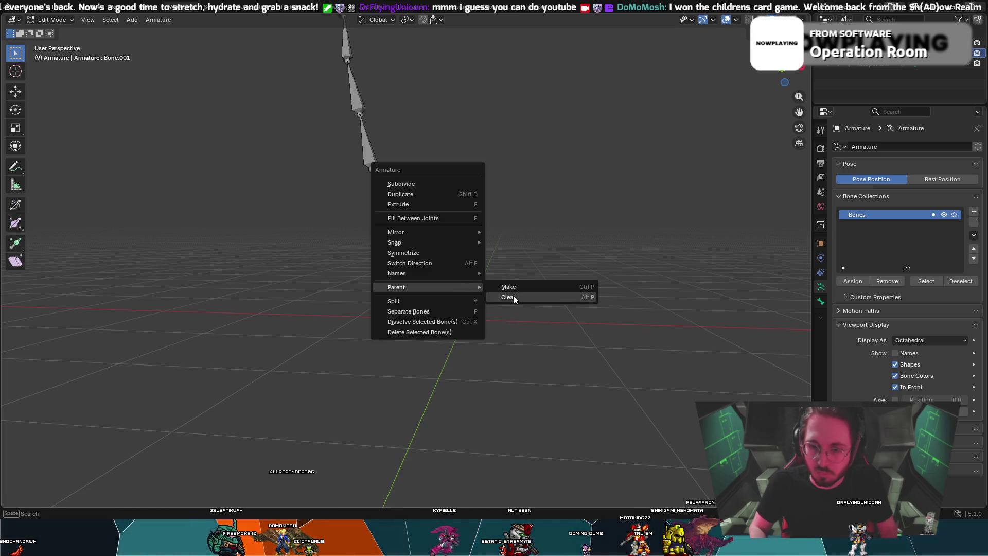
left_click(513, 288)
left_click(493, 280)
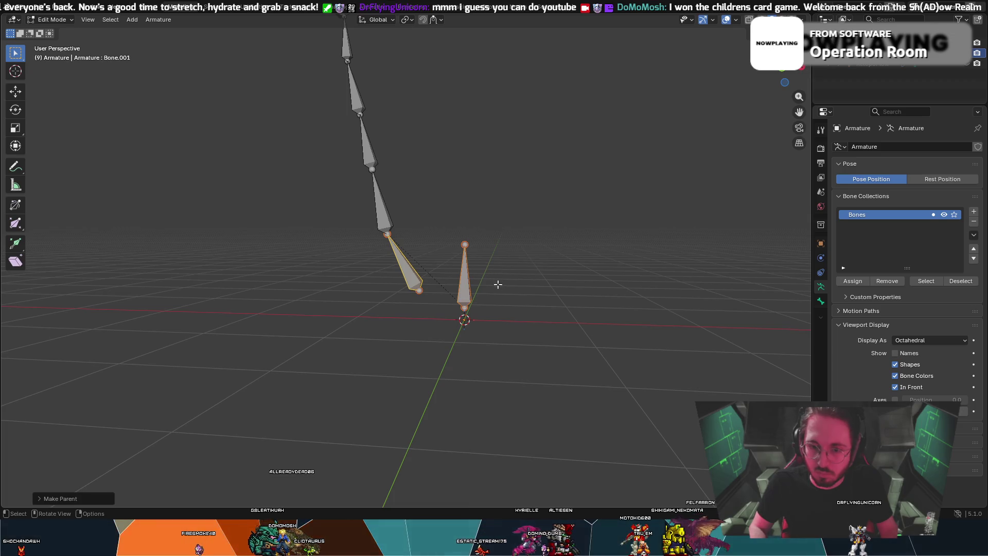
left_click(438, 292)
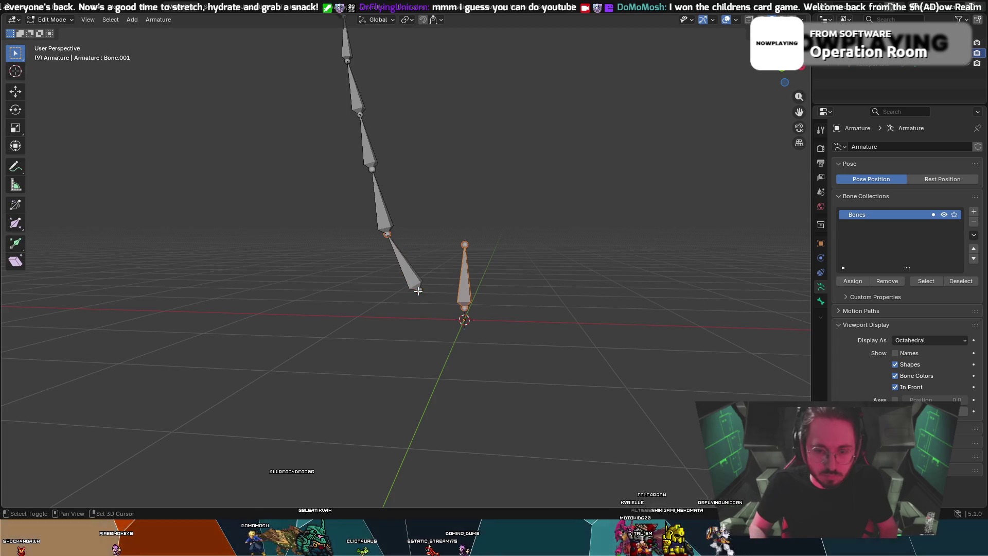
- Parent the upright bone to the chain's last bone with Keep Offset, then undo it
right_click(467, 292)
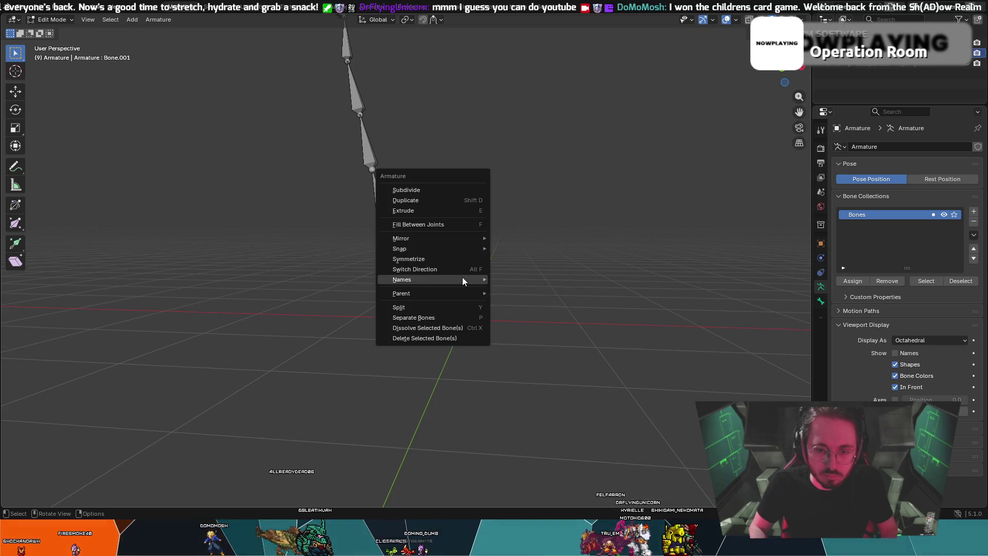
mouse_move(474, 293)
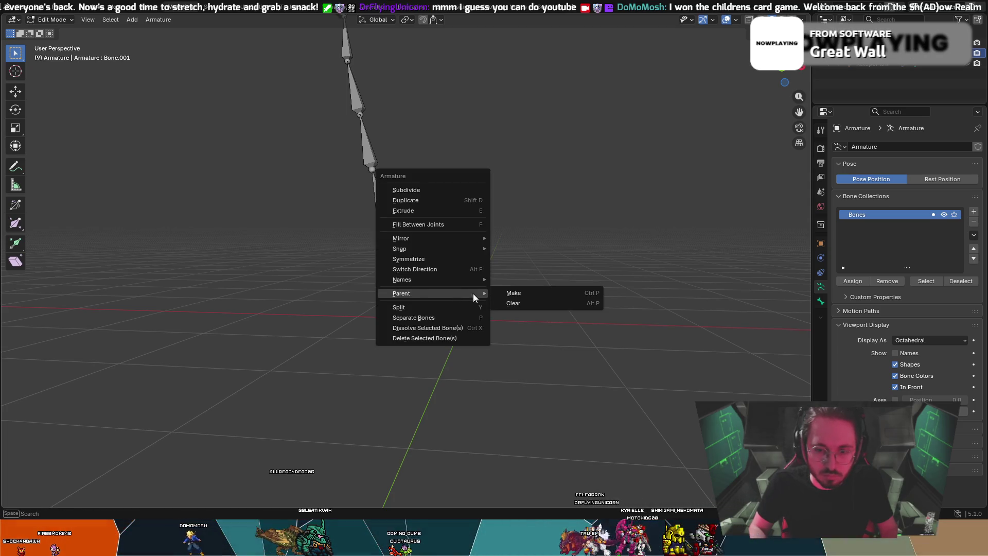
left_click(519, 293)
left_click(511, 293)
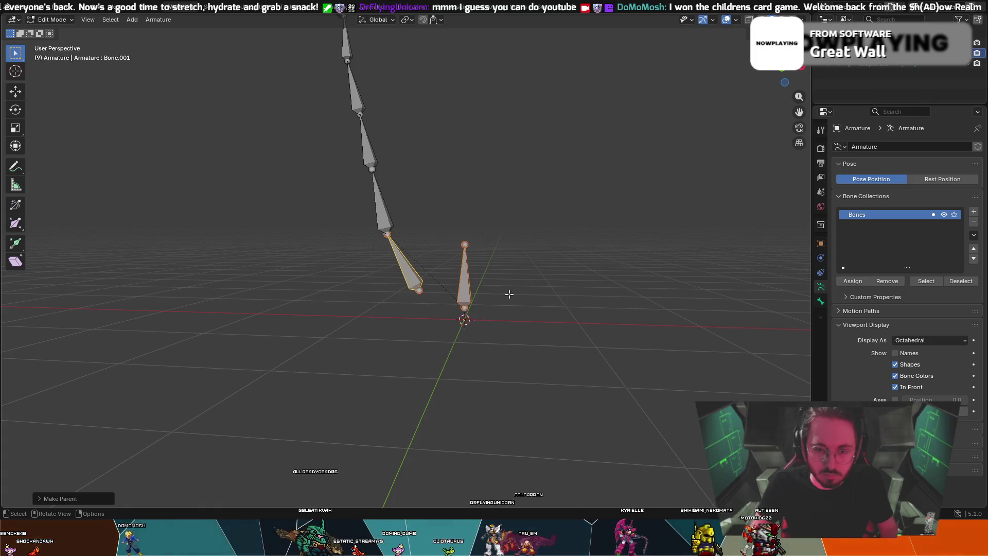
left_click(443, 237)
left_click(404, 259)
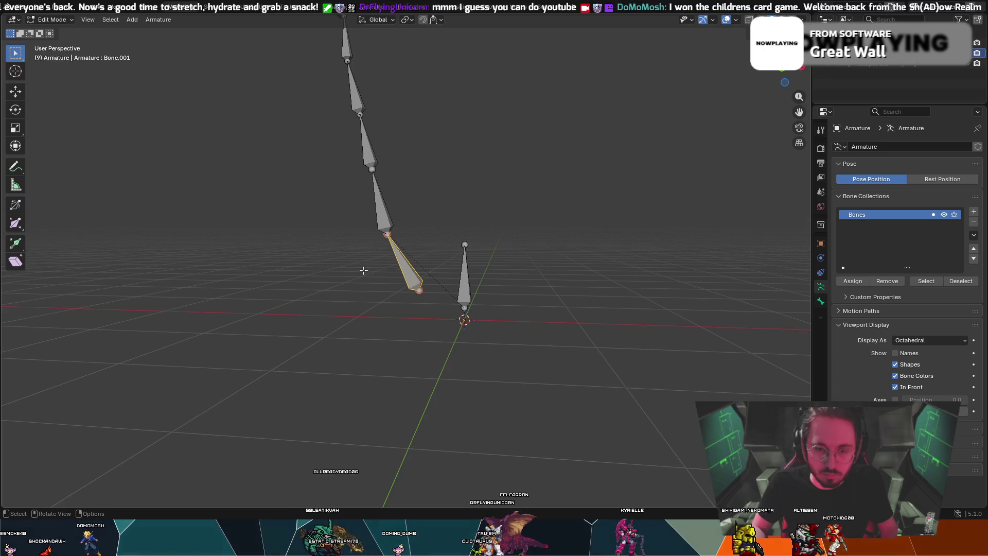
key("ctrl+z")
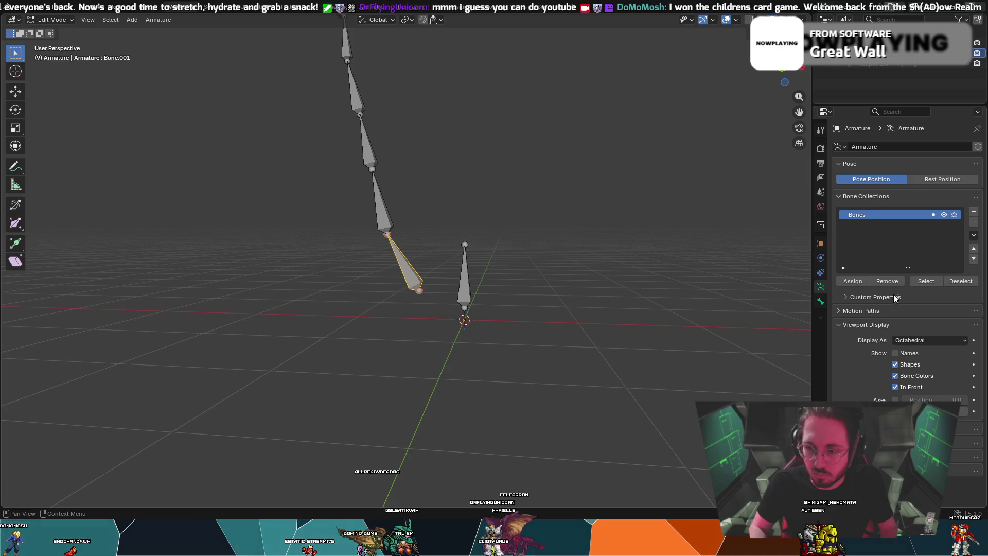
- Select the upright bone and chain end, apply Ctrl+P Keep Offset, and undo again
left_click(462, 273)
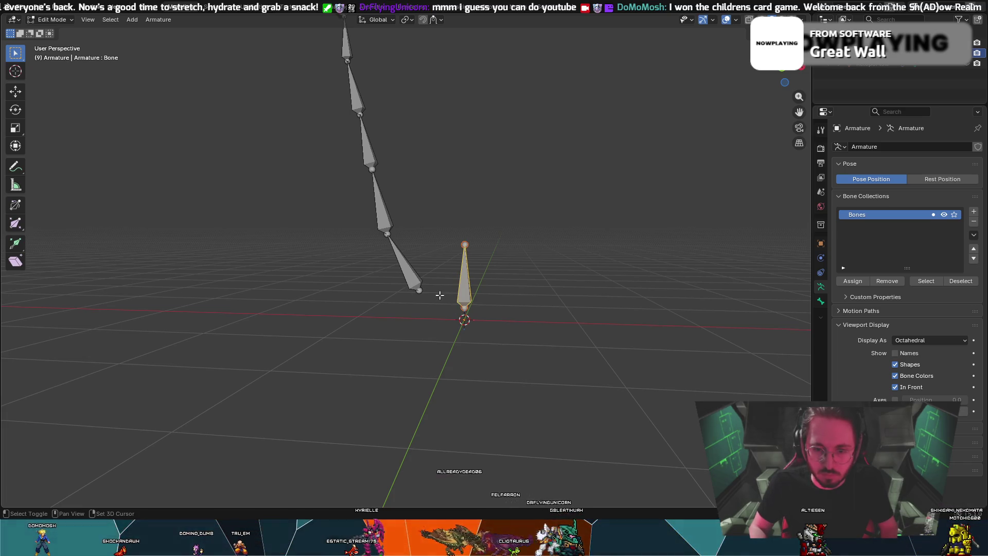
left_click(419, 288)
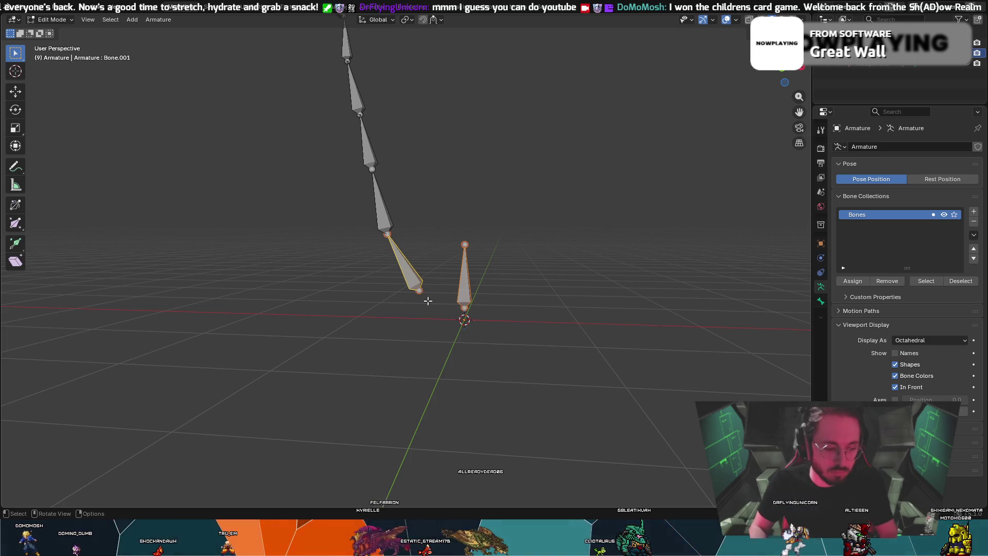
key("ctrl+p")
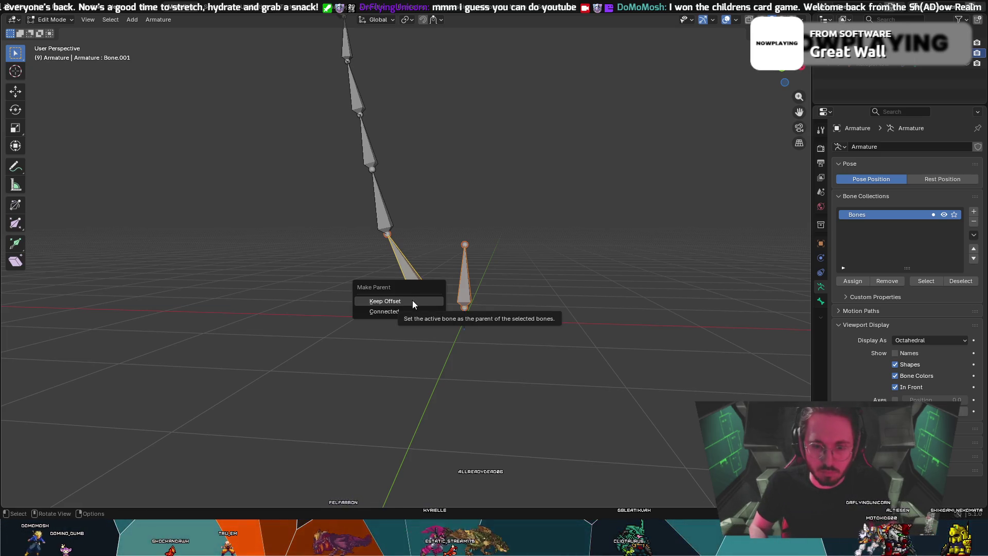
left_click(412, 301)
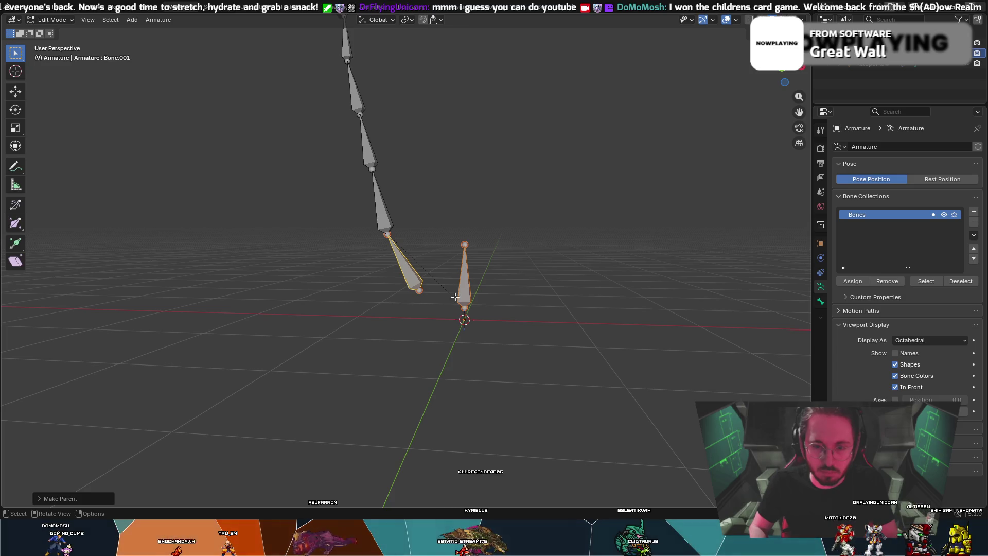
left_click(428, 240)
key("ctrl+z")
- Leave the bones unlinked, select the upright bone, and switch to the front view
left_click(423, 287)
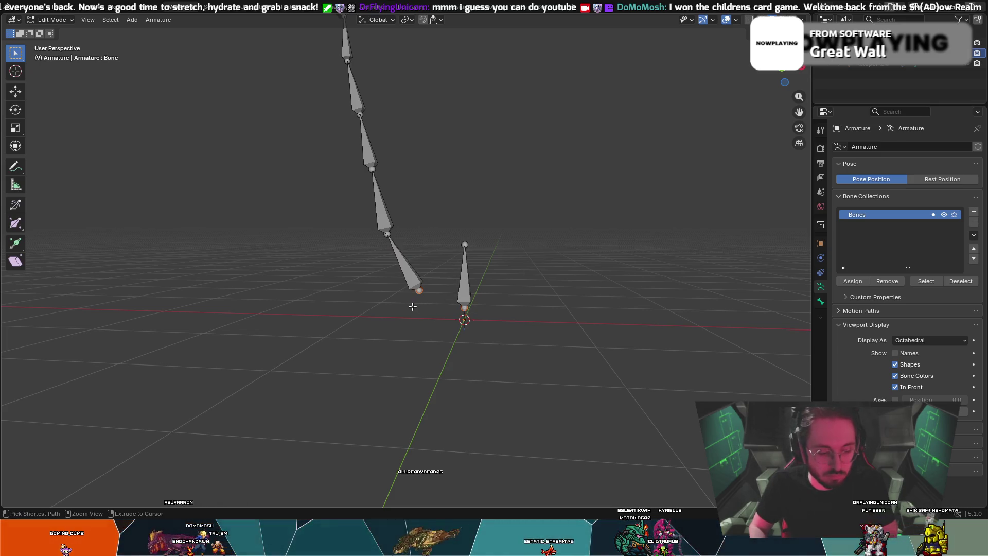
key("ctrl+p")
left_click(362, 309)
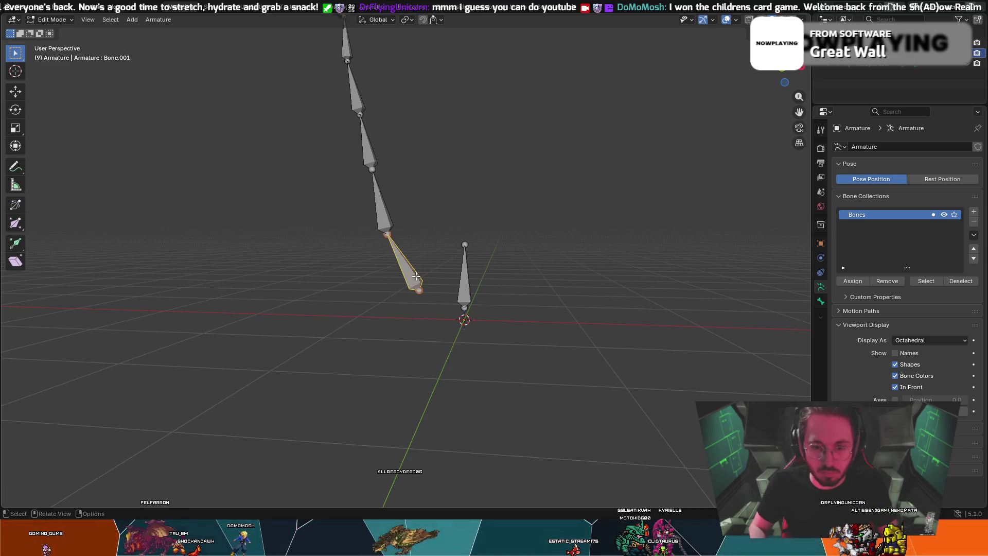
key("z")
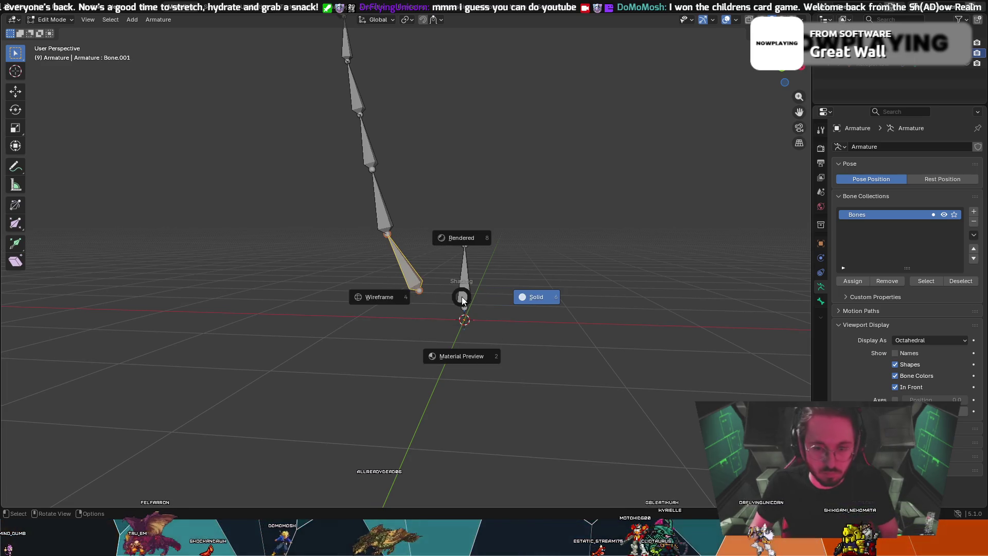
left_click(532, 370)
left_click(466, 287)
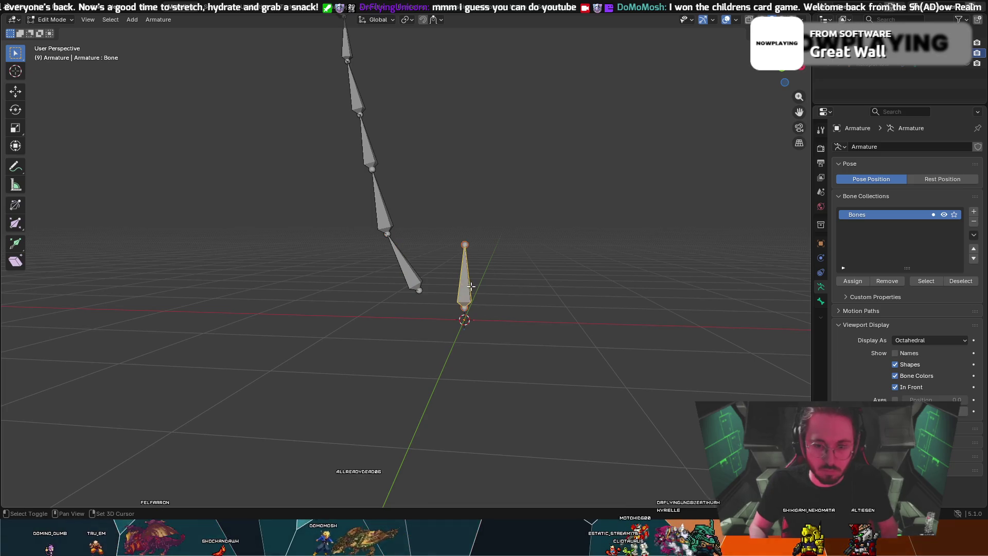
left_click(799, 70)
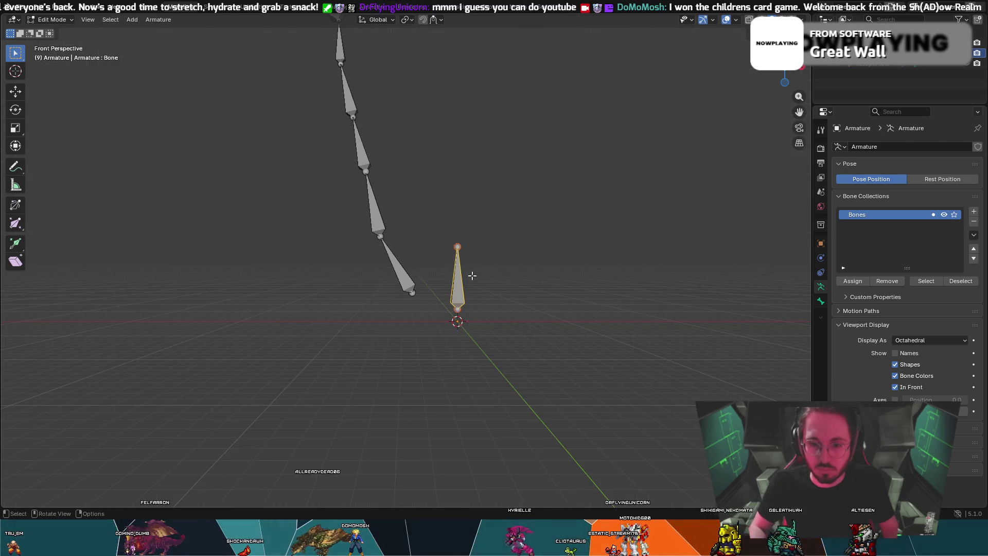
- In orthographic front view, parent the upright bone to the chain end with Keep Offset
key("ctrl+KP_1")
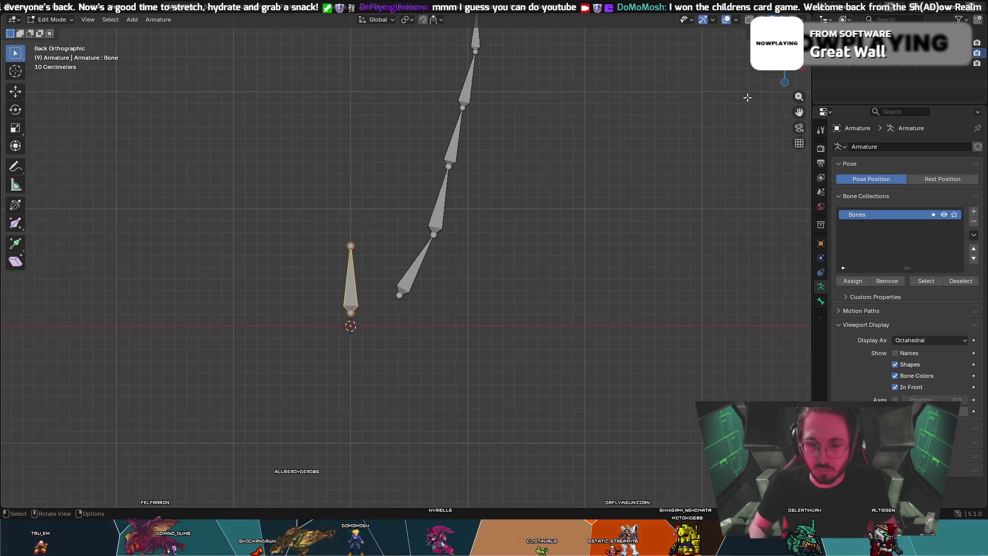
key("KP_1")
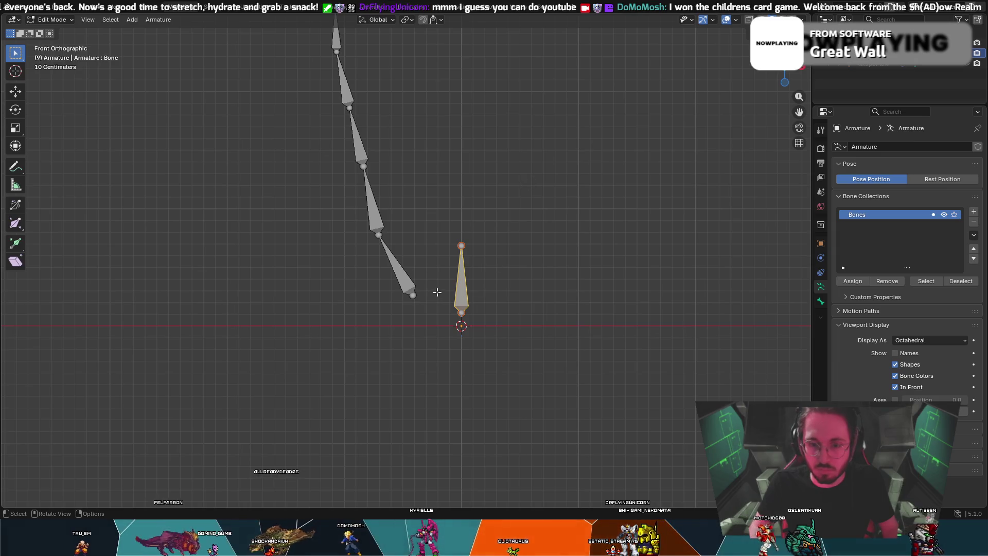
left_click(405, 287)
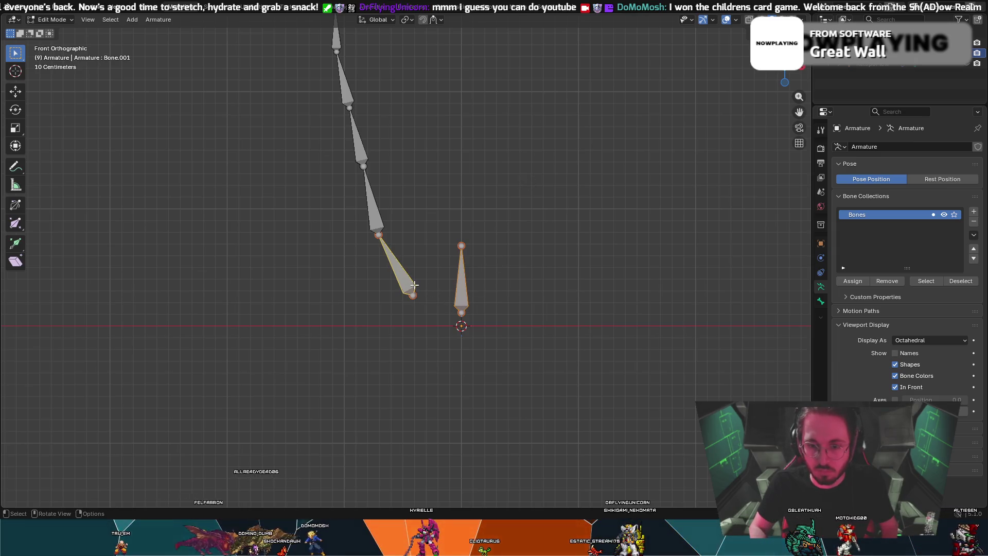
key("ctrl+p")
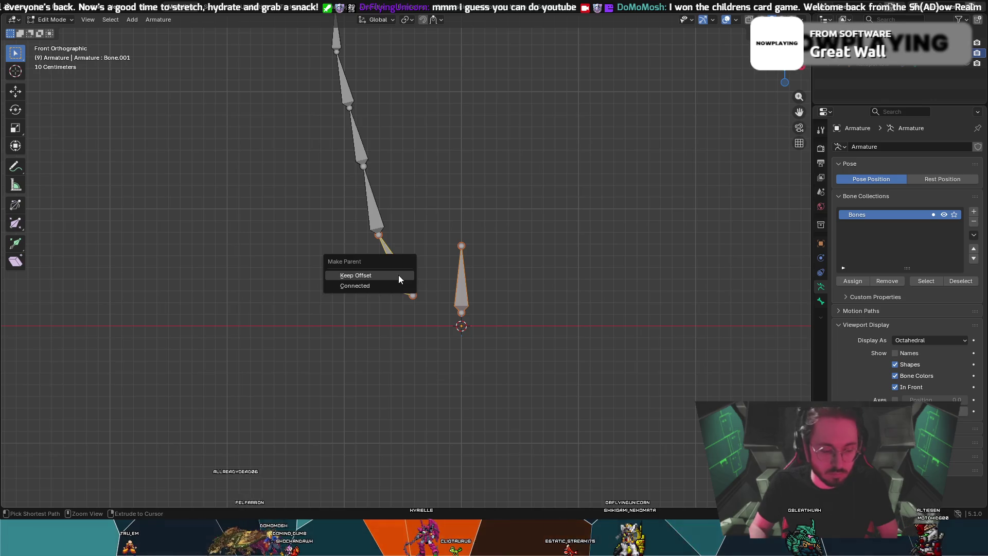
left_click(384, 285)
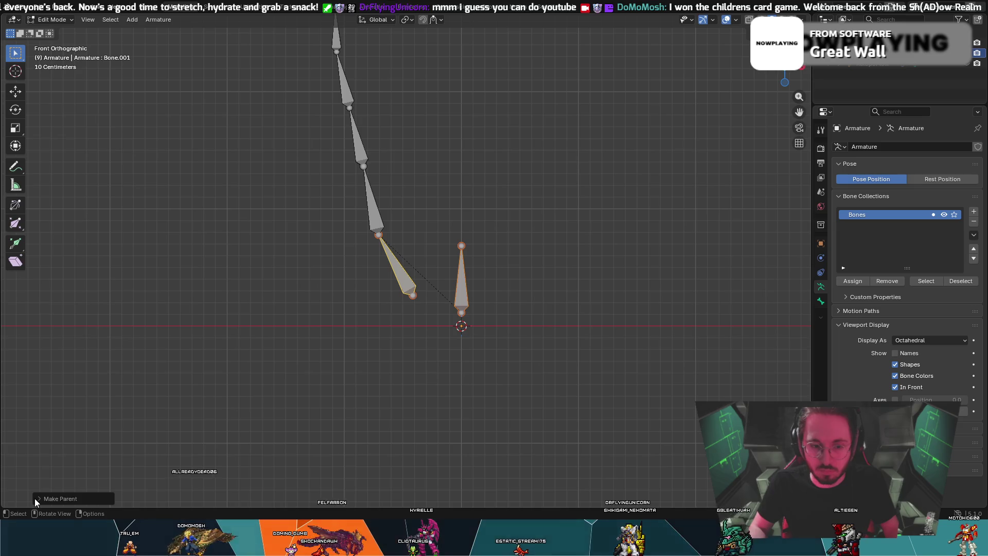
left_click(35, 498)
left_click(100, 498)
left_click(97, 484)
- Select the chain's last bone tip and apply Keep Offset parenting from the context menu
left_click(412, 294)
left_click(412, 294)
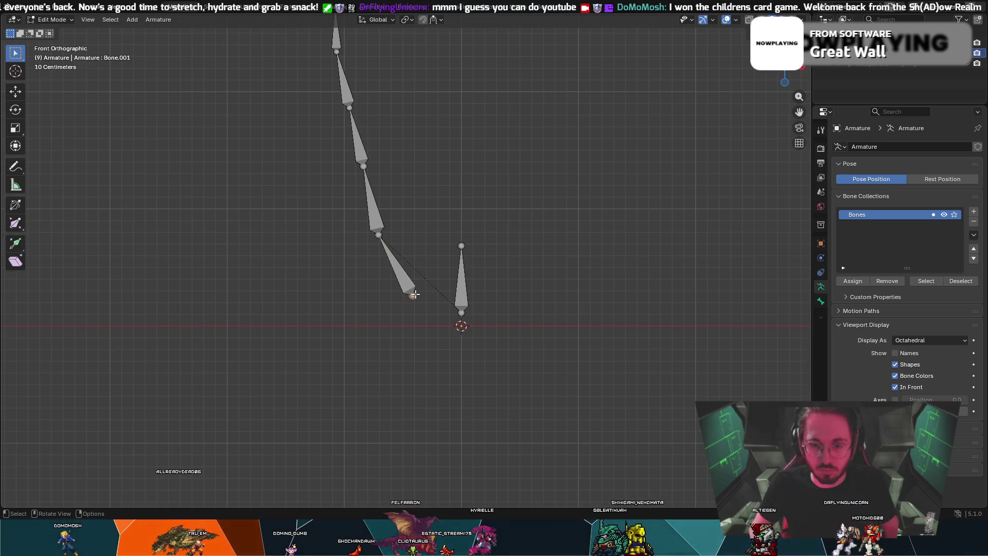
right_click(415, 294)
key("Escape")
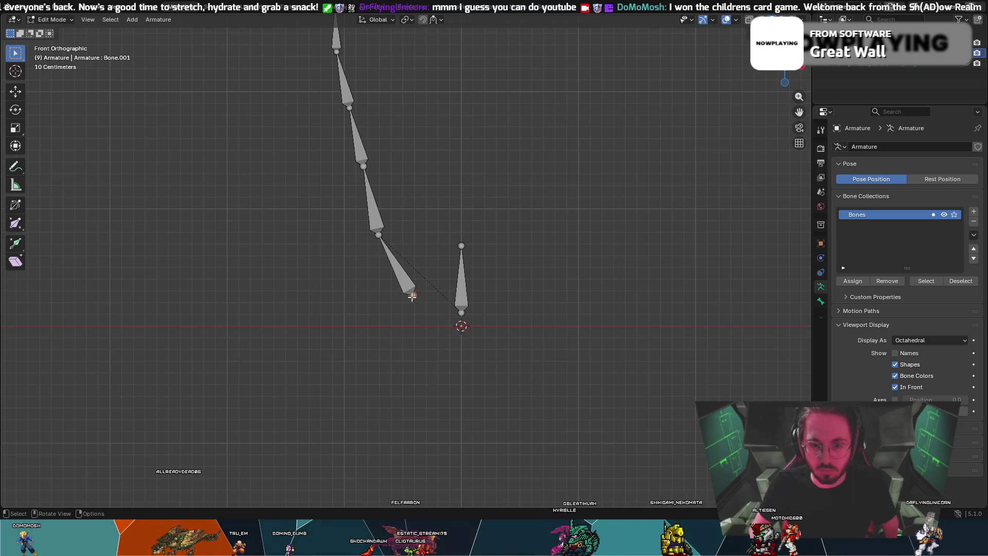
right_click(412, 296)
mouse_move(416, 300)
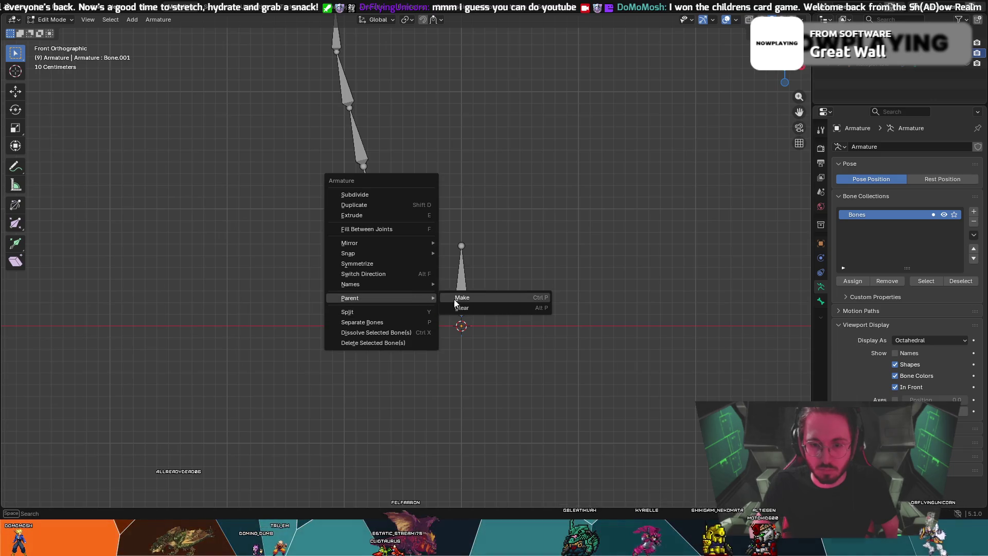
left_click(454, 299)
left_click(444, 310)
left_click(410, 260)
- Clear the parent link between upright bone and chain end, then re-parent with Keep Offset
left_click(461, 277, "shift")
left_click(409, 281, "shift")
key("alt+p")
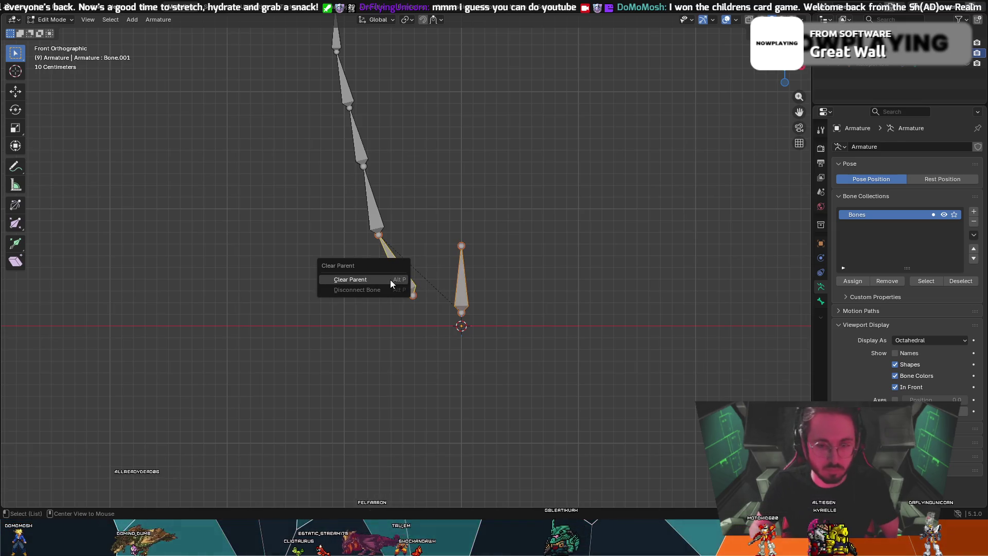
left_click(390, 278)
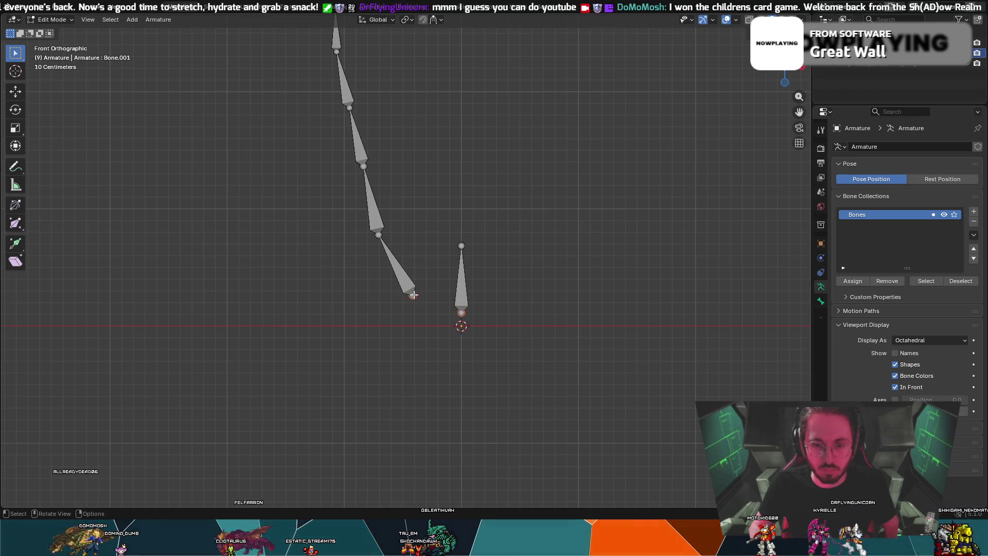
key("ctrl+p")
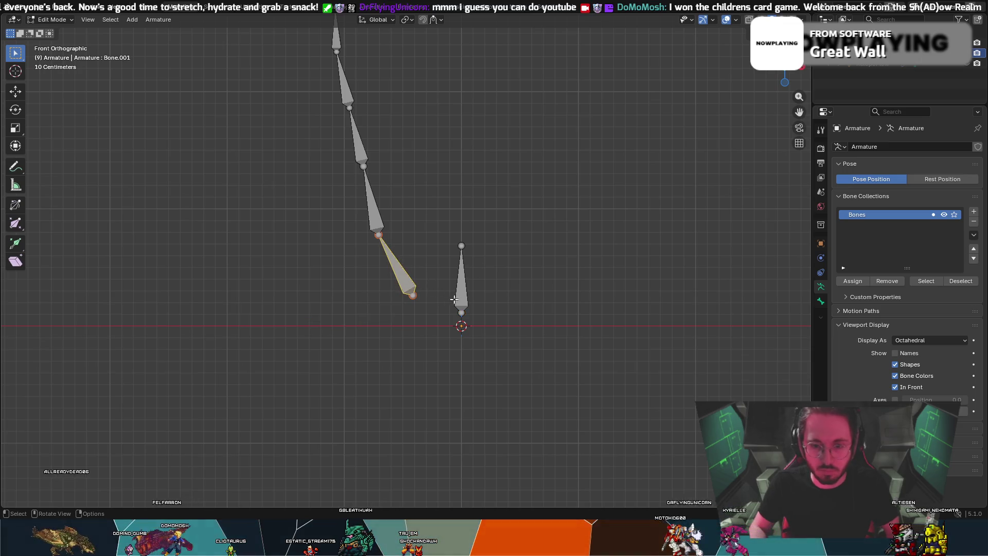
left_click(467, 313)
left_click(461, 288)
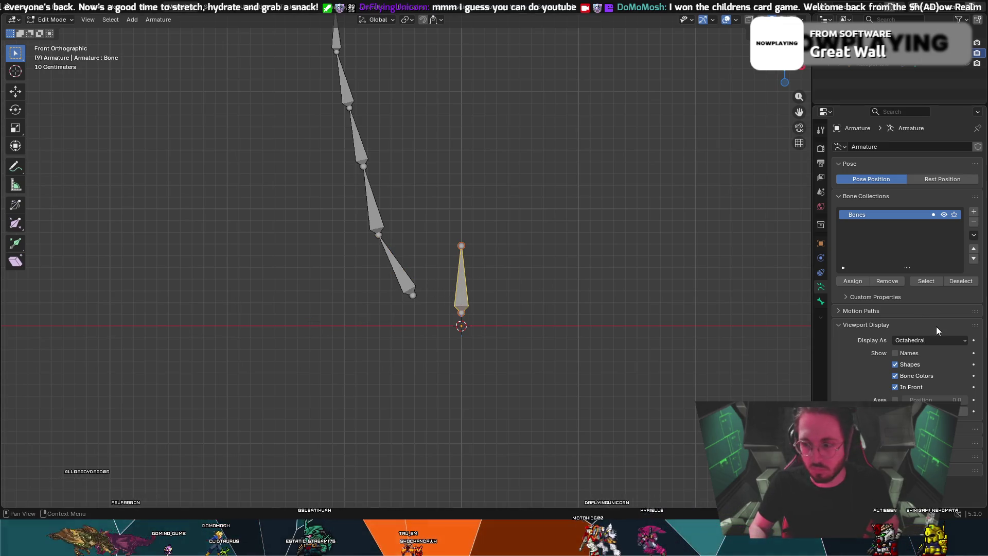
left_click(409, 285, "shift")
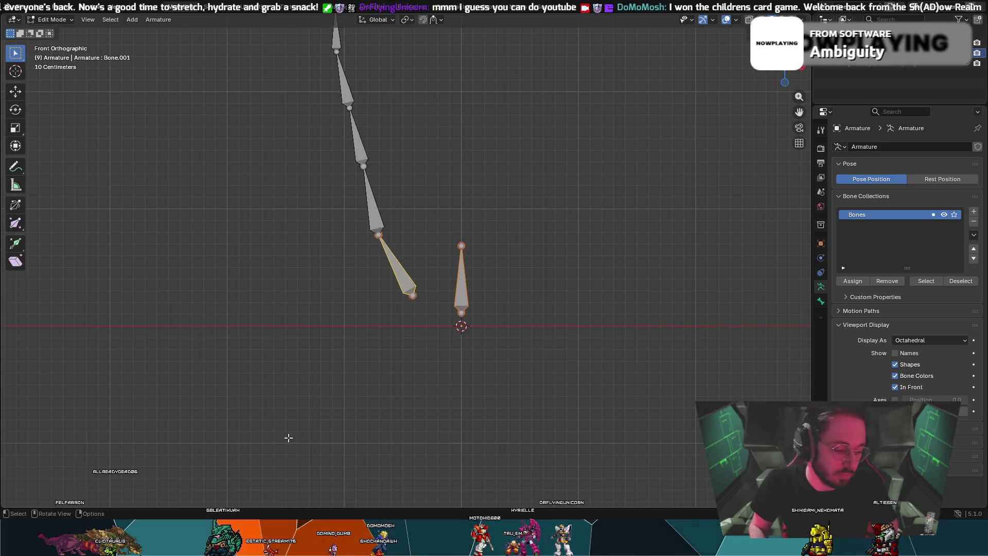
key("ctrl+p")
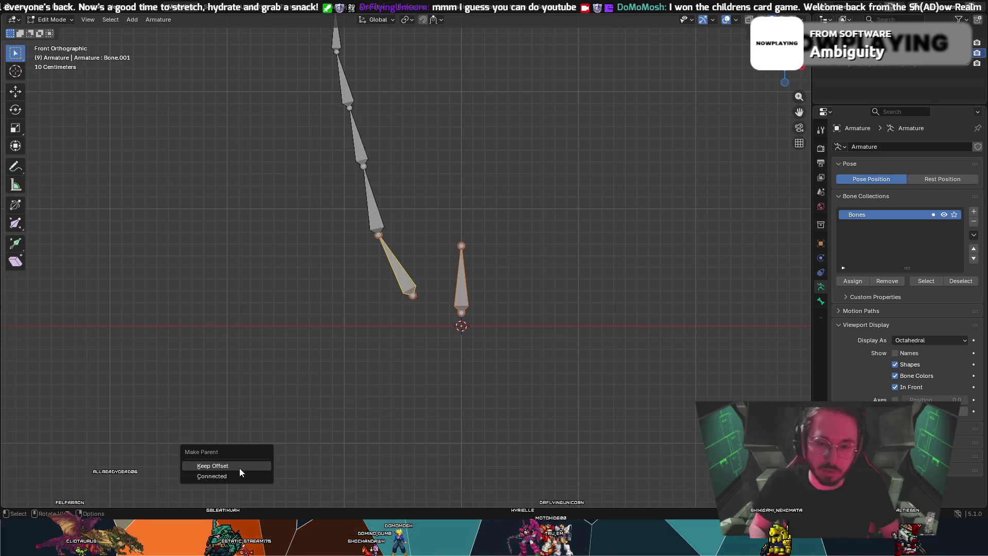
left_click(254, 474)
left_click(421, 249)
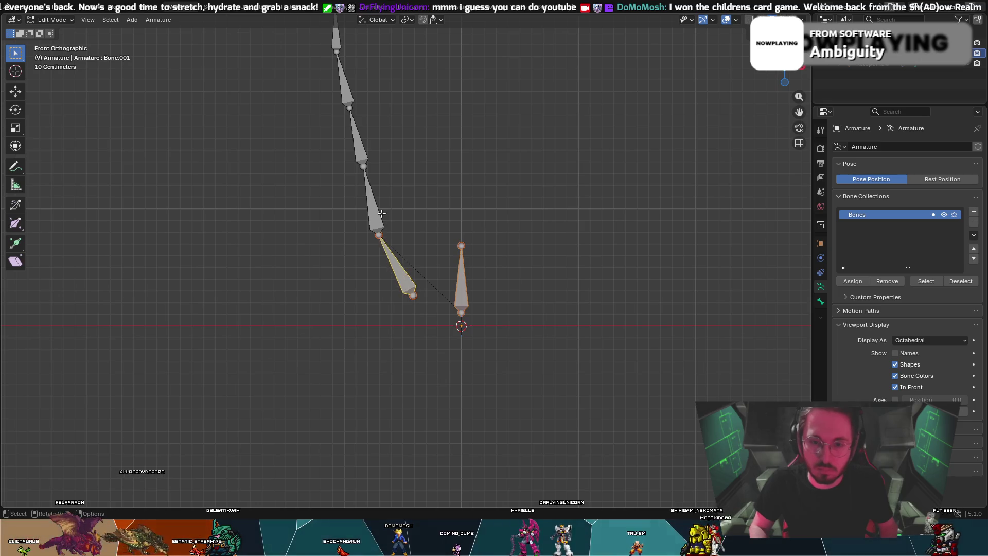
- Reselect the arm chain's end joint, cancel an extrusion, and return to front view
key("bracketleft")
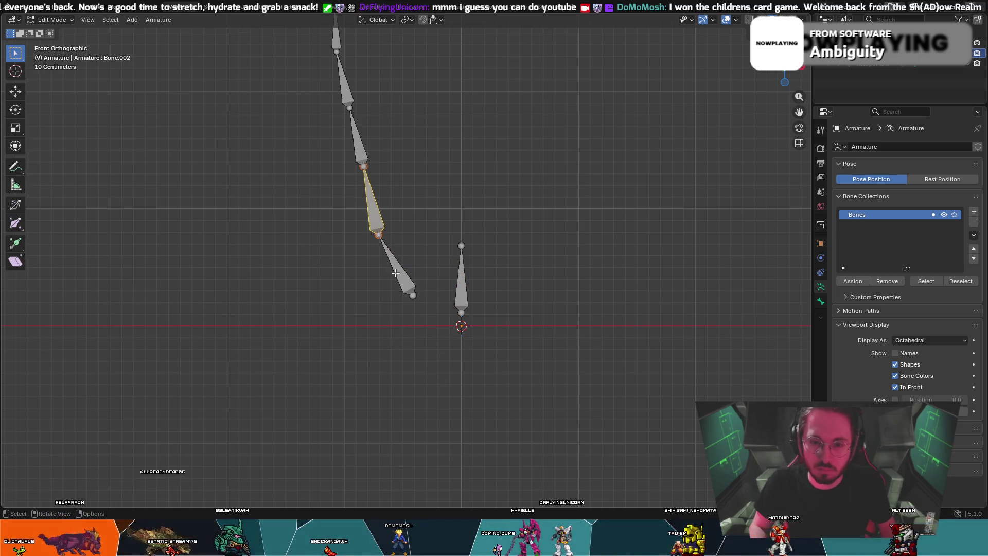
left_click(400, 263)
left_click(411, 297)
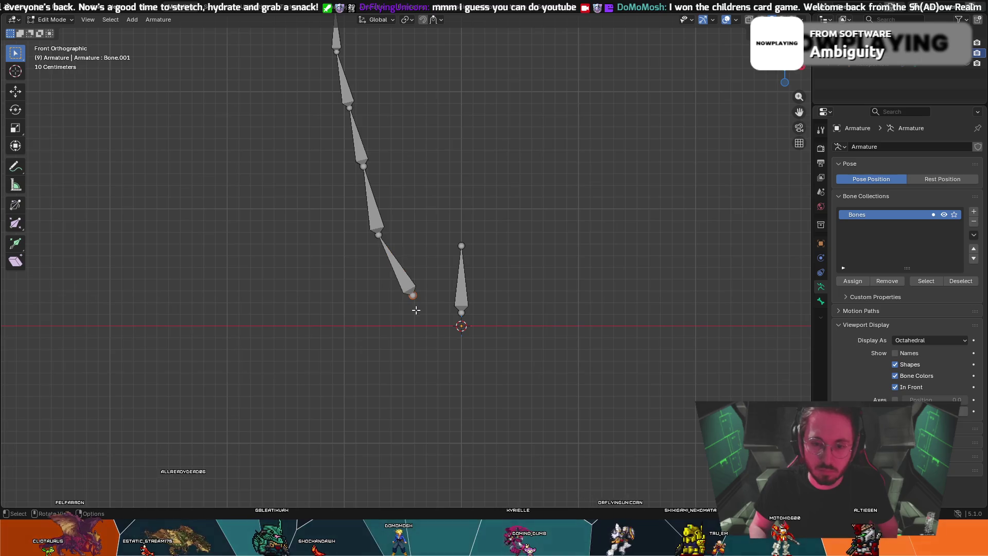
key("e")
right_click(432, 392)
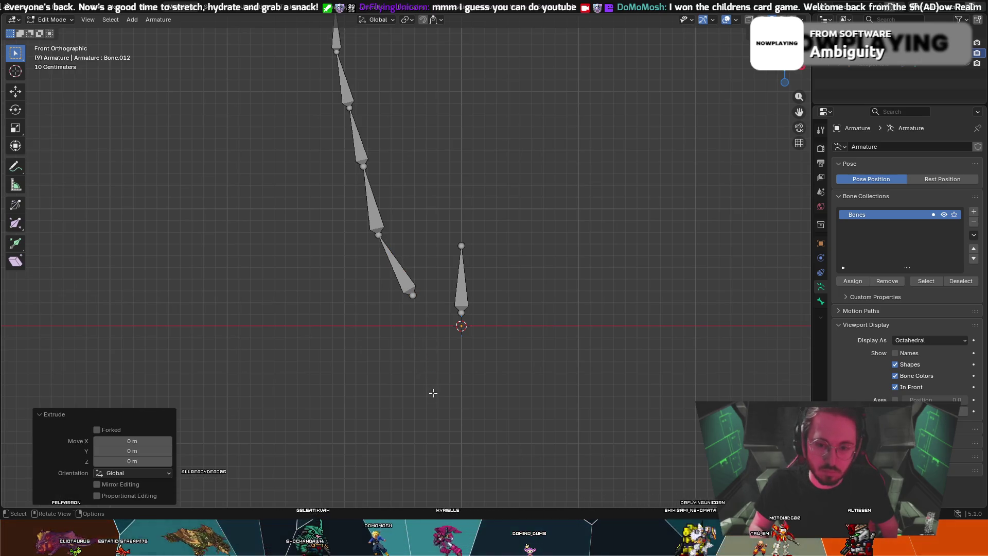
middle_click_drag(432, 392, 402, 331)
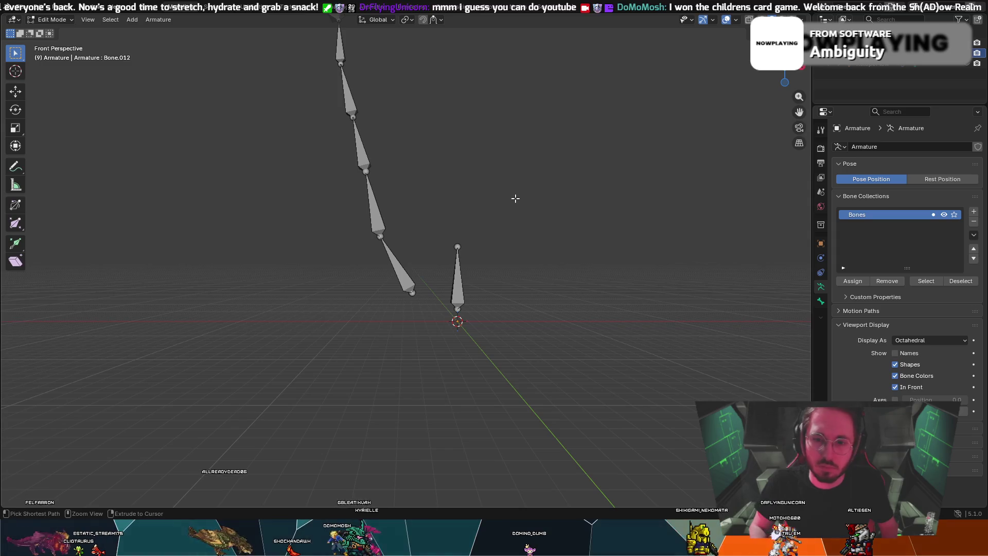
left_click(789, 71)
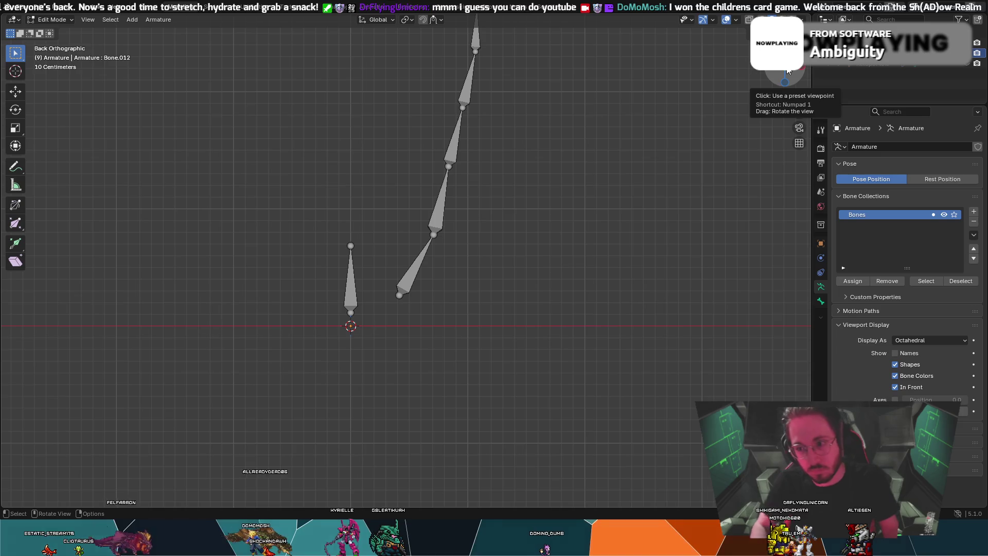
left_click(789, 71)
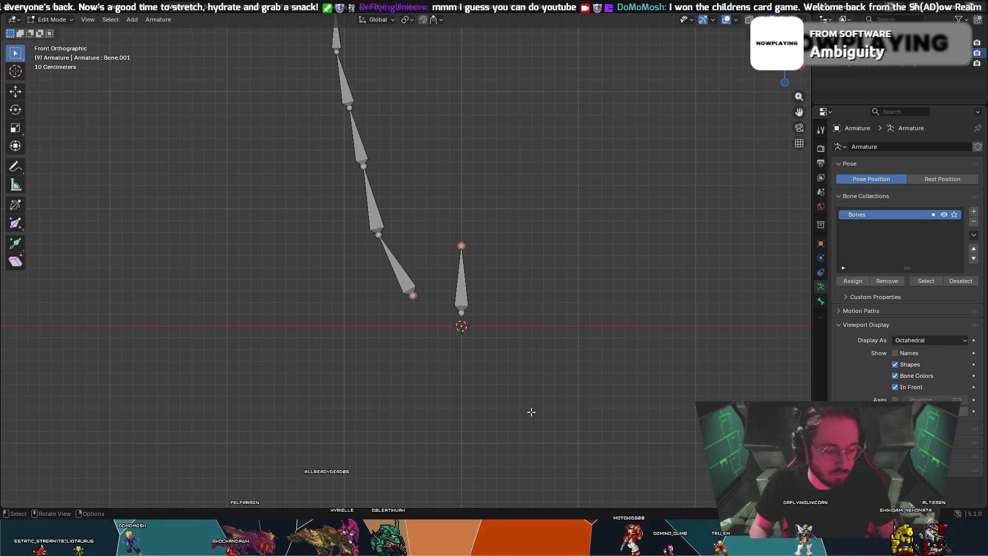
- Parent the arm chain's lowest bone to the origin bone with Keep Offset, then deselect all
key("ctrl+p")
left_click(406, 282)
left_click(454, 314, "shift")
key("ctrl+p")
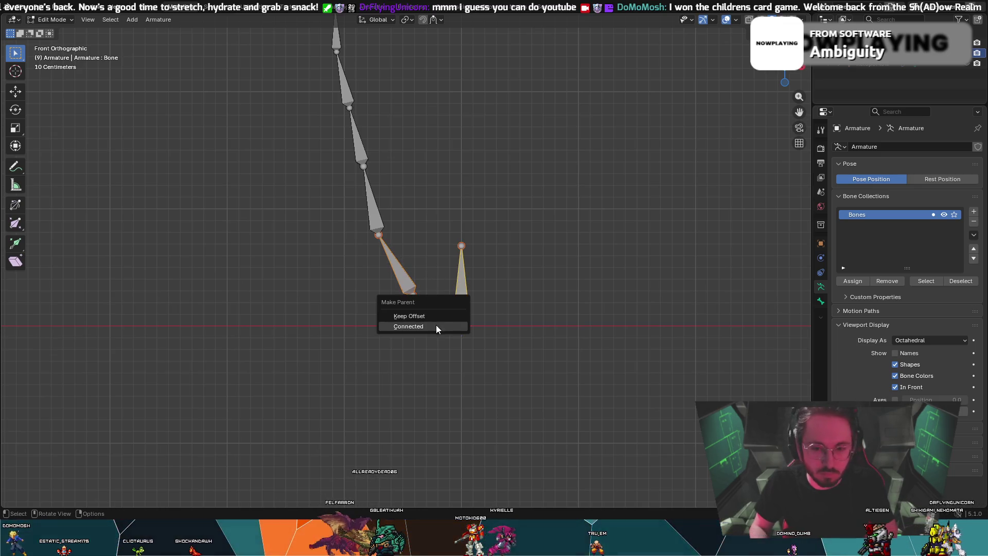
left_click(437, 316)
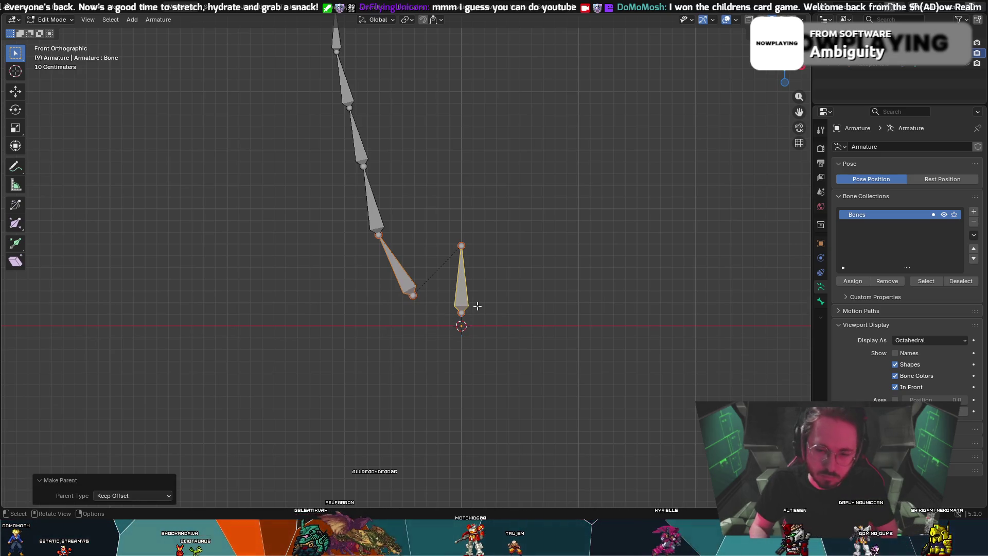
left_click(962, 411)
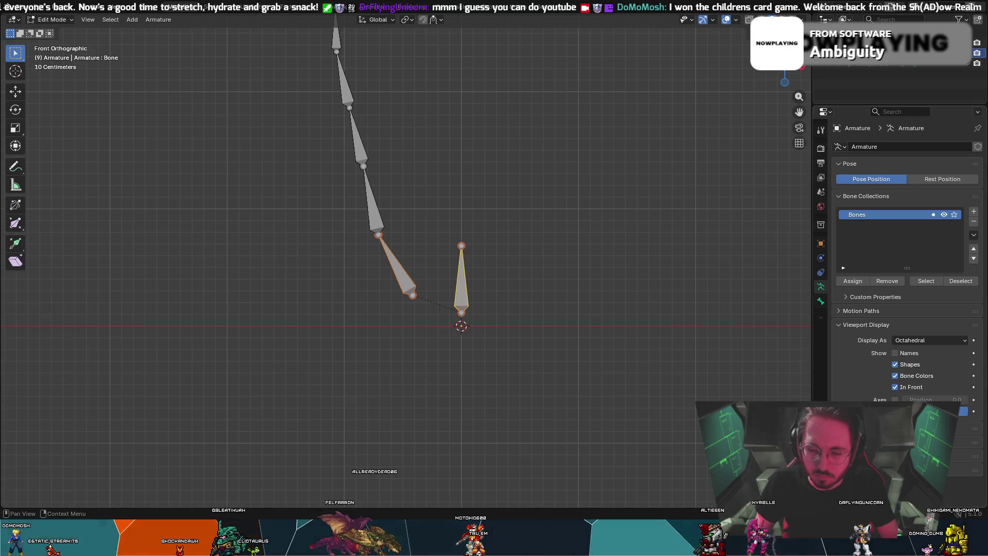
key("alt+a")
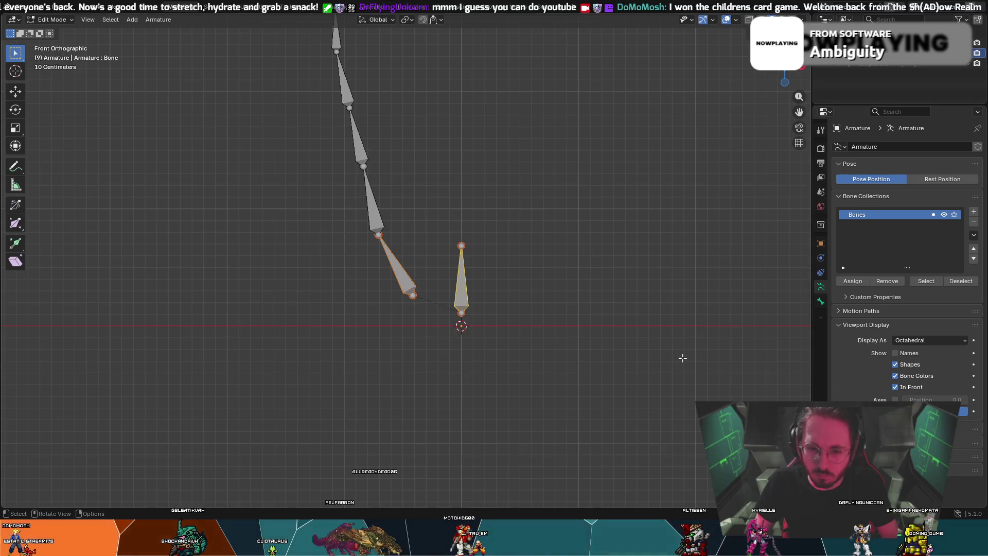
scroll(642, 311, "down", 1)
scroll(642, 312, "down", 1)
scroll(597, 298, "down", 1)
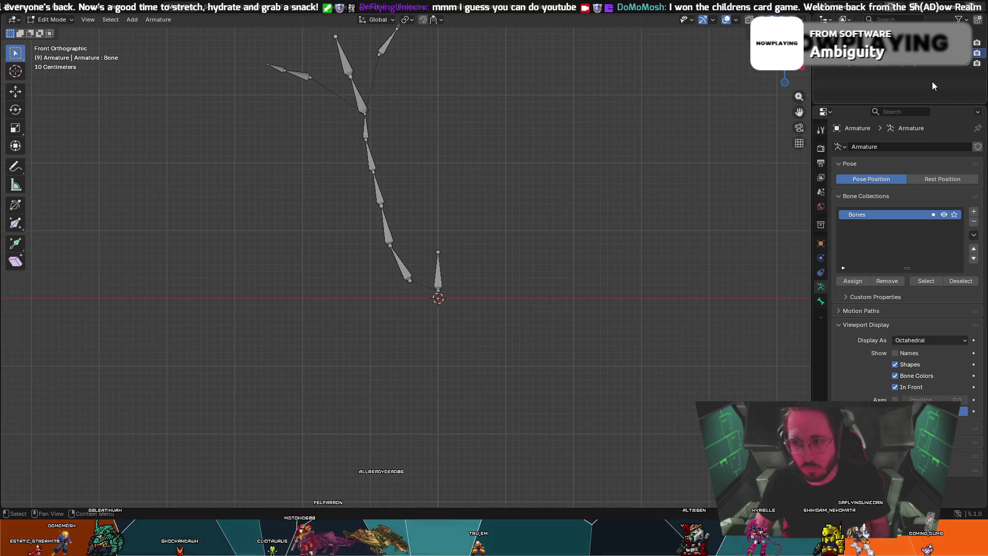
- Unhide the creature's body mesh and bring both raised hands into a close perspective view
left_click(976, 64)
middle_click_drag(618, 165, 727, 153)
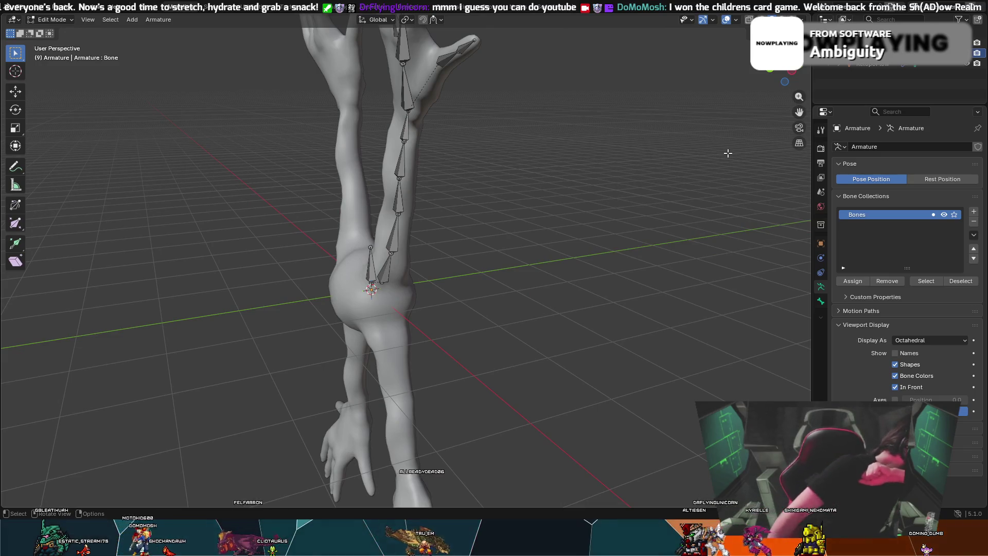
mouse_move(727, 153)
middle_mouse_down()
mouse_move(606, 187)
mouse_move(508, 181)
mouse_move(574, 283)
mouse_move(666, 263)
middle_mouse_up()
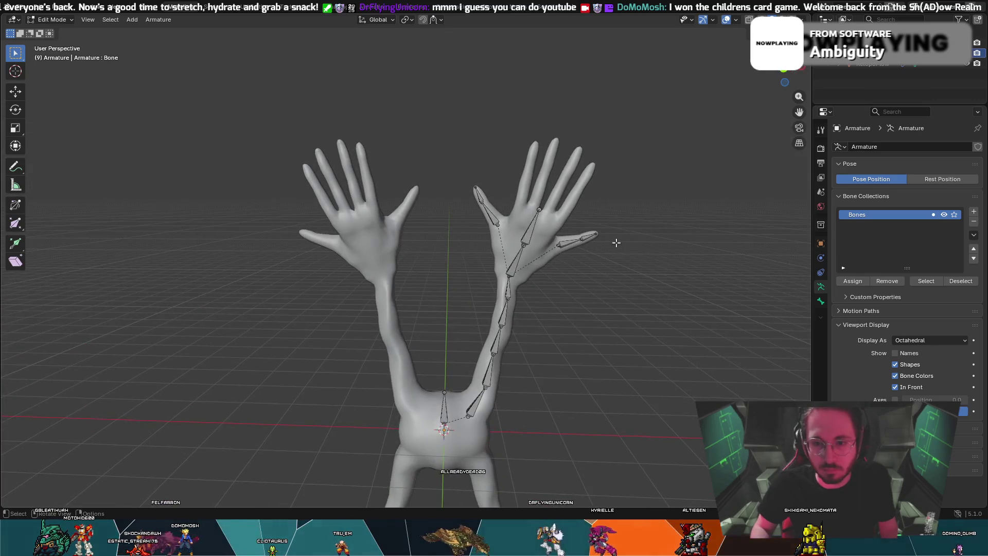
mouse_move(559, 224)
middle_mouse_down()
mouse_move(505, 249)
mouse_move(564, 255)
mouse_move(553, 259)
middle_mouse_up()
scroll(505, 249, "up", 3)
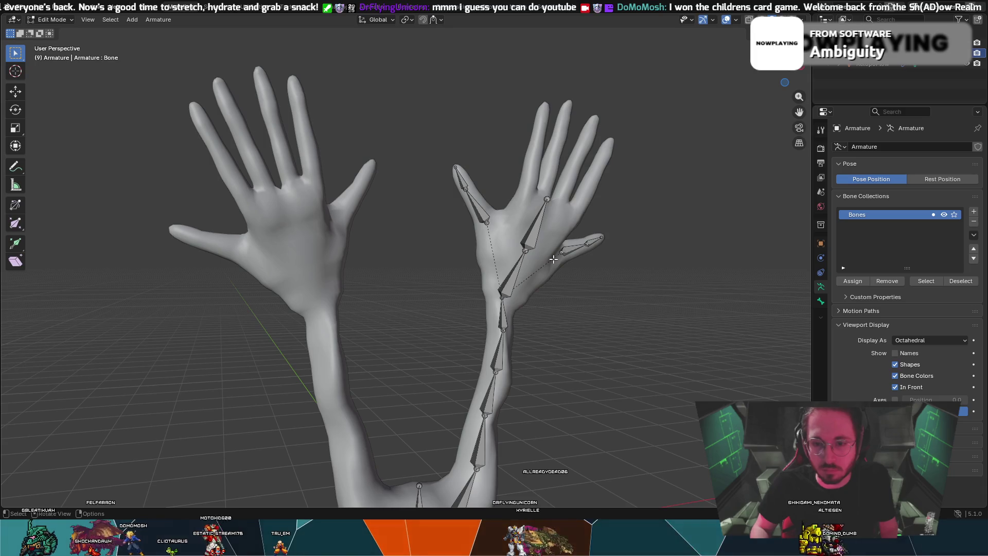
- Select the palm bone and duplicate it with Shift+D
left_click(536, 224)
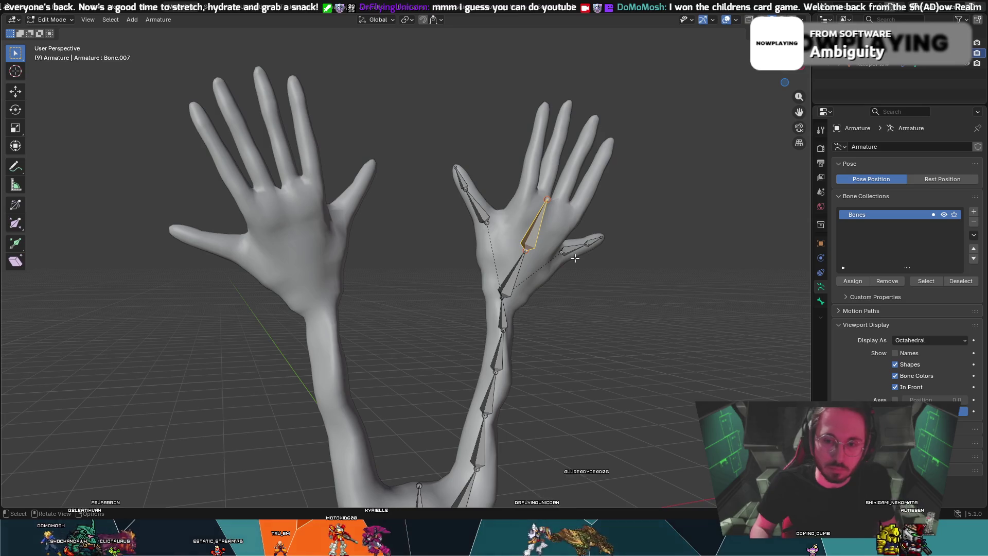
middle_click_drag(575, 258, 417, 241)
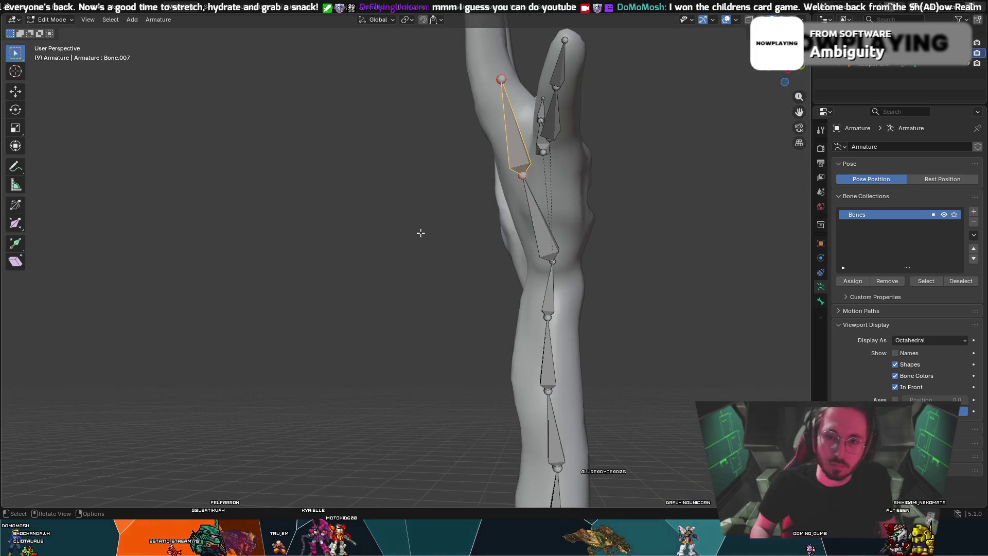
middle_click_drag(465, 115, 573, 137)
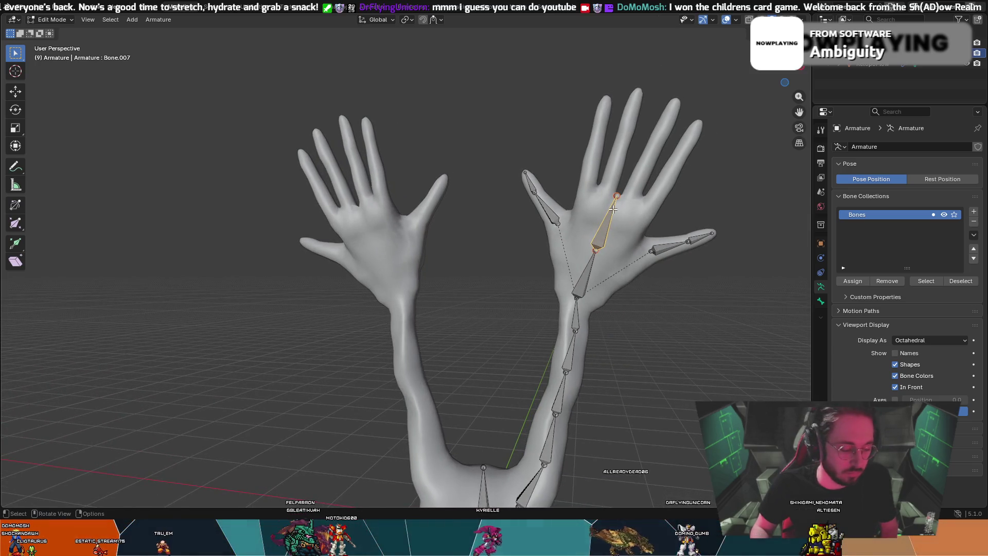
key("shift+d")
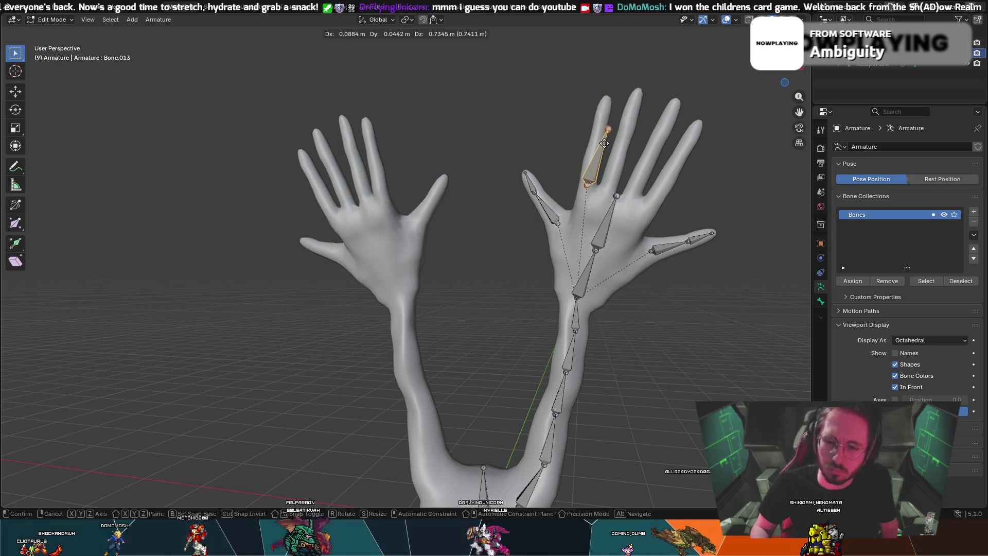
- Place the duplicated bone at the finger base with its tip pulled into the finger
left_click(604, 143)
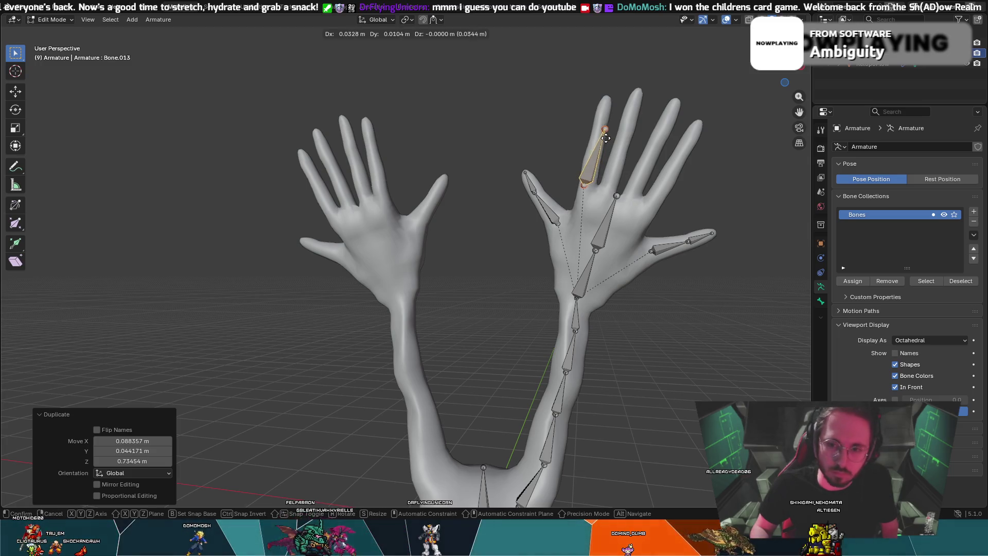
left_click_drag(608, 132, 590, 159)
left_click(593, 160)
scroll(595, 155, "up", 5)
scroll(600, 146, "up", 1)
left_click_drag(617, 143, 610, 143)
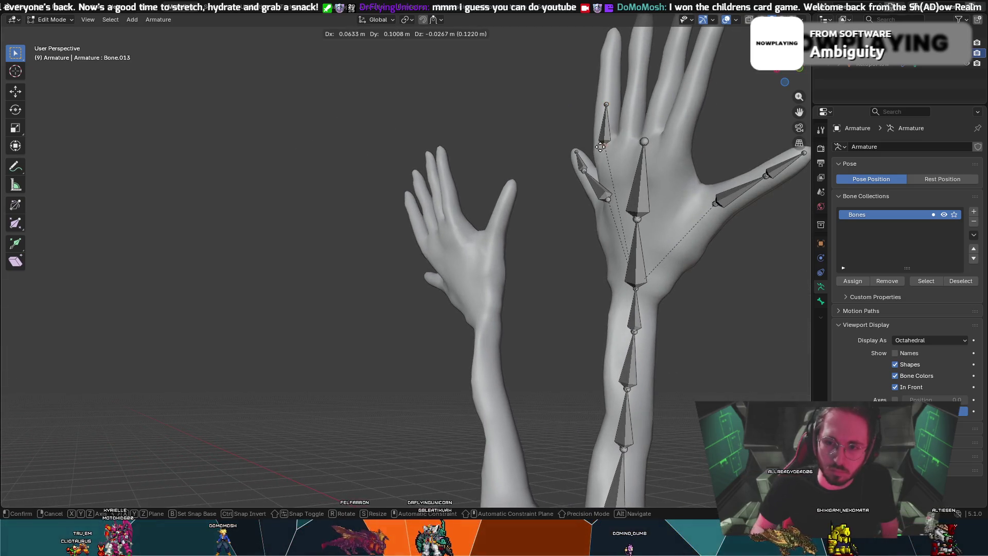
left_click(600, 147)
mouse_move(600, 149)
middle_mouse_down()
mouse_move(592, 200)
mouse_move(212, 91)
mouse_move(211, 165)
mouse_move(442, 170)
mouse_move(428, 175)
mouse_move(432, 118)
mouse_move(422, 126)
mouse_move(380, 112)
mouse_move(368, 166)
mouse_move(463, 136)
middle_mouse_up()
scroll(428, 175, "up", 3)
- Reposition the bone inside the finger and extrude a second bone along it
key("g")
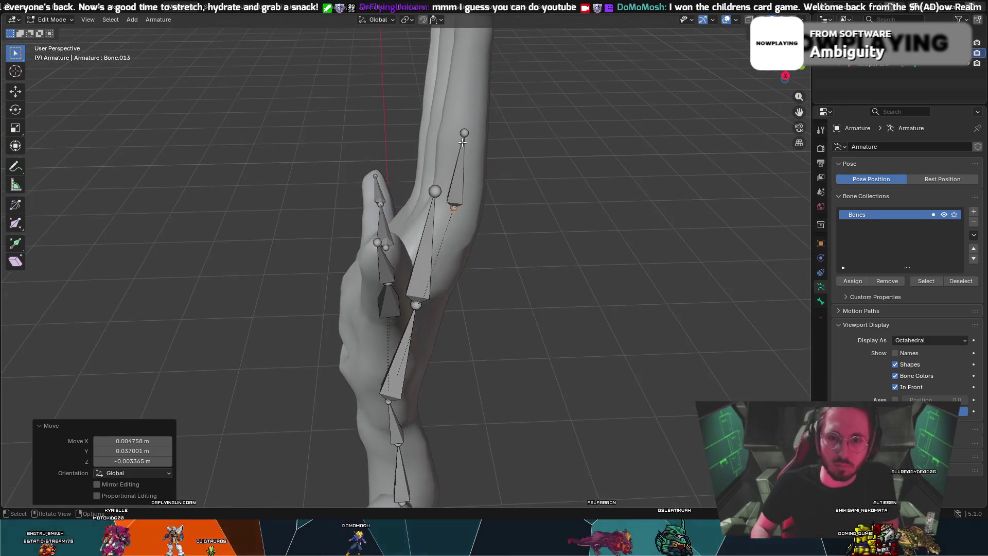
key("g")
left_click(462, 127)
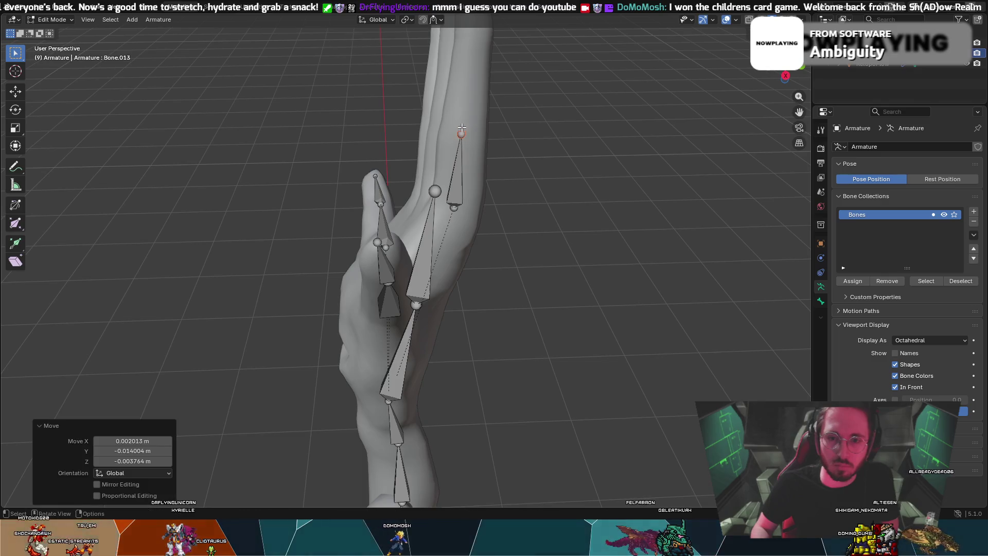
key("e")
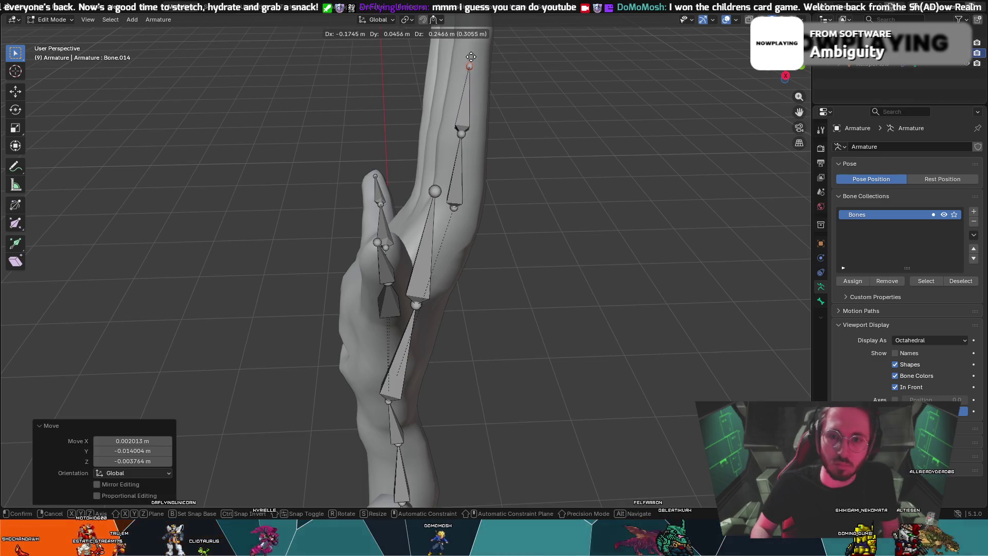
left_click(474, 47)
mouse_move(473, 47)
middle_mouse_down()
mouse_move(549, 56)
mouse_move(535, 52)
mouse_move(545, 61)
middle_mouse_up()
left_click(524, 41)
- Align the middle and fingertip joints of the two finger bones with the finger
left_click_drag(471, 108, 464, 108)
left_click_drag(444, 44, 451, 44)
mouse_move(451, 45)
middle_mouse_down()
mouse_move(314, 36)
mouse_move(418, 100)
middle_mouse_up()
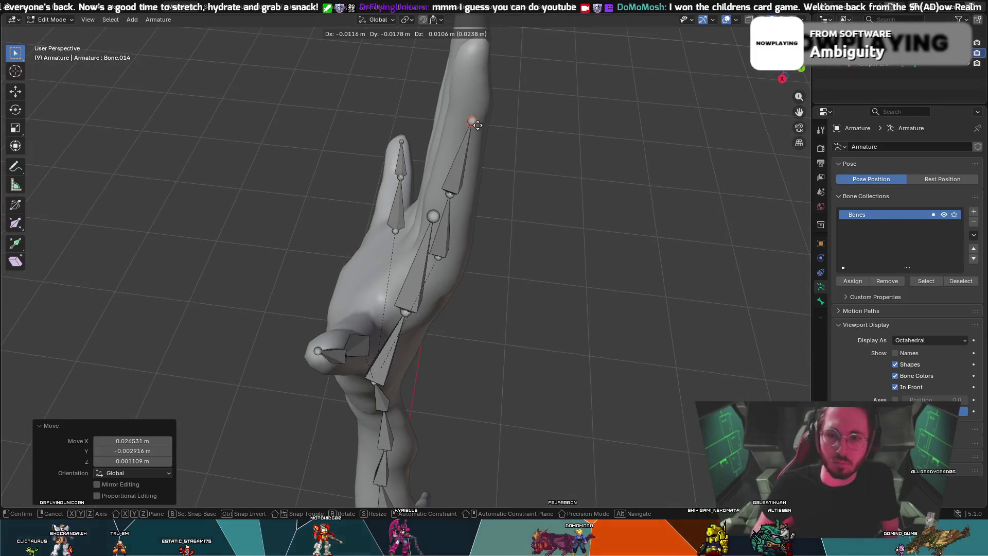
left_click_drag(452, 195, 458, 196)
mouse_move(458, 196)
middle_mouse_down()
mouse_move(311, 121)
mouse_move(496, 145)
mouse_move(478, 145)
middle_mouse_up()
left_click(464, 149)
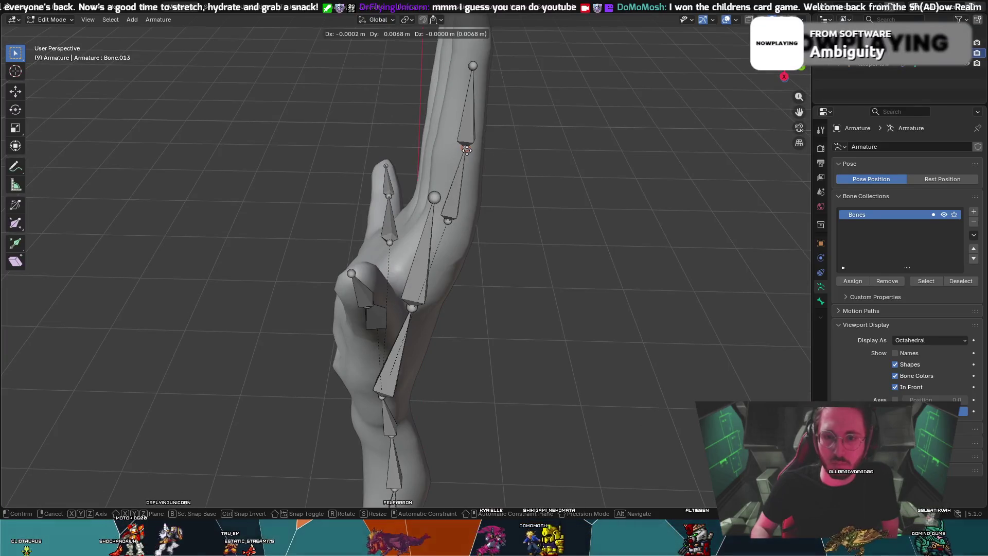
left_click(464, 149)
middle_click_drag(464, 177, 534, 115)
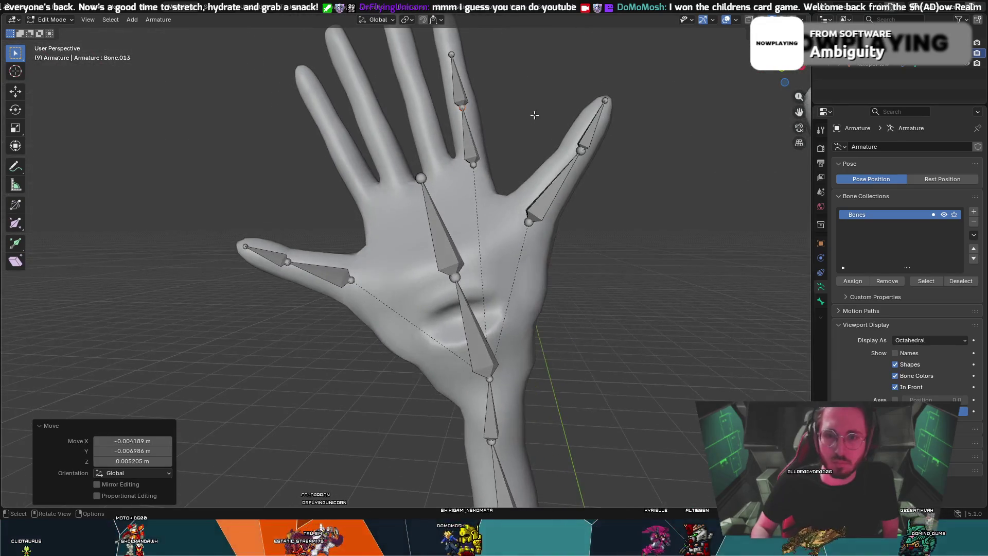
left_click(462, 111)
- Move the end joint again and extrude a further bone from it
key("g")
middle_click_drag(475, 111, 473, 97)
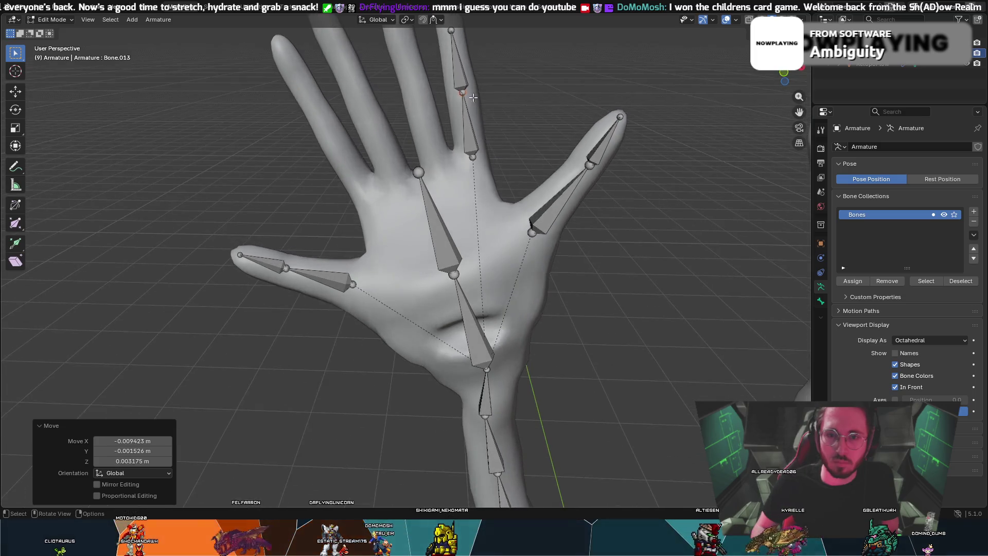
key("e")
left_click(453, 33)
mouse_move(453, 33)
middle_mouse_down()
mouse_move(387, 79)
mouse_move(375, 61)
mouse_move(368, 117)
mouse_move(341, 155)
mouse_move(441, 137)
mouse_move(419, 136)
mouse_move(425, 148)
mouse_move(503, 121)
middle_mouse_up()
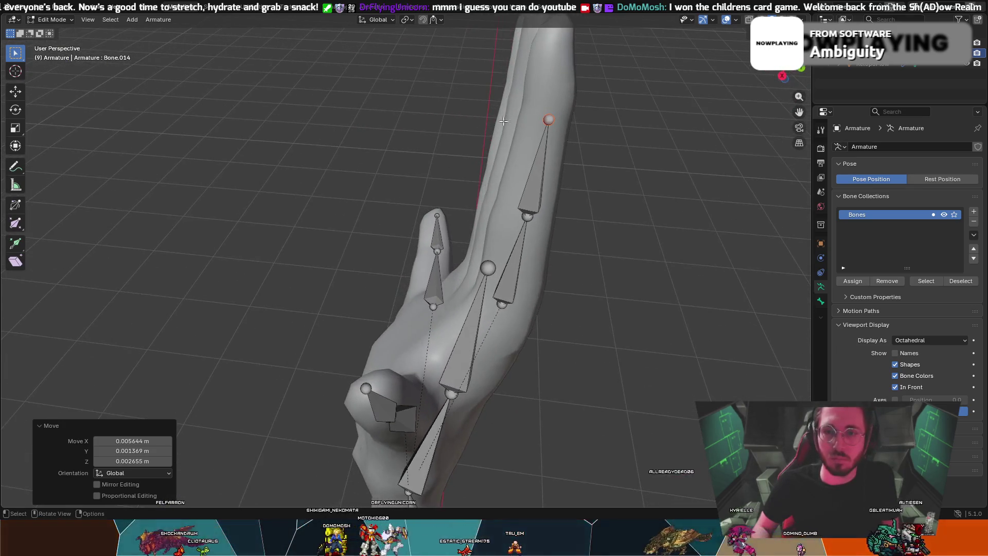
- Cancel and undo the extra bones extruded past the fingertip
key("e")
right_click(550, 110)
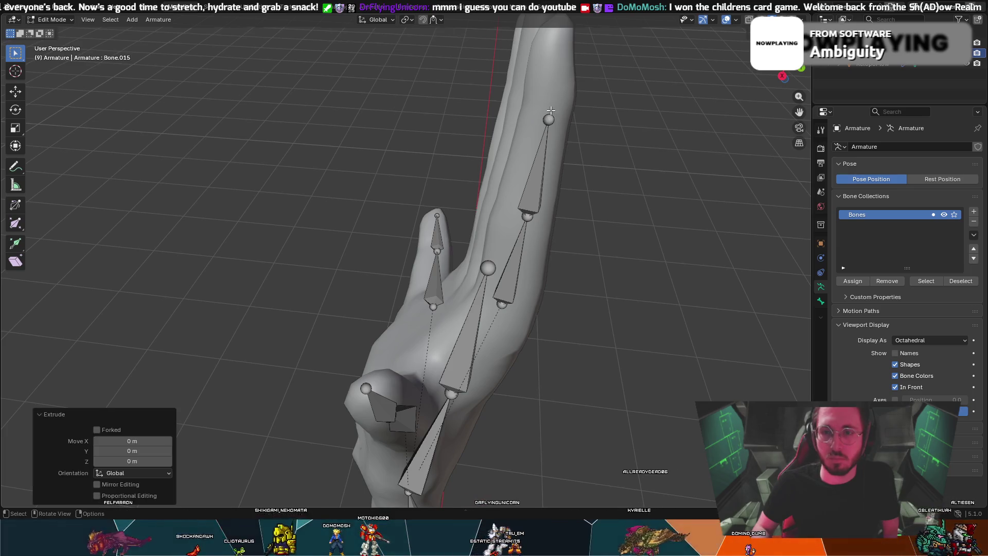
key("e")
right_click(550, 106)
key("ctrl+z")
key("ctrl+z")
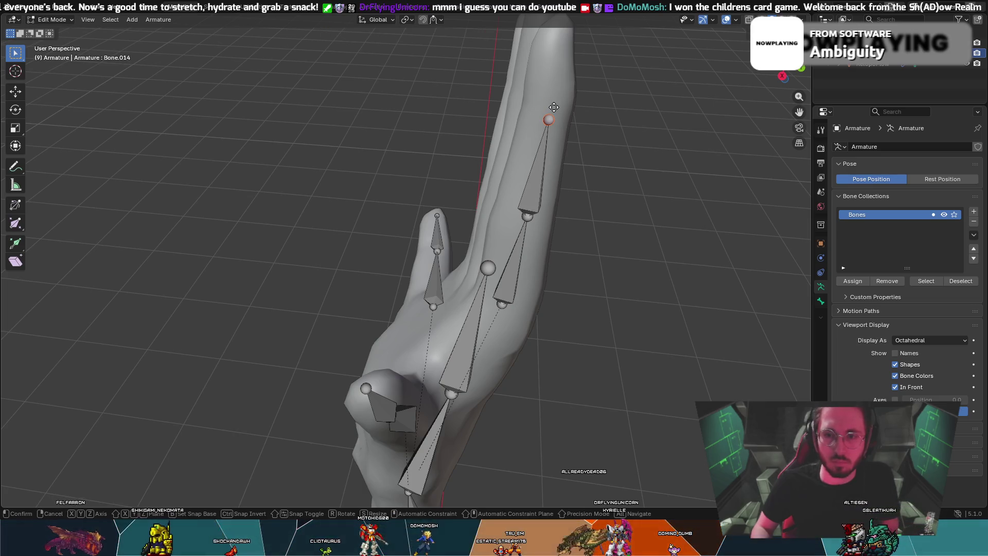
- Place the third finger bone, Bone.015, and undo one more accidental extrusion
left_click(559, 96)
middle_click_drag(558, 95, 338, 44)
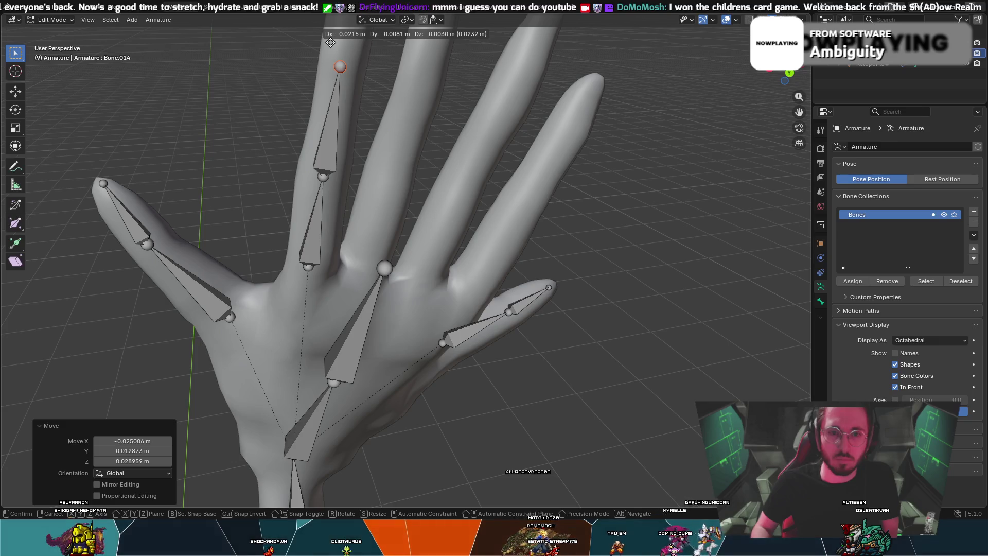
left_click(332, 42)
middle_click_drag(333, 43, 332, 58)
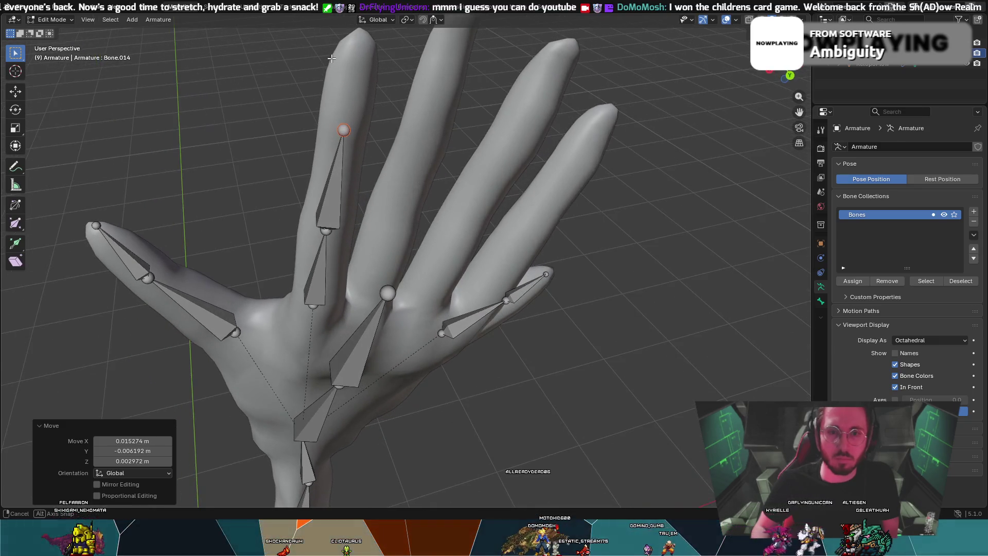
left_click(346, 462)
mouse_move(347, 461)
middle_mouse_down()
mouse_move(371, 480)
mouse_move(420, 476)
middle_mouse_up()
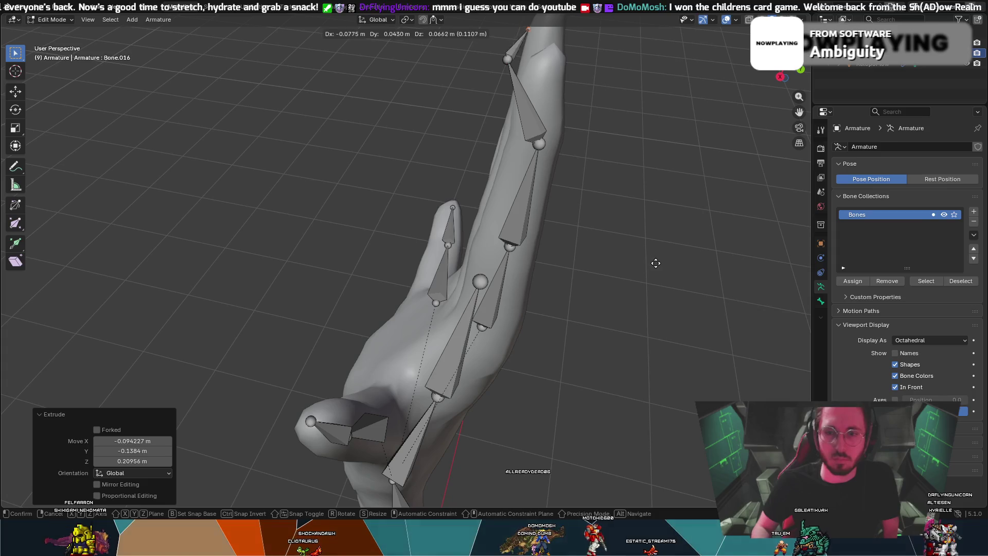
key("ctrl+z")
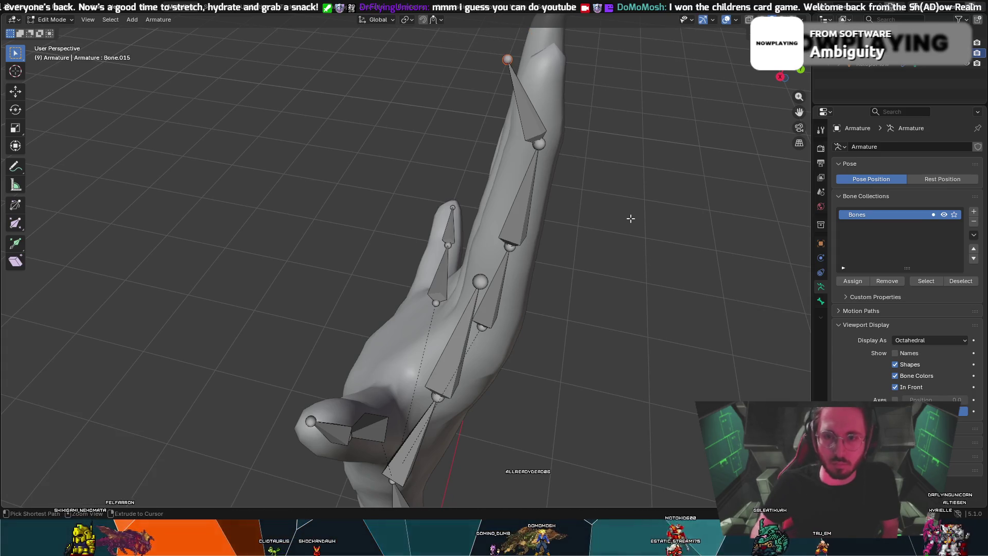
- Move Bone.015's tip onto the fingertip
key("g")
left_click(673, 212)
middle_click_drag(673, 212, 490, 150)
key("g")
left_click(545, 161)
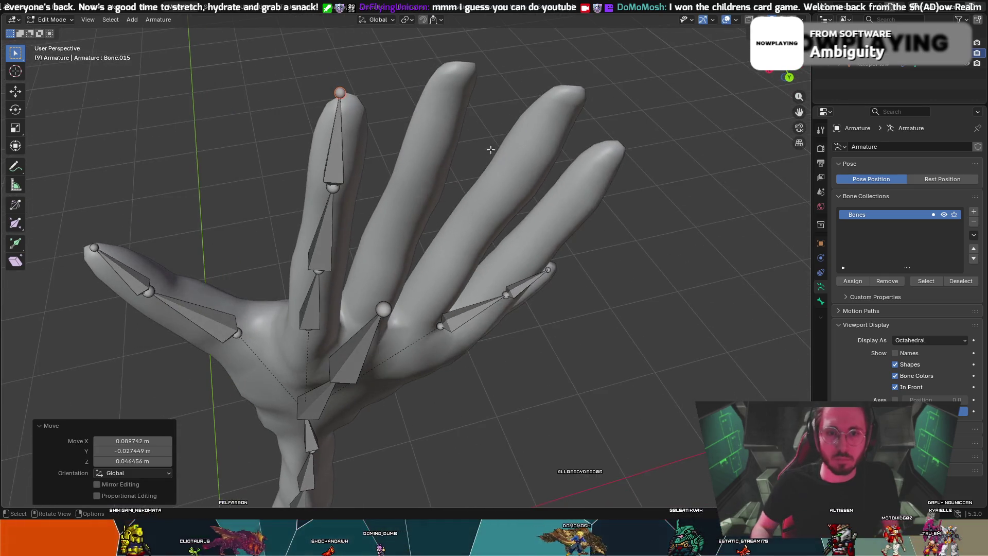
- Refine the first finger's last bone tip once more at the fingertip
key("g")
left_click(352, 100)
mouse_move(352, 100)
middle_mouse_down()
mouse_move(432, 137)
mouse_move(458, 174)
mouse_move(471, 75)
mouse_move(453, 114)
middle_mouse_up()
scroll(453, 113, "down", 3)
- Select the three-bone finger chain, duplicate it slightly larger and place it over the next finger
left_click(341, 195)
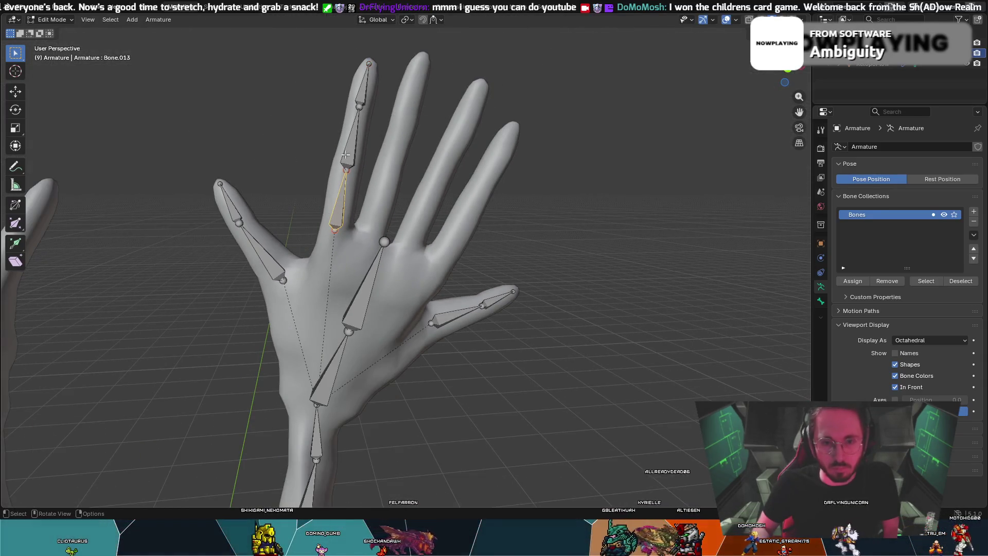
left_click(364, 85, "ctrl")
mouse_move(545, 165)
middle_mouse_down()
mouse_move(529, 165)
mouse_move(558, 159)
mouse_move(545, 159)
middle_mouse_up()
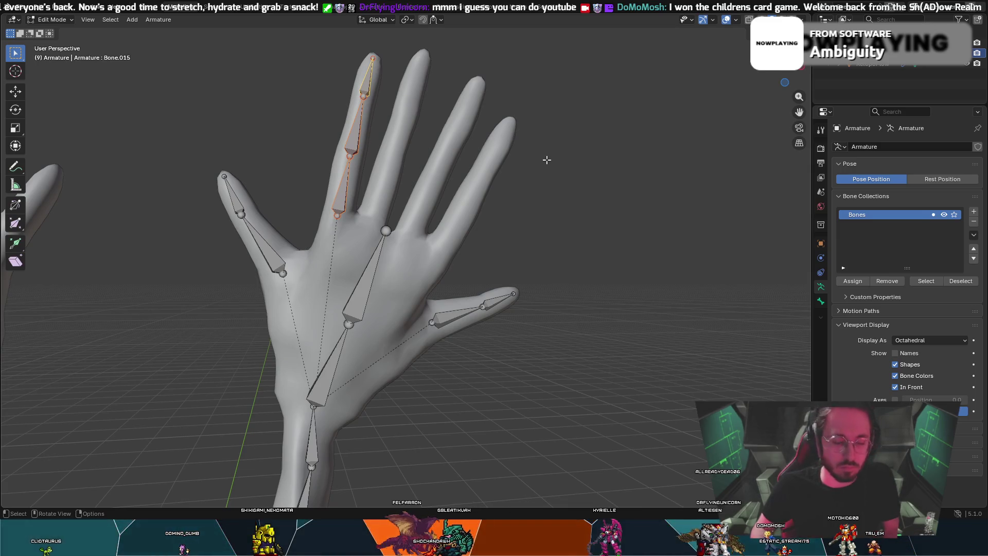
key("g")
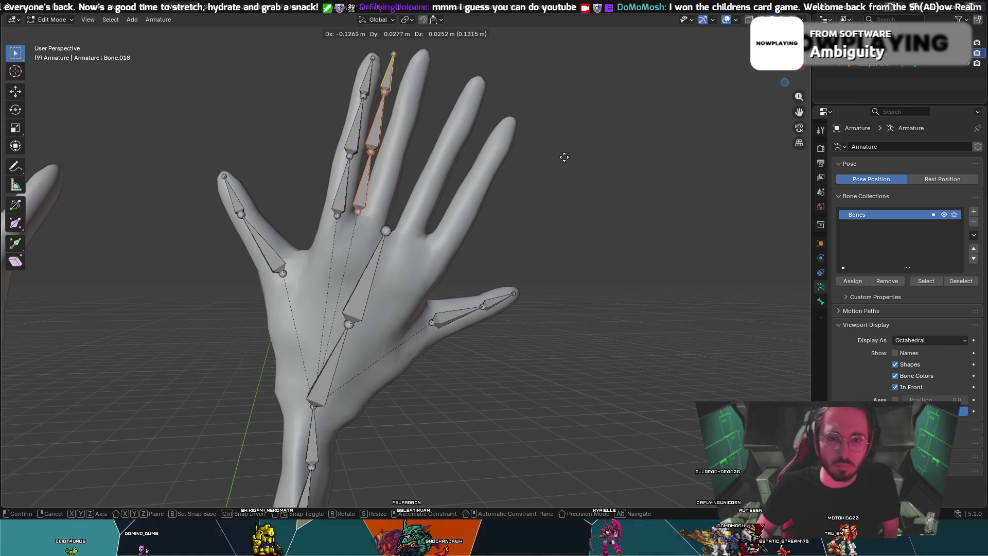
key("s")
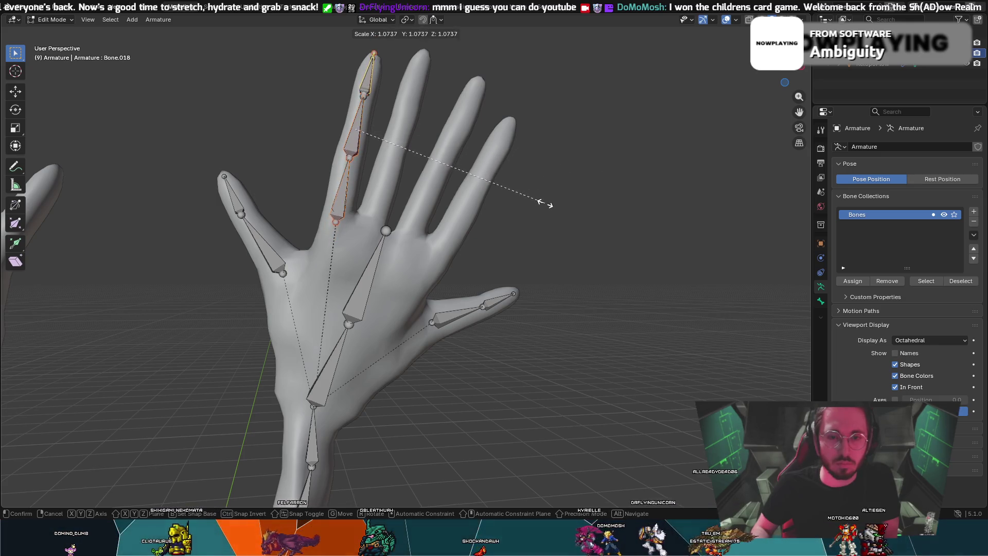
left_click(533, 214)
key("g")
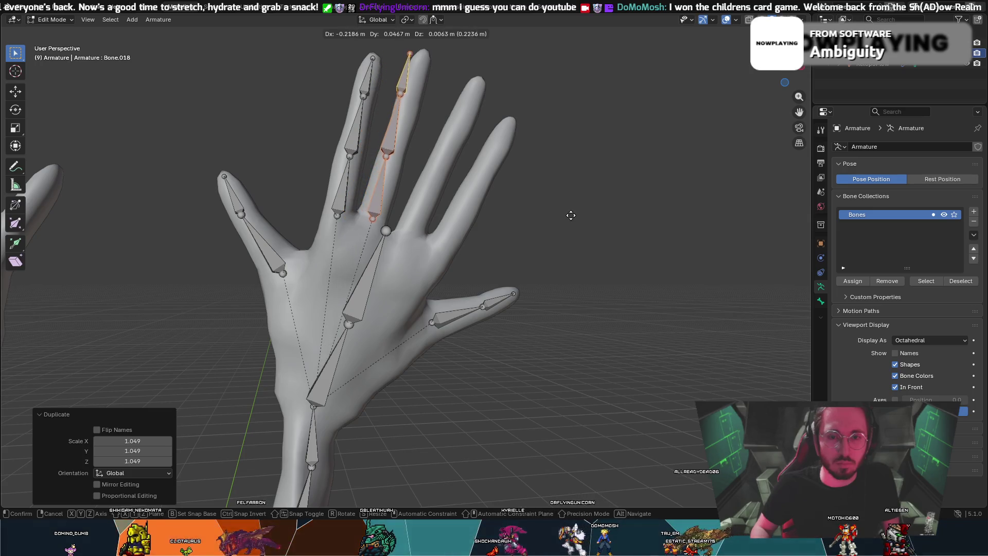
left_click(572, 217)
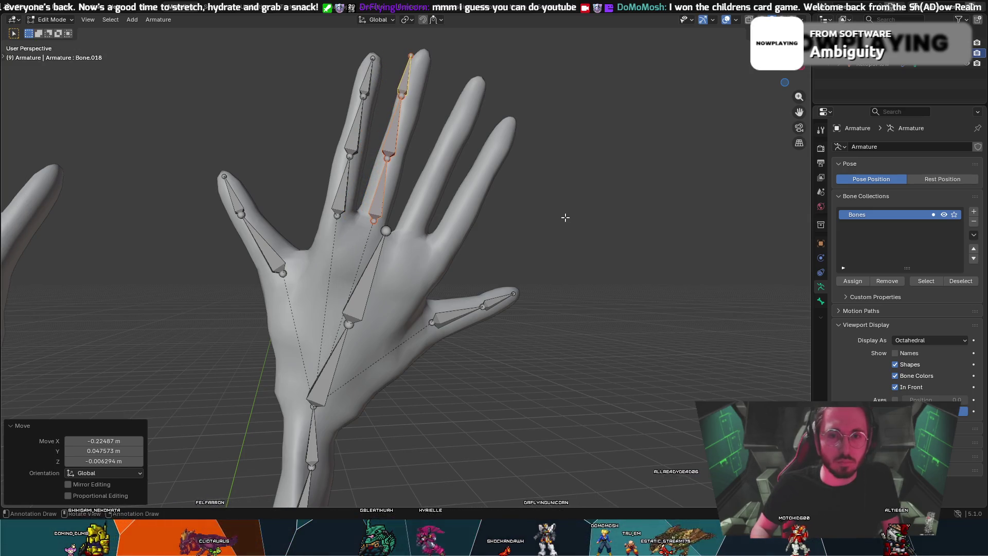
- Rotate, reposition and slightly enlarge the copied chain to match the neighbouring finger
key("r")
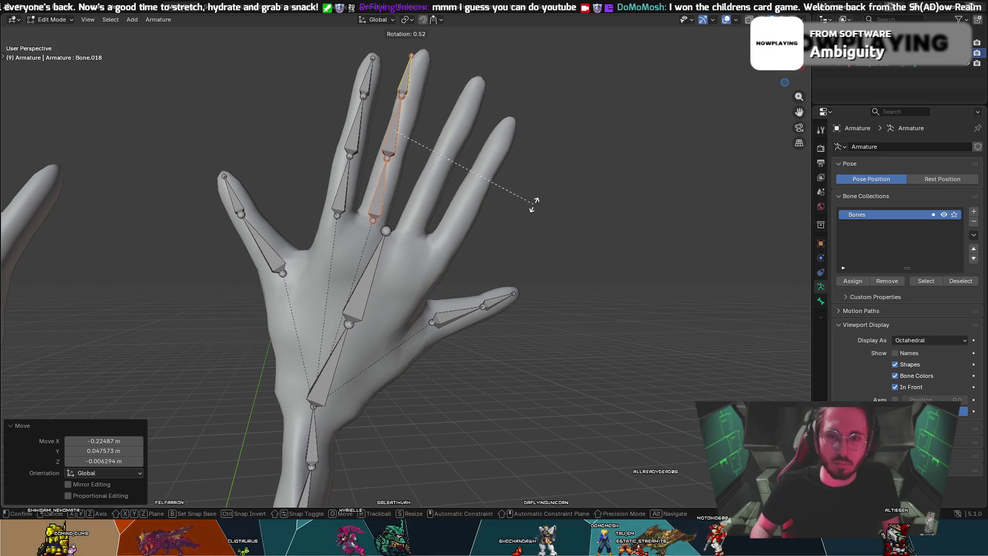
left_click(504, 195)
key("g")
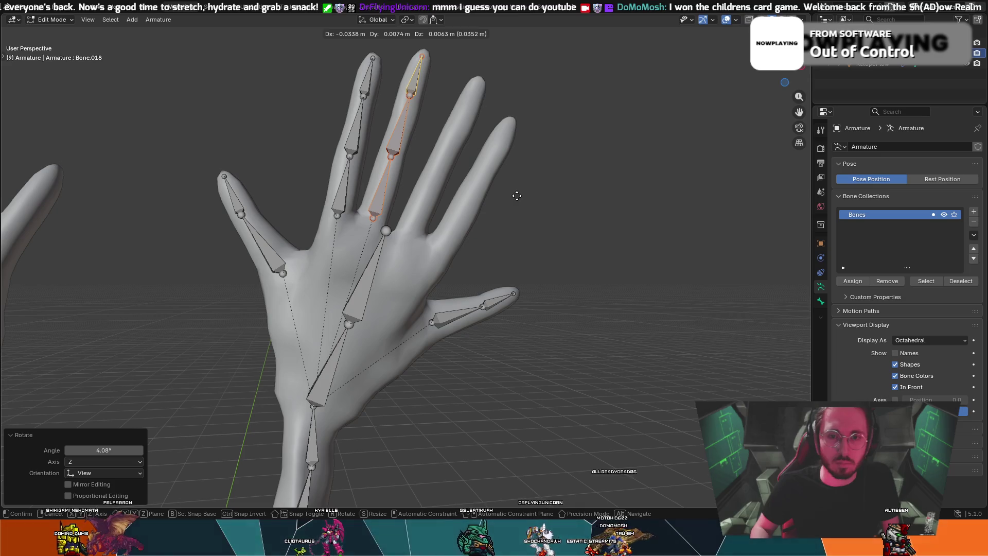
left_click(518, 196)
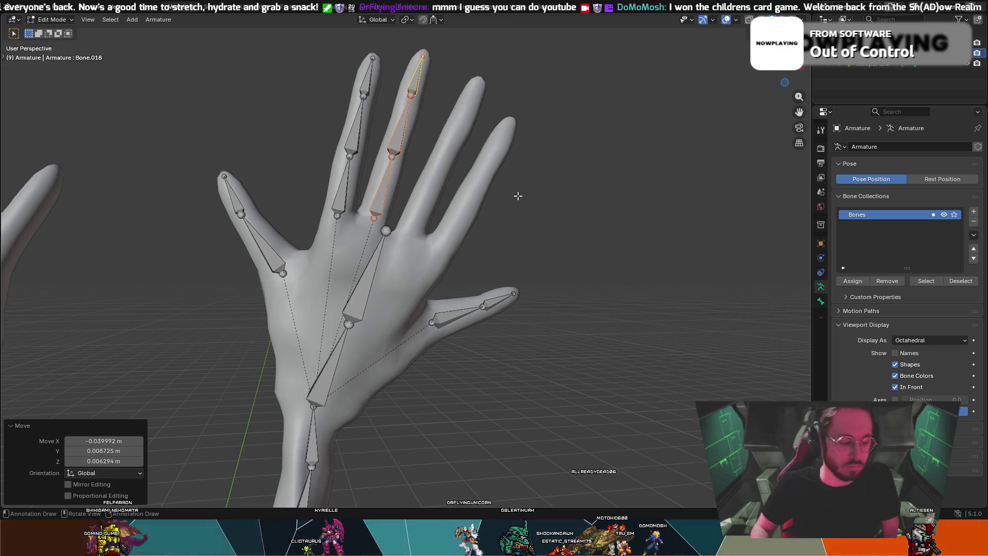
key("s")
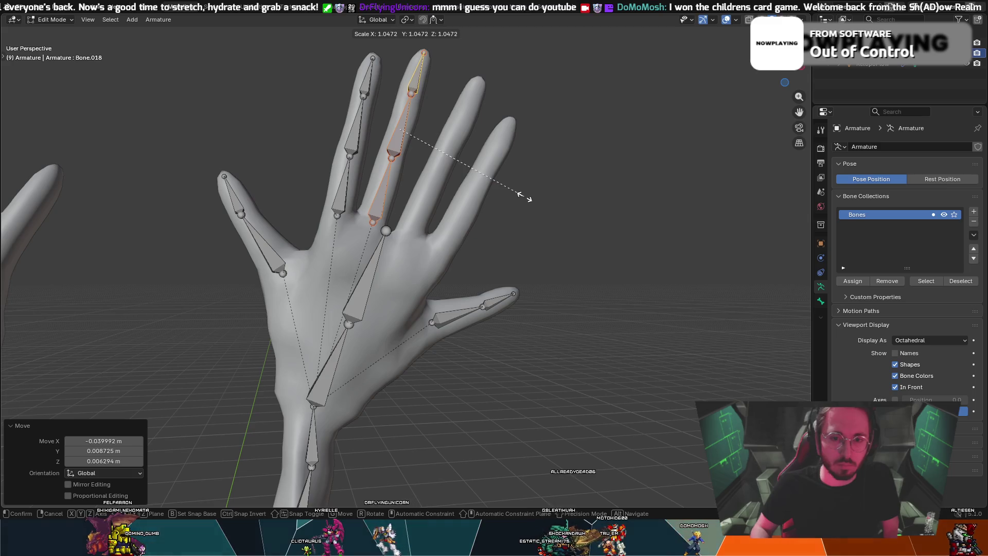
left_click(524, 196)
key("g")
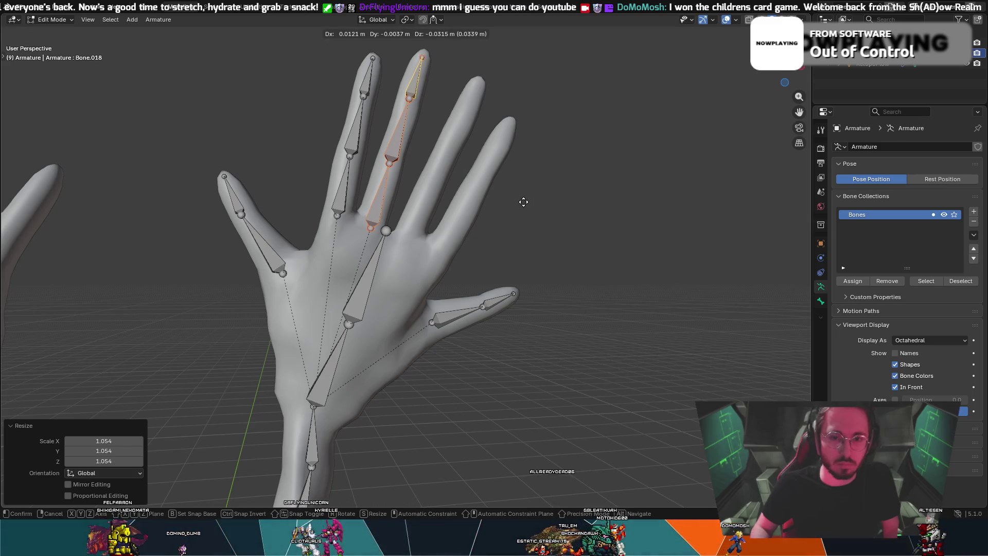
right_click(523, 201)
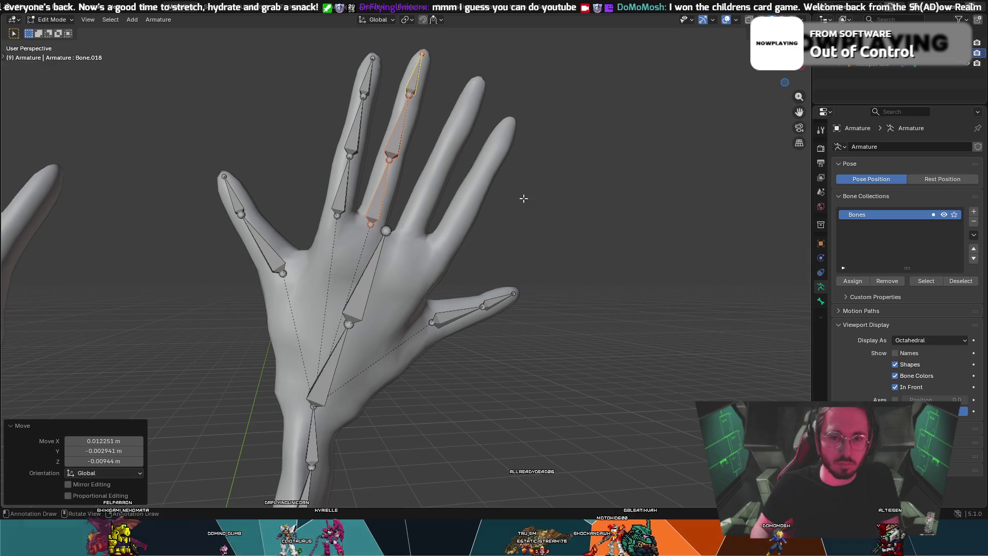
- Adjust the copied chain's lower joint and the Bone.017 joint inside the finger
left_click(377, 151)
left_click(389, 156)
key("g")
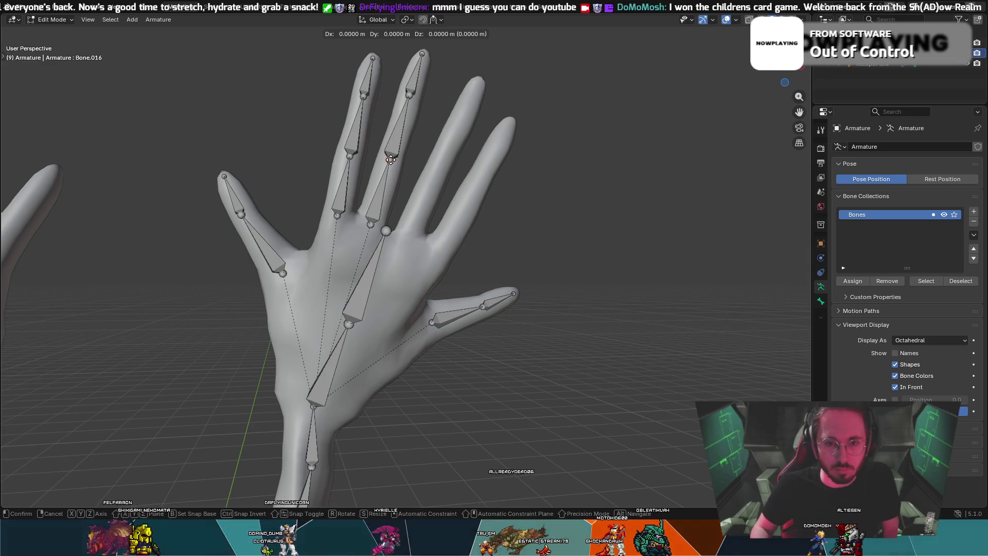
left_click(392, 158)
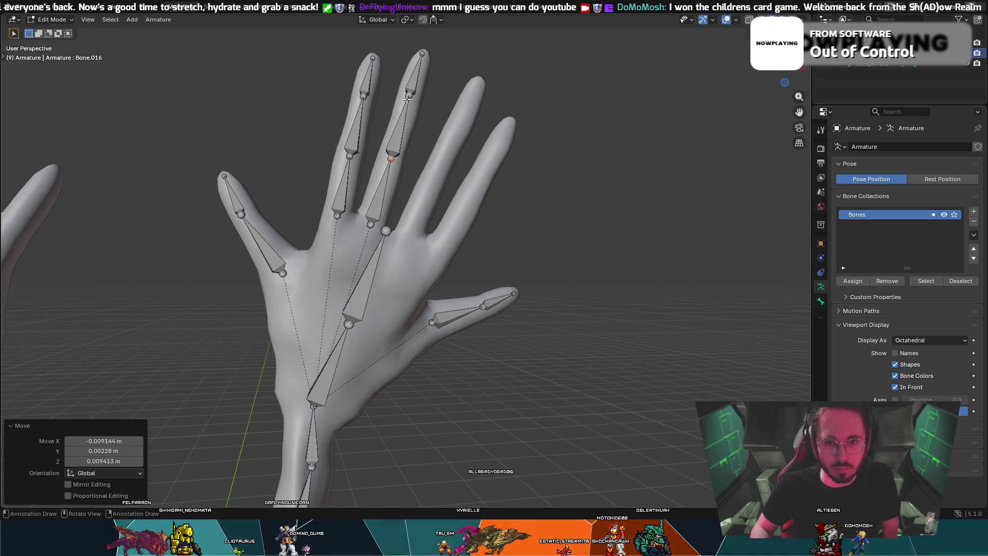
left_click(407, 98)
key("g")
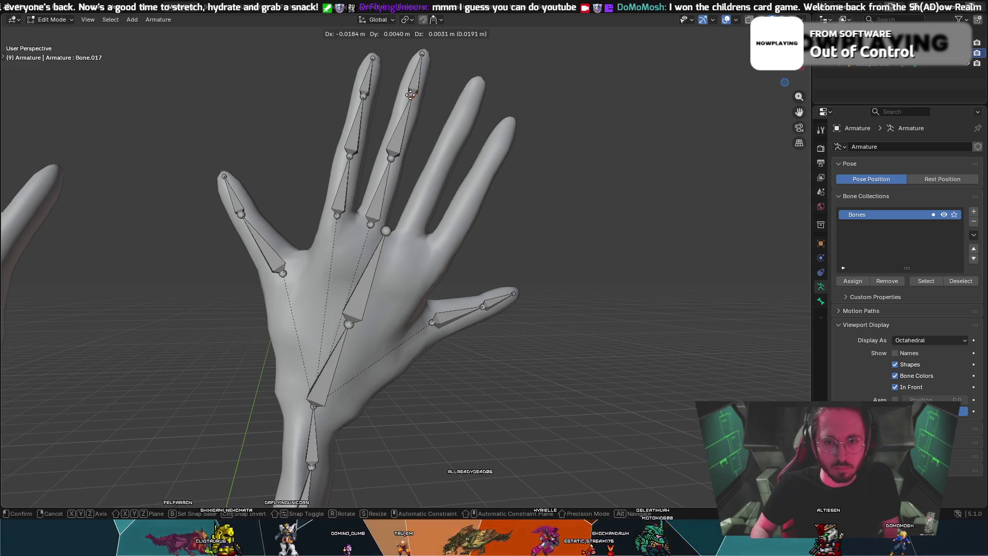
left_click(410, 93)
mouse_move(427, 82)
middle_mouse_down()
mouse_move(339, 74)
mouse_move(448, 217)
mouse_move(363, 200)
middle_mouse_up()
left_click(361, 198)
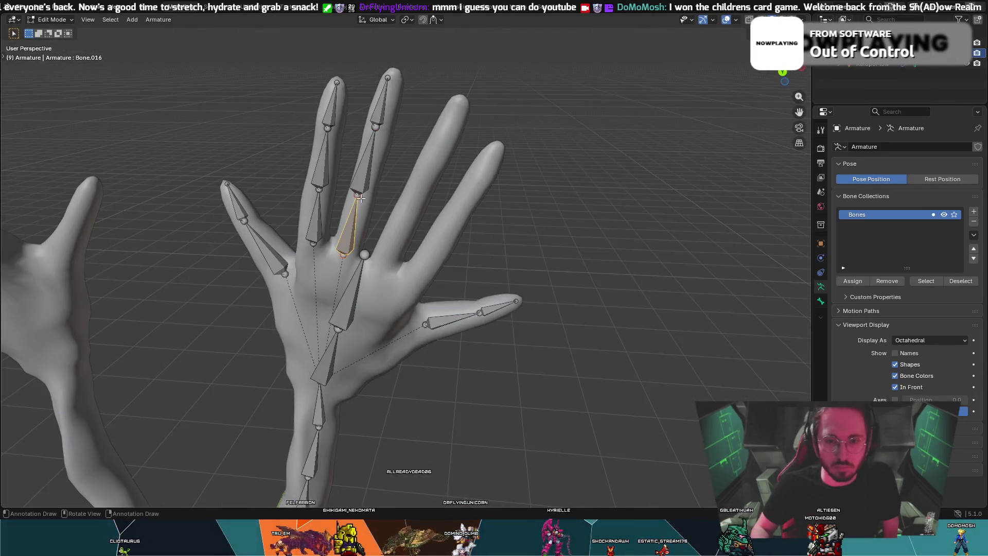
- Move the lower bone of the second finger's chain into the finger
mouse_move(381, 121)
middle_mouse_down()
mouse_move(309, 143)
mouse_move(680, 211)
mouse_move(635, 155)
mouse_move(502, 209)
middle_mouse_up()
key("g")
left_click(315, 142)
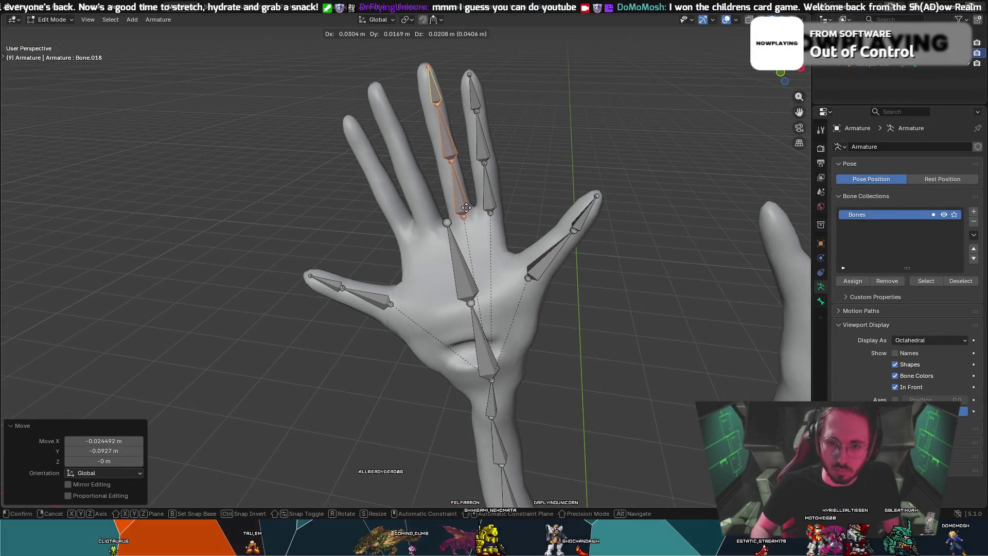
left_click(429, 211)
mouse_move(429, 210)
middle_mouse_down()
mouse_move(341, 212)
mouse_move(253, 181)
mouse_move(293, 156)
mouse_move(282, 132)
mouse_move(396, 137)
middle_mouse_up()
- Reposition the Bone.017 middle joint, the Bone.016 lower joint and the Bone.017 tip inside the finger
left_click(396, 137)
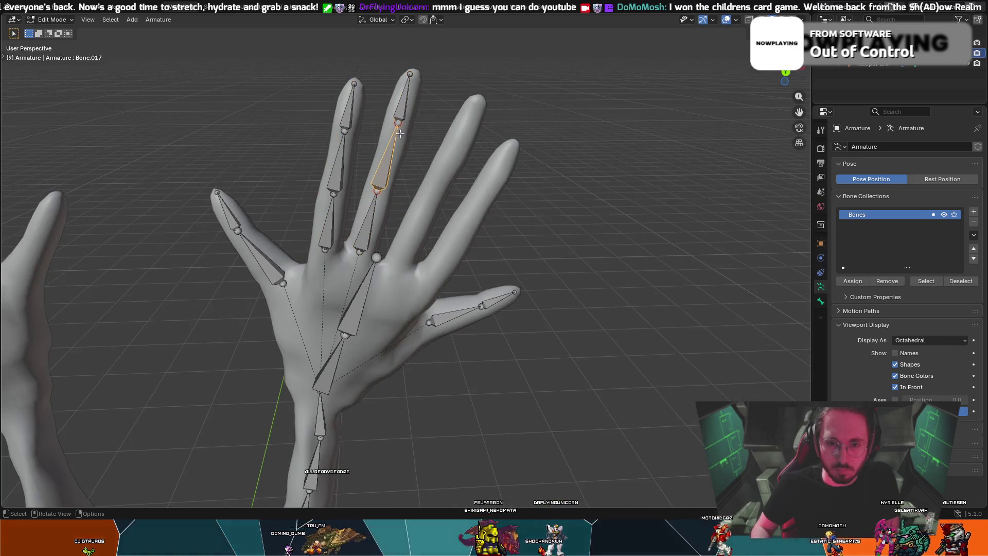
key("g")
left_click(402, 126)
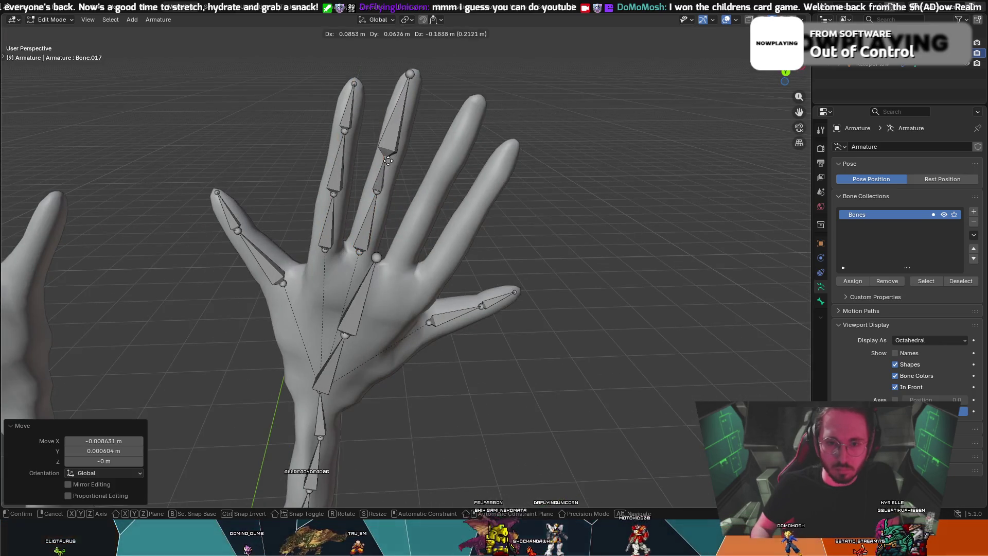
left_click(375, 193)
key("g")
left_click(379, 190)
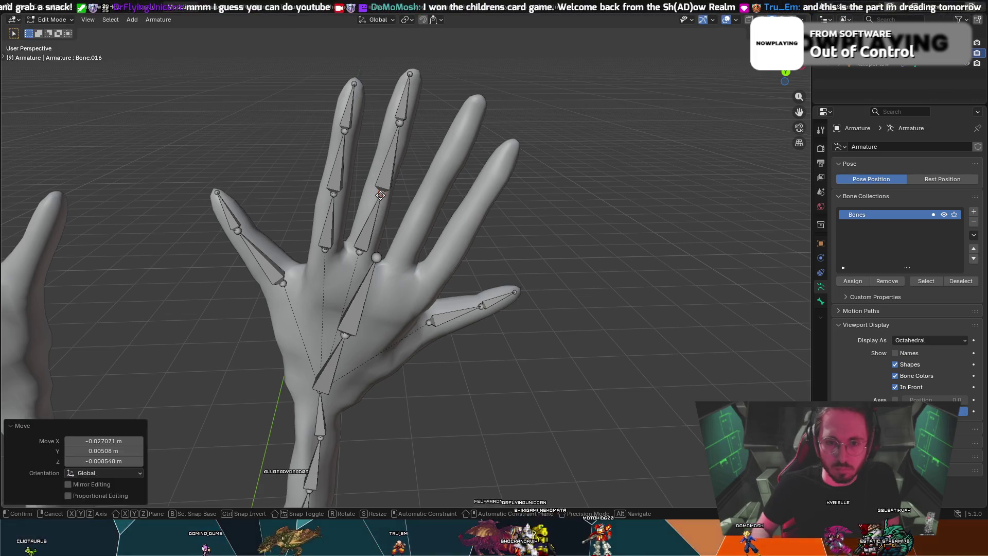
middle_click_drag(379, 190, 382, 174)
left_click(400, 107)
key("g")
left_click(400, 110)
- Fit Bone.018's tip to the fingertip and nudge the Bone.017 joint
left_click(409, 63)
key("g")
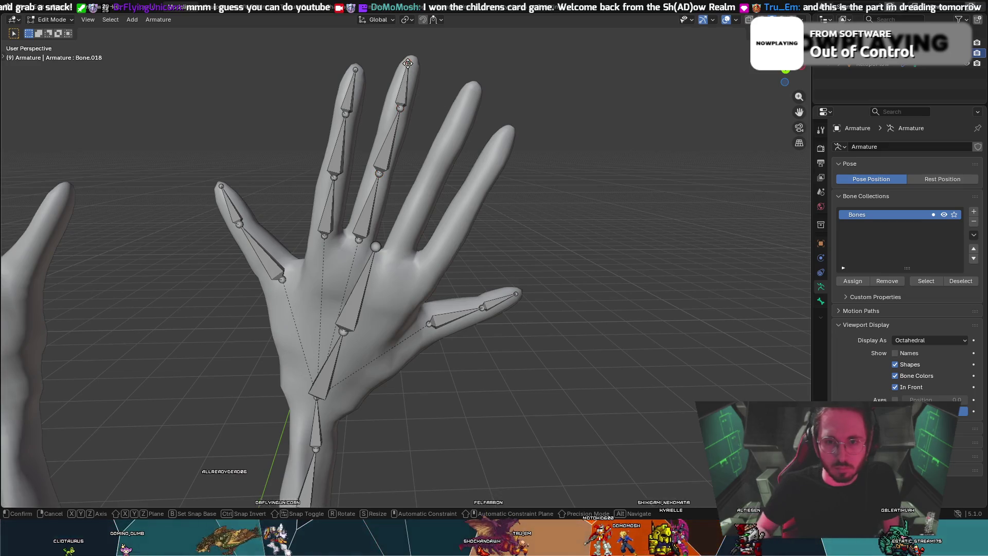
left_click(407, 67)
mouse_move(408, 67)
middle_mouse_down()
mouse_move(384, 110)
mouse_move(409, 67)
middle_mouse_up()
left_click(384, 110)
key("g")
left_click(387, 106)
key("g")
key("Escape")
- Refine the Bone.018 fingertip joint and begin moving the Bone.017 joint again
left_click(407, 60)
key("g")
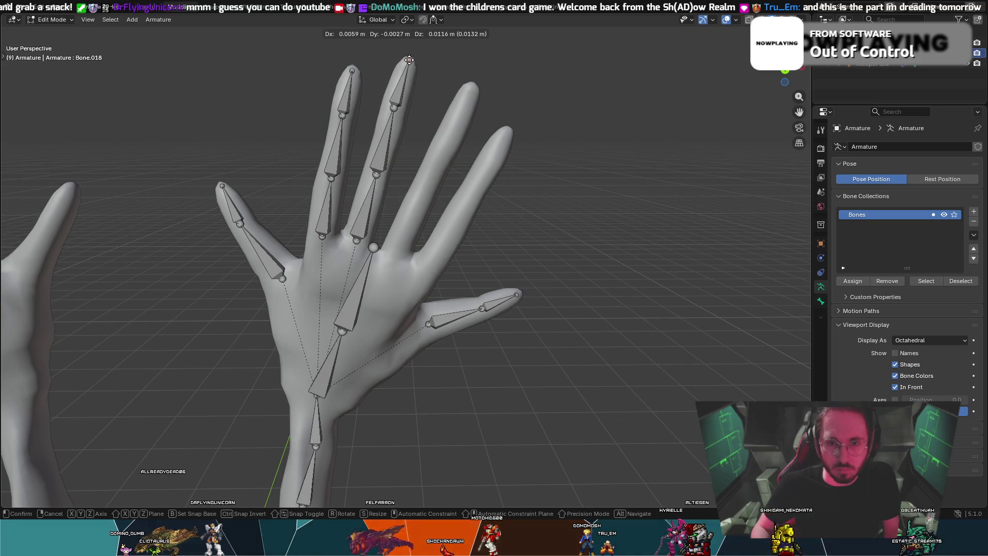
left_click(408, 58)
mouse_move(408, 58)
middle_mouse_down()
mouse_move(386, 88)
mouse_move(342, 89)
middle_mouse_up()
left_click(336, 109)
key("g")
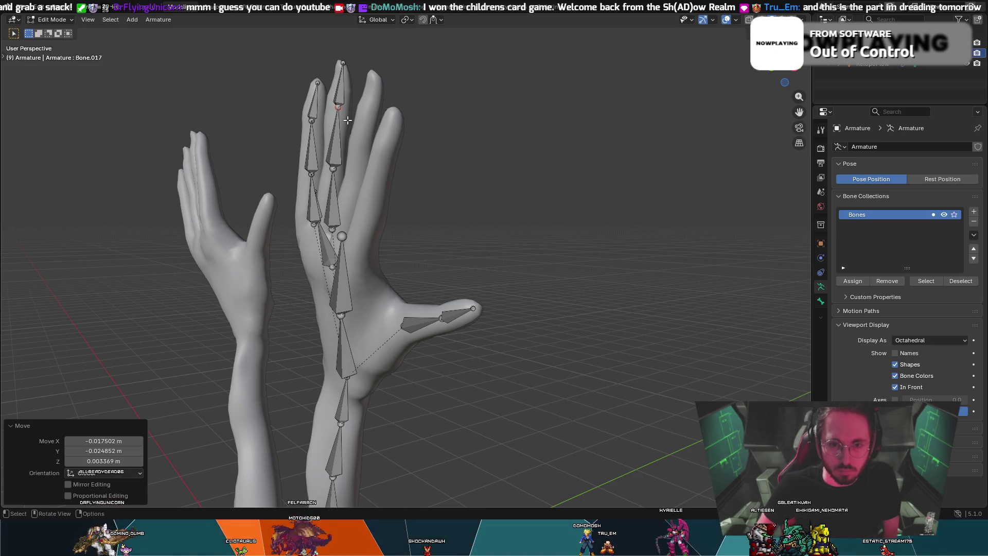
- Move the Bone.017 and Bone.016 joints into the centre of the second finger, shifting Bone.016 0.007633 m along X
key("g")
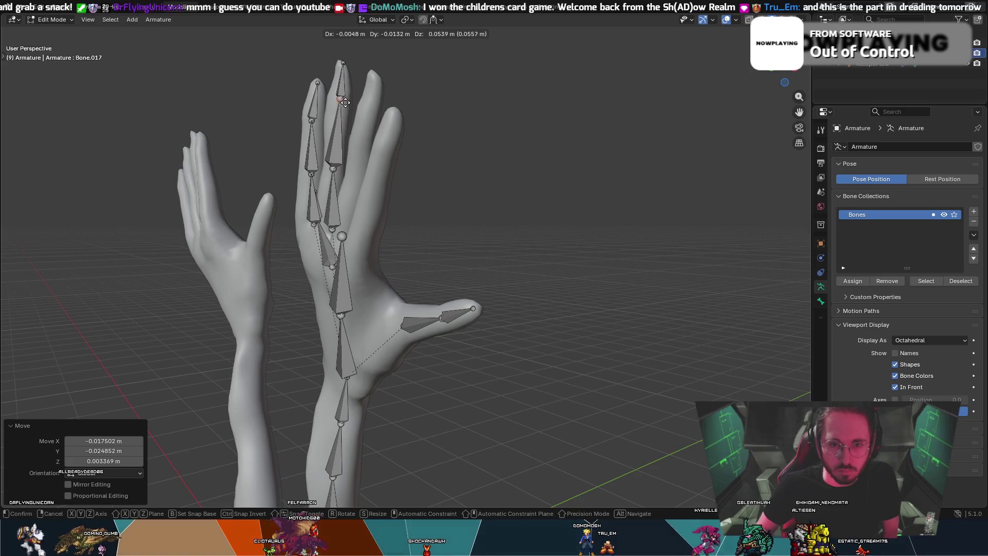
left_click(343, 102)
mouse_move(343, 103)
middle_mouse_down()
mouse_move(374, 167)
mouse_move(304, 150)
mouse_move(386, 170)
mouse_move(329, 165)
mouse_move(337, 167)
mouse_move(389, 170)
mouse_move(322, 134)
mouse_move(331, 123)
mouse_move(333, 142)
middle_mouse_up()
left_click(342, 164)
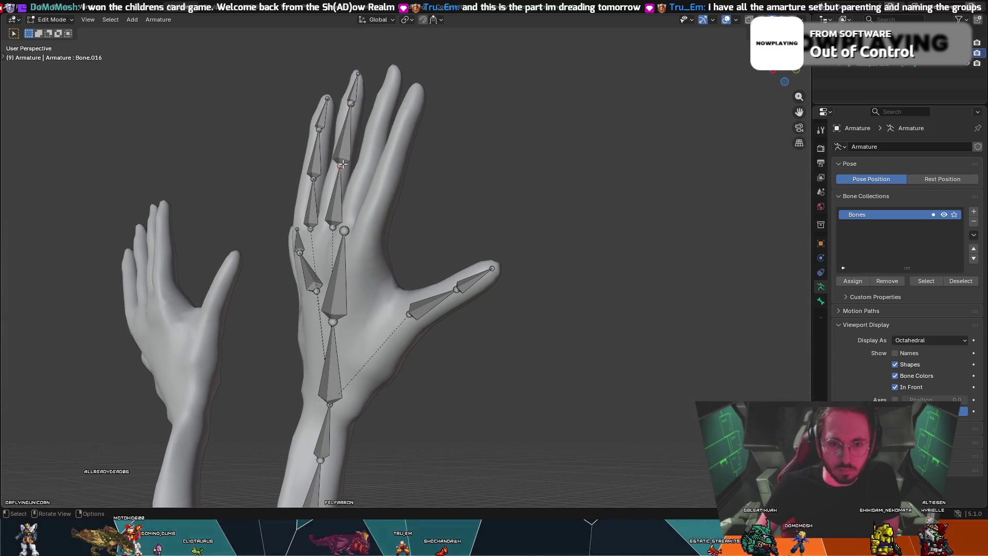
key("g")
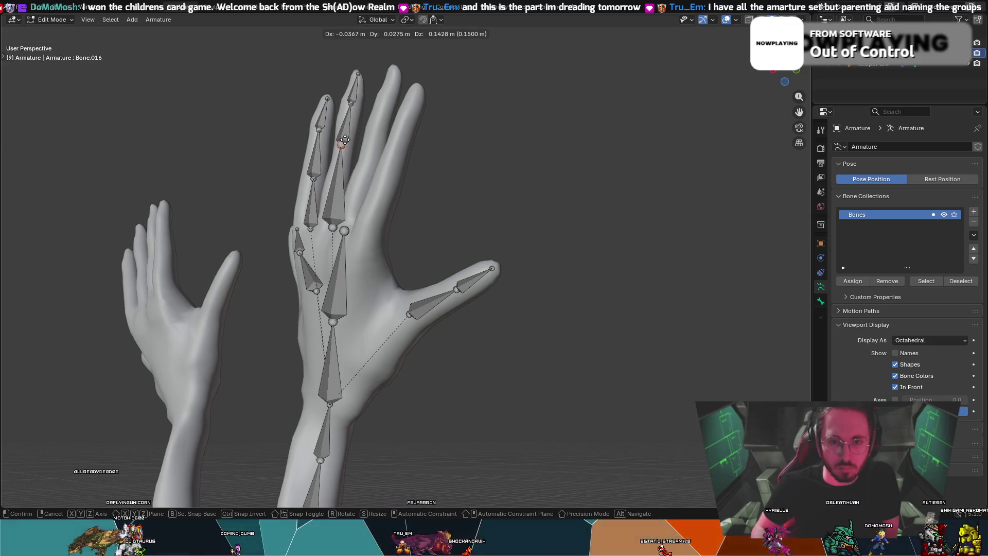
left_click(344, 140)
middle_click_drag(344, 139, 397, 166)
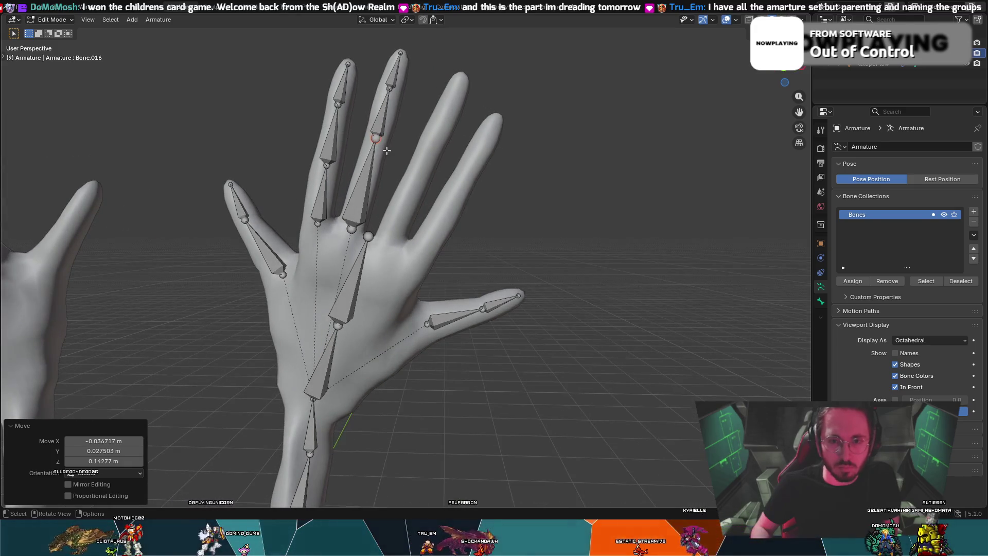
key("g")
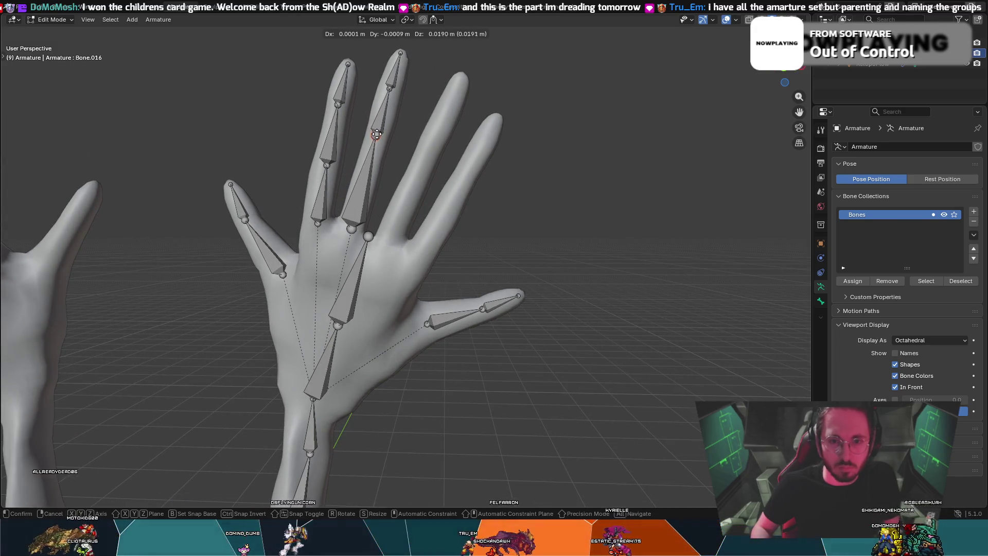
left_click(337, 153)
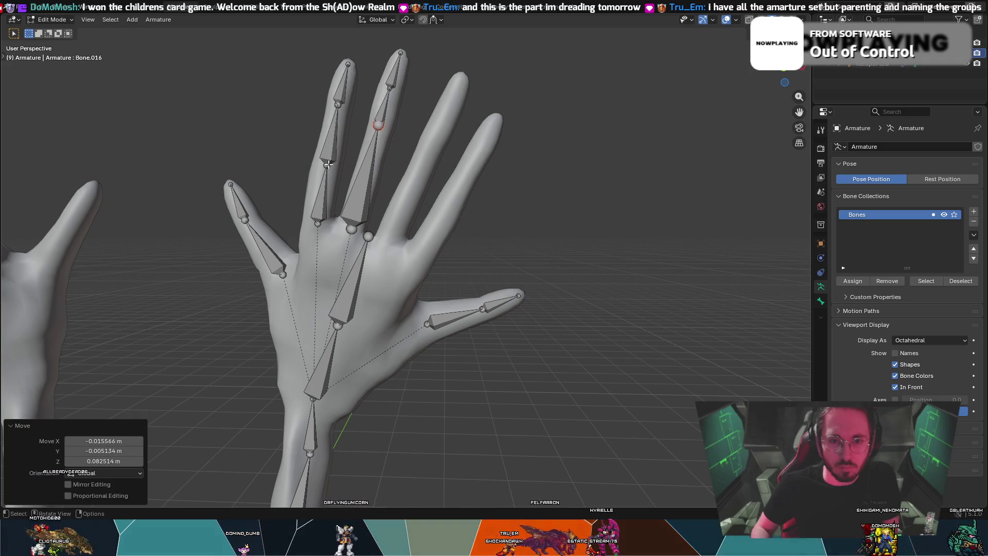
- Fit the neighbouring finger's base joint into its finger, cancelling an accidental scale
left_click(328, 164)
key("g")
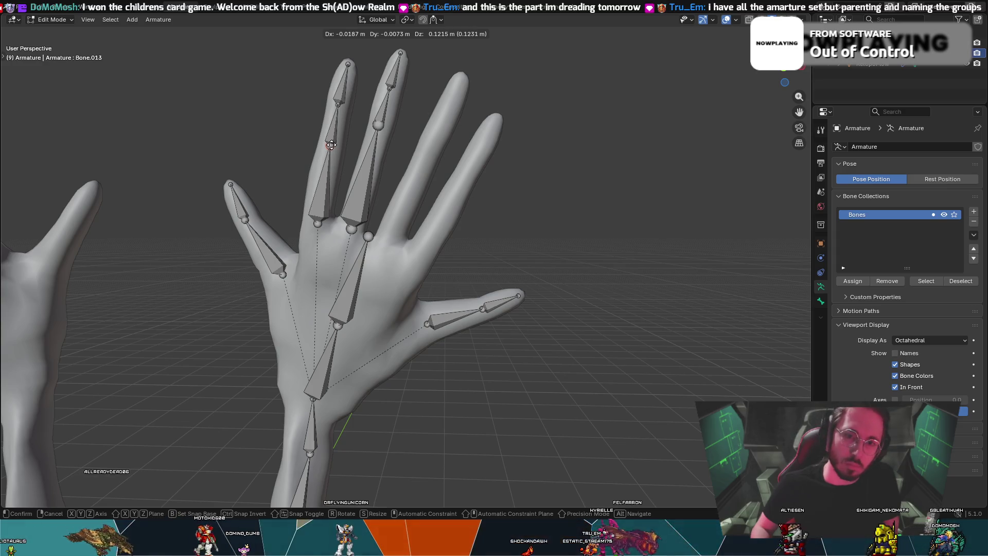
left_click(331, 145)
mouse_move(331, 145)
middle_mouse_down()
mouse_move(468, 163)
mouse_move(563, 159)
mouse_move(475, 178)
middle_mouse_up()
key("s")
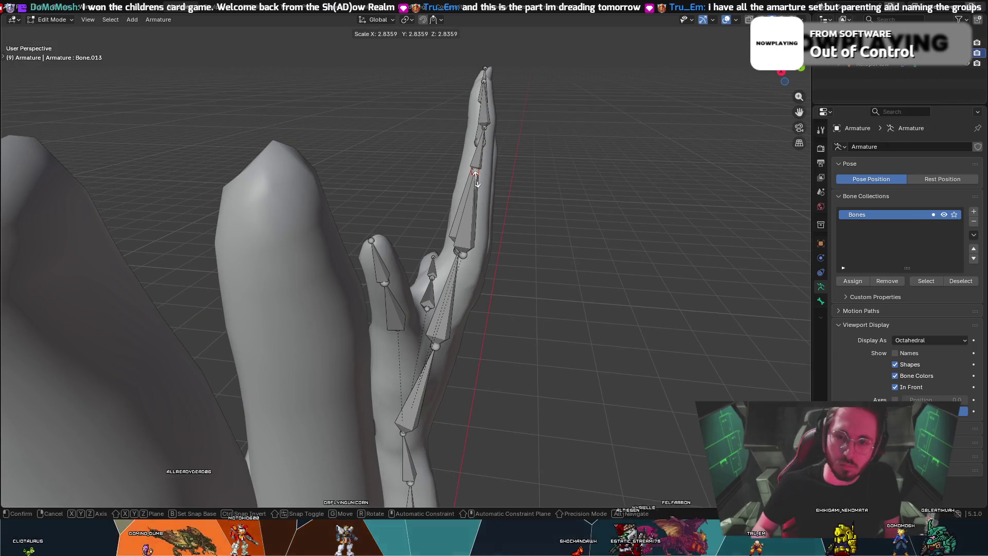
key("Escape")
right_click(498, 162)
mouse_move(584, 115)
middle_mouse_down()
mouse_move(522, 107)
mouse_move(369, 169)
middle_mouse_up()
middle_click_drag(413, 130, 355, 138)
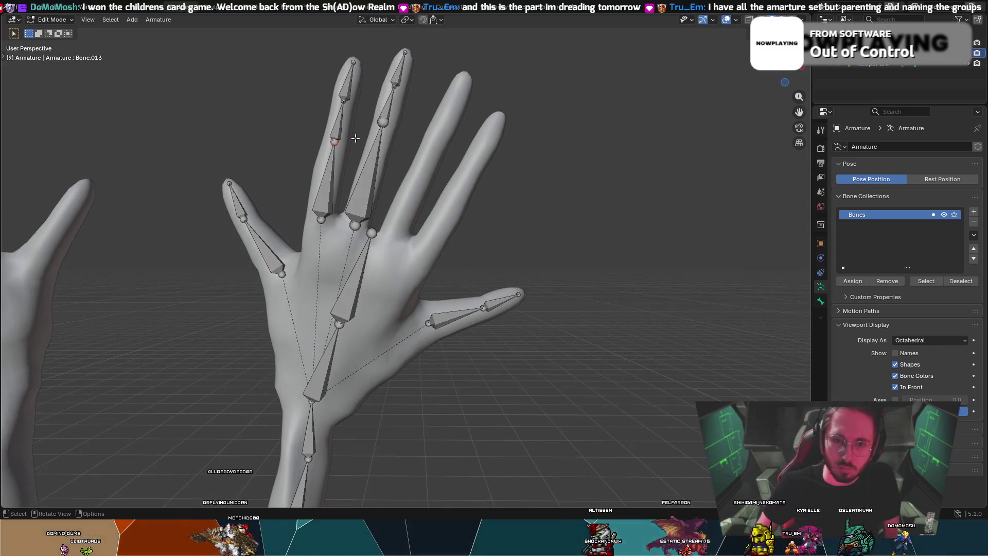
left_click(327, 147)
- Reposition the upper, fingertip and middle joints so the chain follows the finger's centre
left_click(384, 123)
key("g")
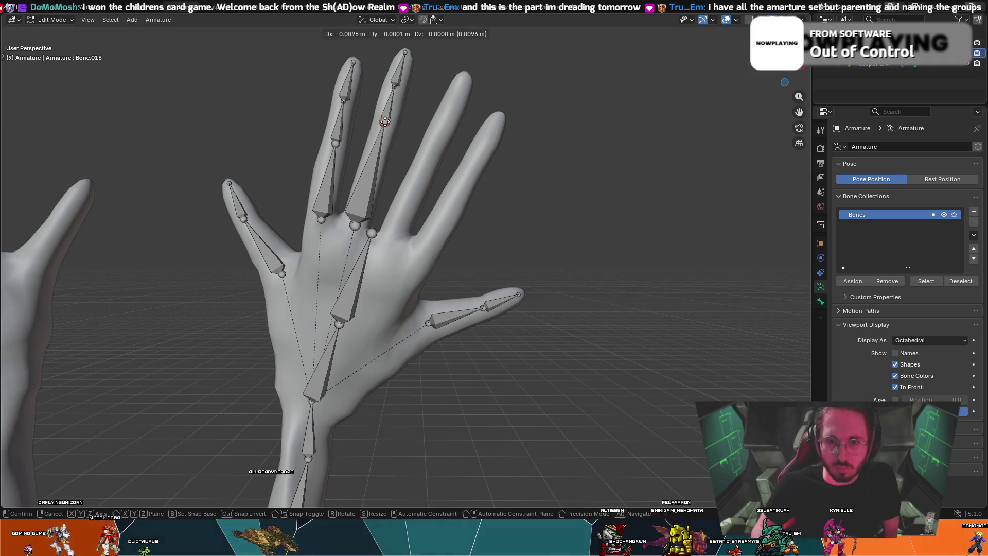
left_click(388, 109)
left_click(394, 91)
key("g")
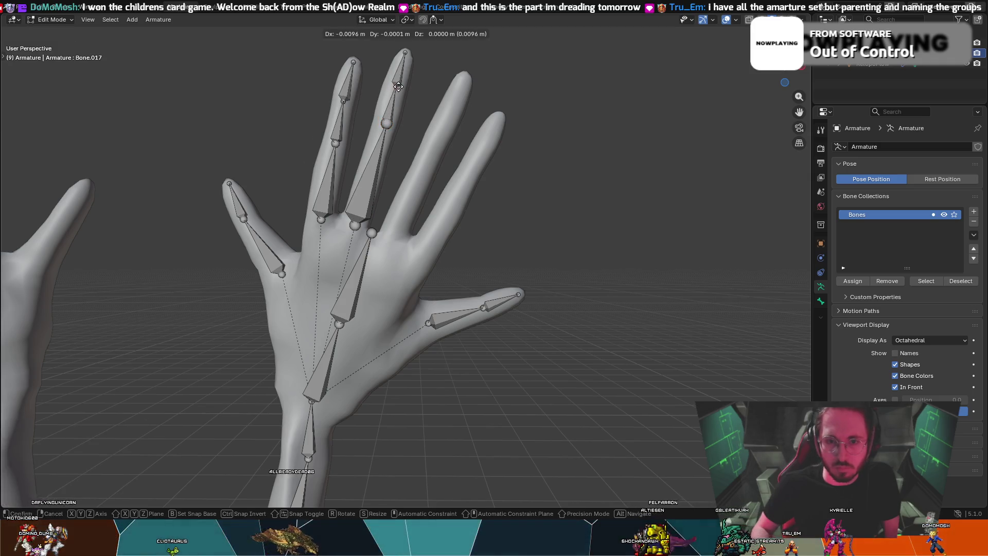
left_click(393, 88)
mouse_move(393, 88)
middle_mouse_down()
mouse_move(308, 98)
mouse_move(185, 141)
mouse_move(242, 127)
middle_mouse_up()
middle_click_drag(404, 112, 420, 123)
left_click(422, 127)
key("g")
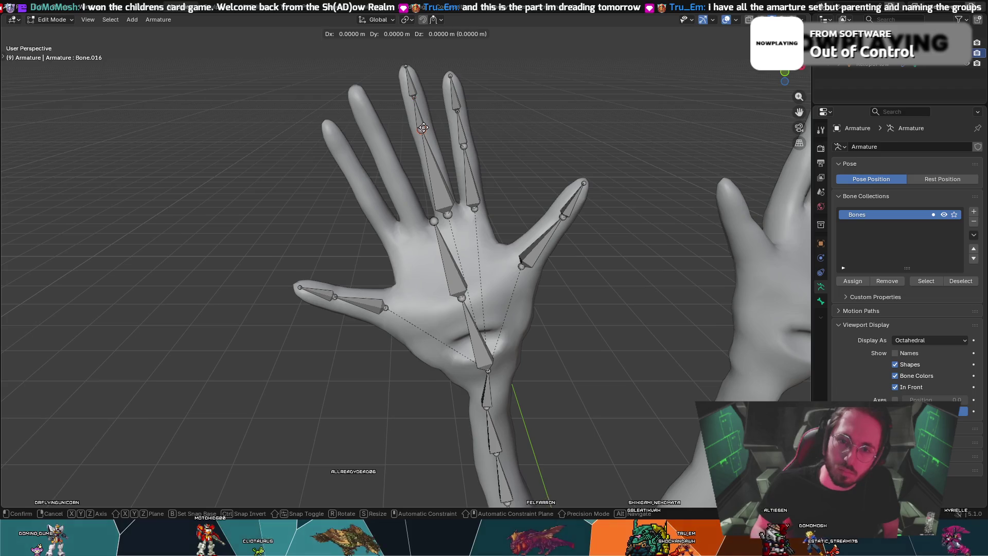
left_click(424, 128)
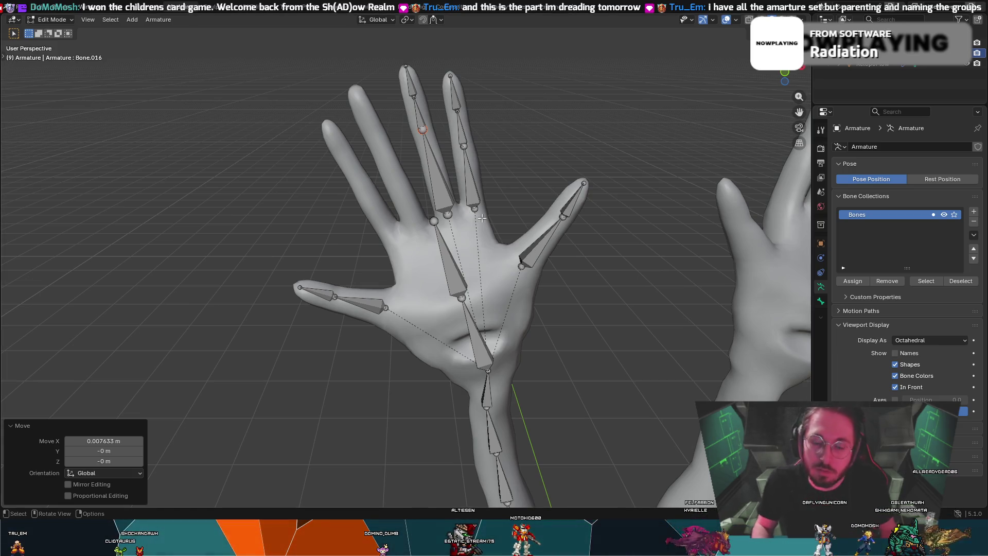
- Duplicate both finger chains with the copies left on the originals, then select the palm bone below
mouse_move(440, 167)
left_mouse_down()
mouse_move(404, 72)
mouse_move(417, 86)
left_mouse_up()
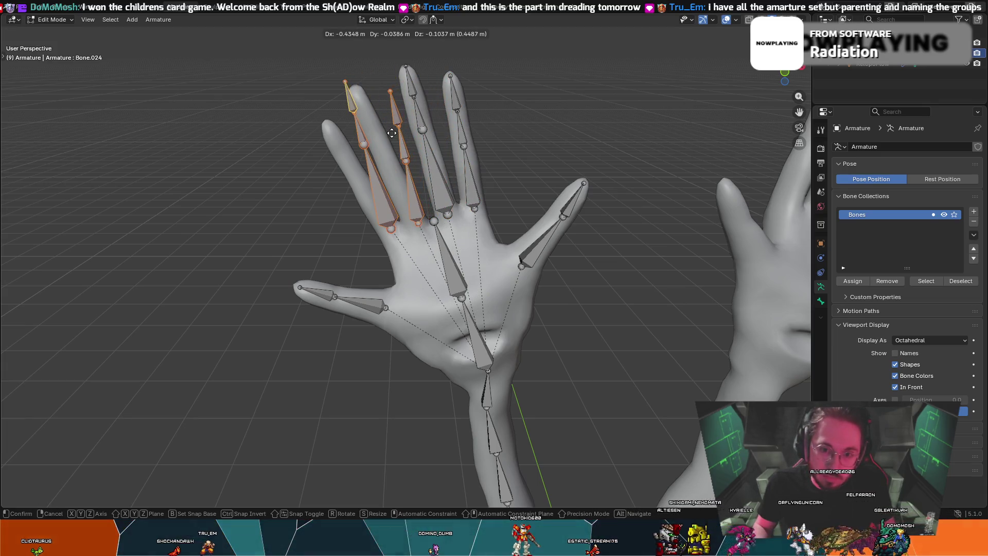
key("Escape")
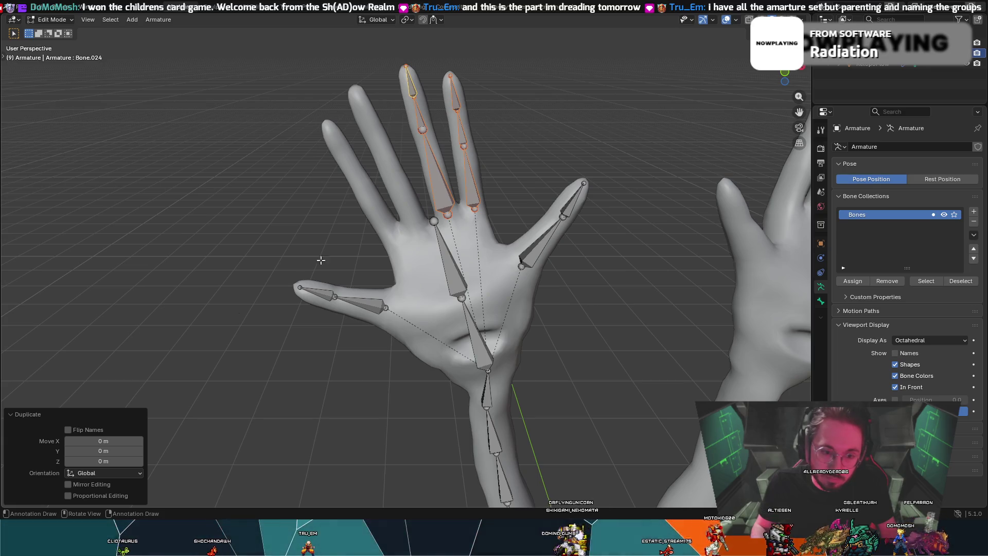
left_click(518, 186)
mouse_move(518, 186)
middle_mouse_down()
mouse_move(530, 174)
mouse_move(506, 260)
mouse_move(514, 277)
mouse_move(492, 268)
middle_mouse_up()
left_click(464, 279)
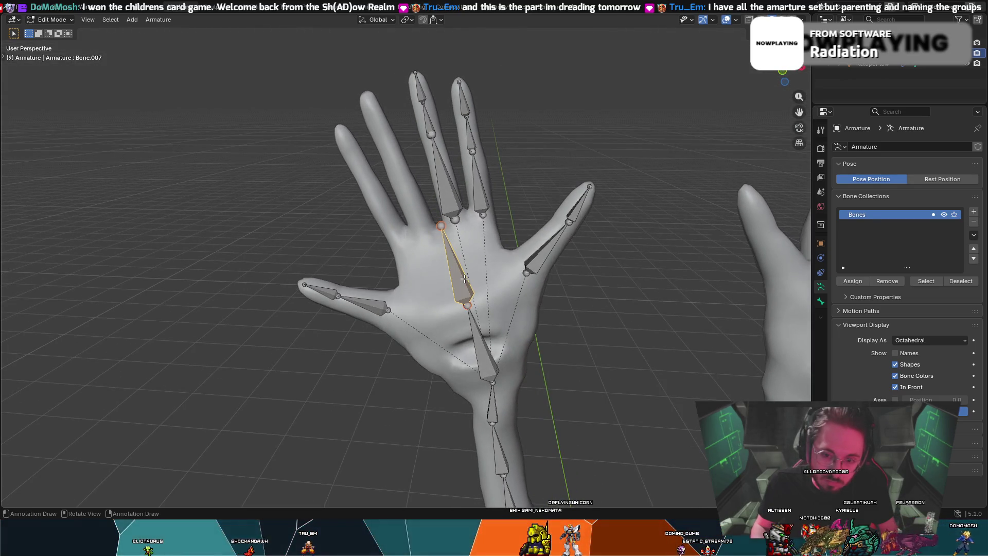
- Rotate the palm bone about Z, then cancel further unconfirmed rotation and move attempts
key("r")
key("z")
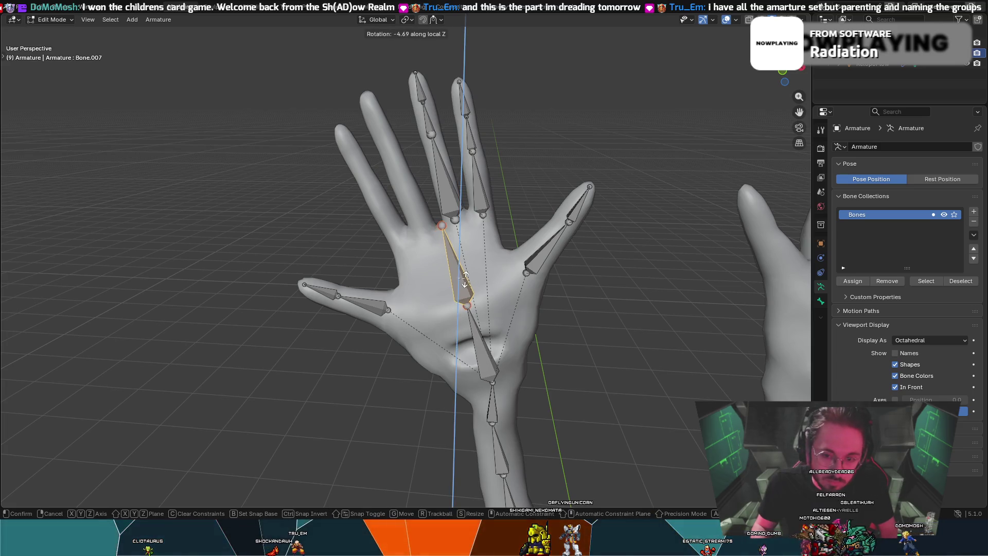
left_click(464, 278)
key("z")
key("Escape")
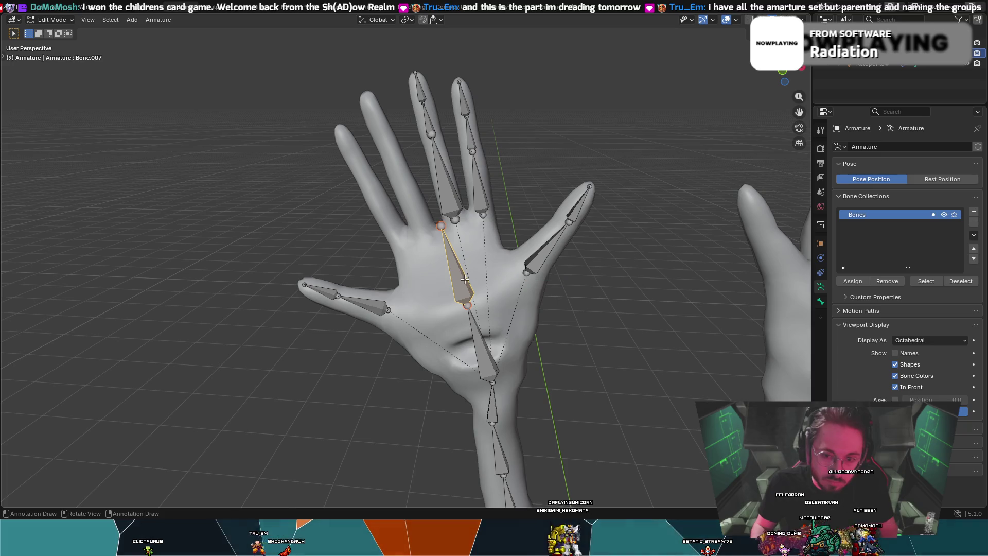
key("r")
key("z")
key("z")
key("z")
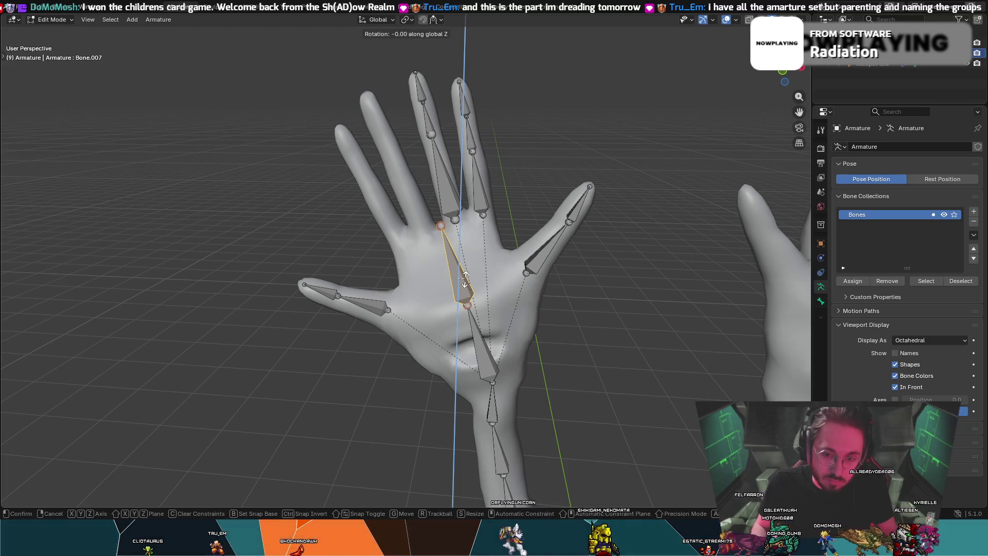
key("z")
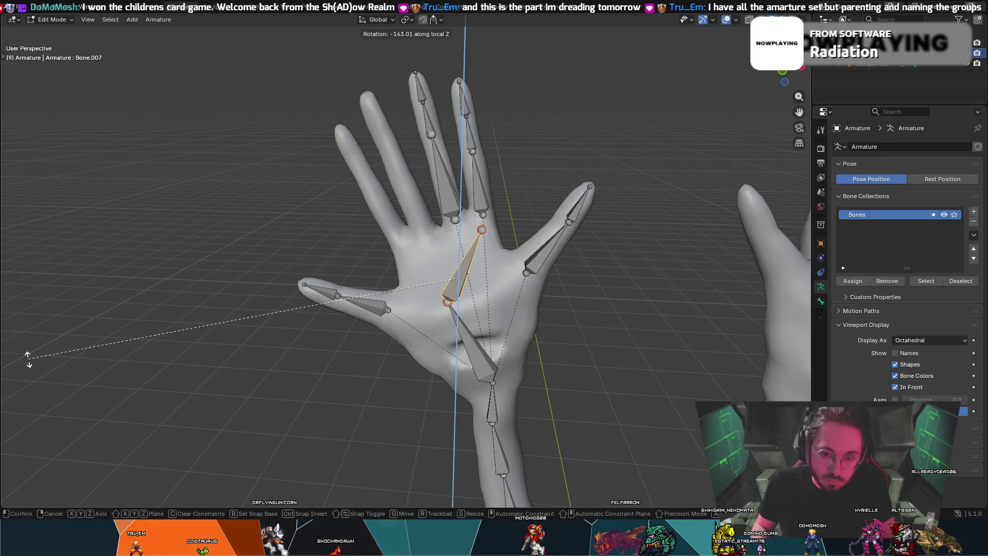
key("Escape")
key("g")
key("Escape")
- Tilt the palm bone with a trackball rotation followed by a local-X rotation
key("r")
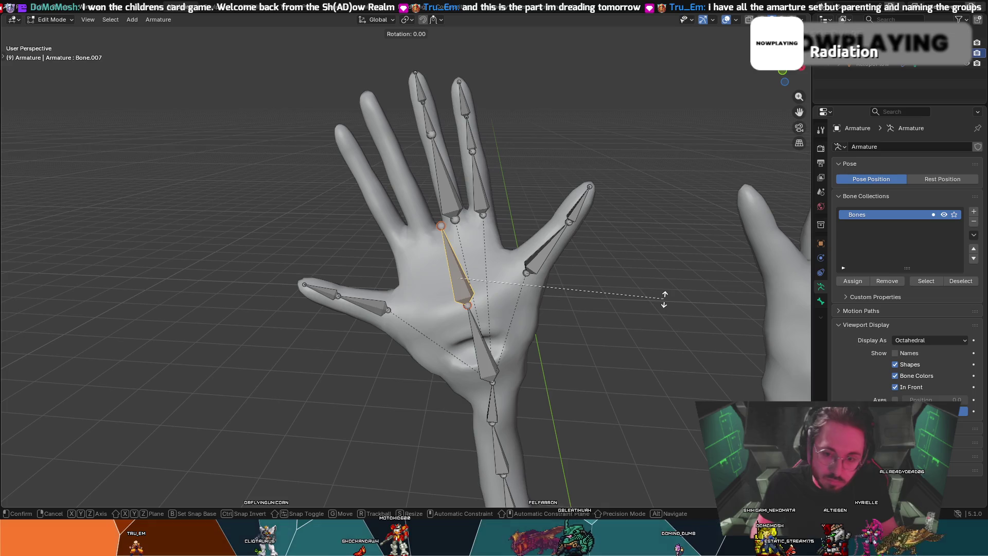
key("r")
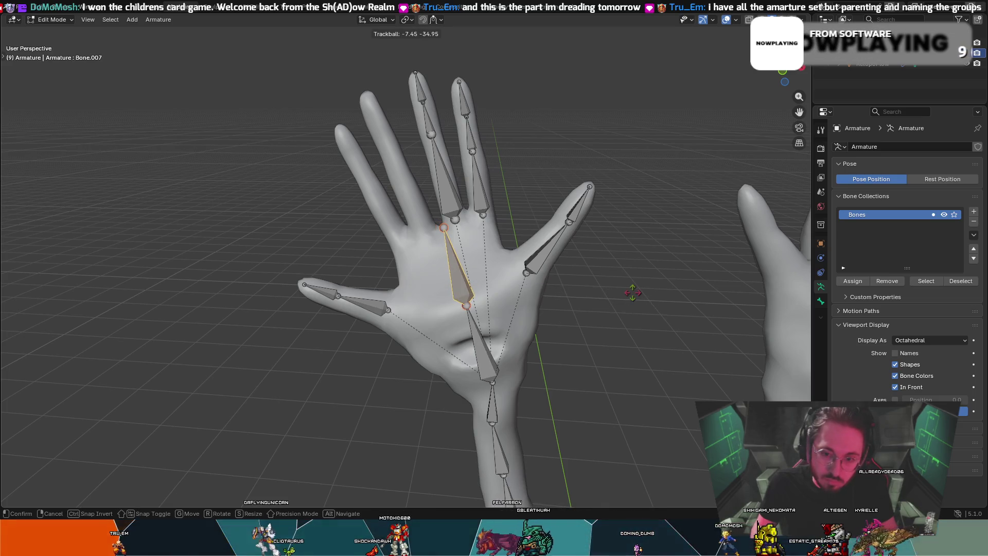
left_click(641, 292)
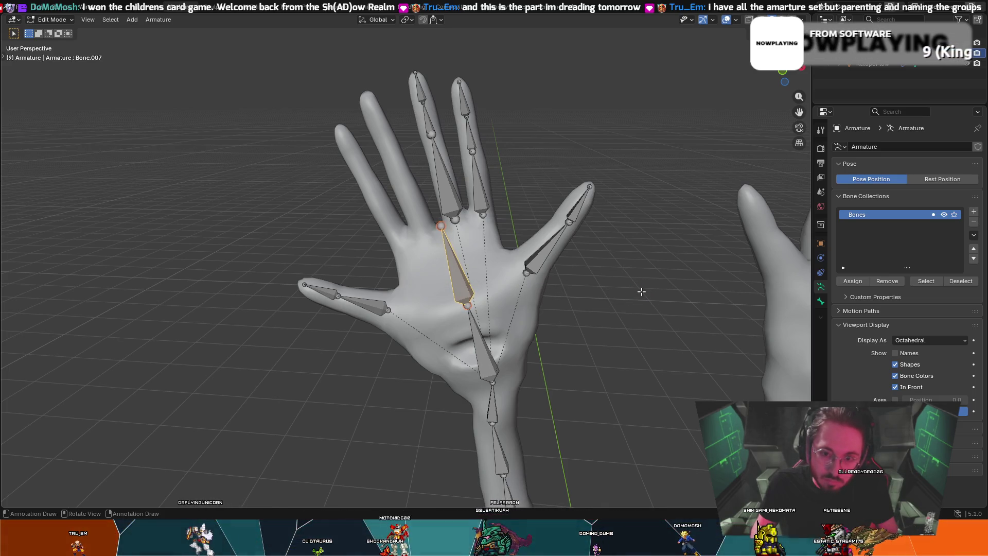
key("r")
key("x")
key("x")
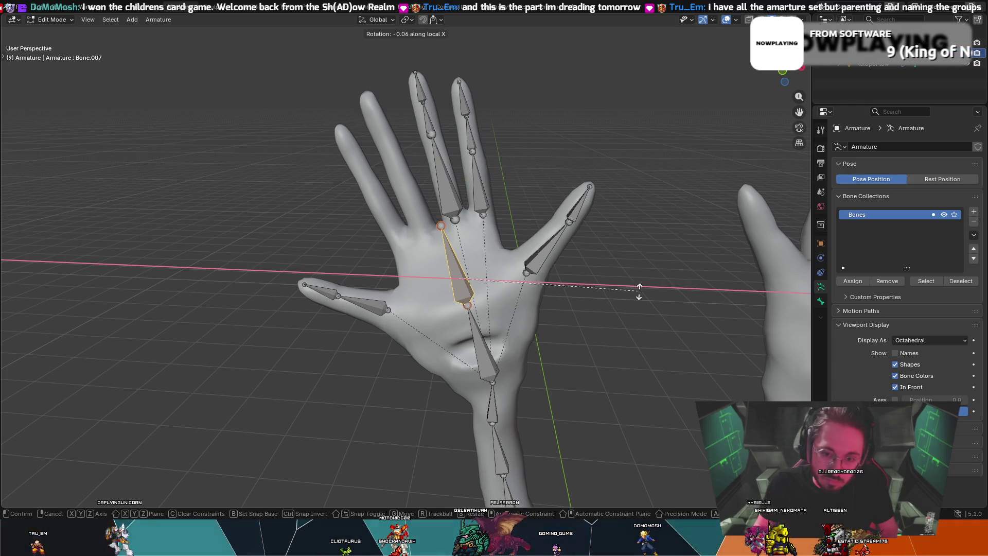
left_click(607, 280)
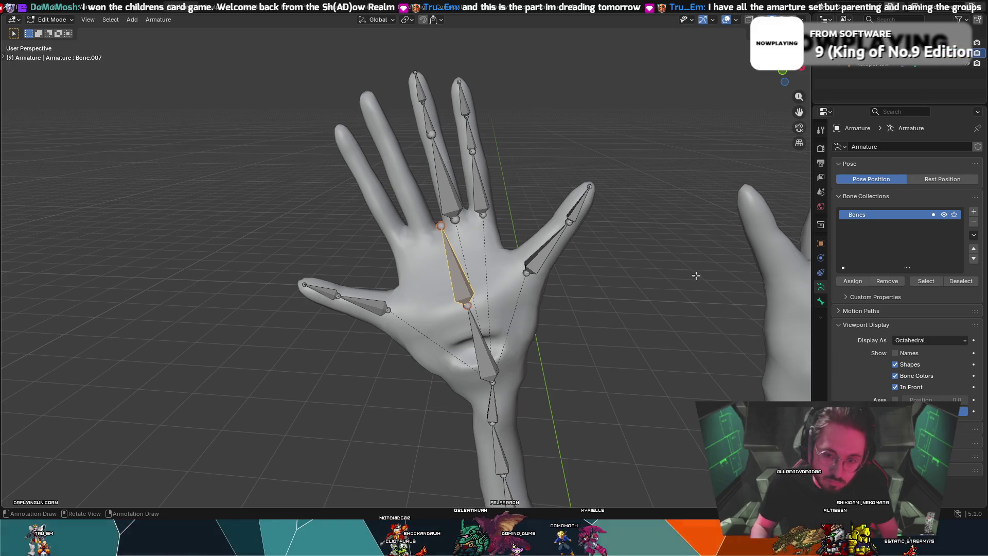
- Check the bone's parenting options and select the next palm bone toward the wrist
right_click(62, 386)
right_click(466, 315)
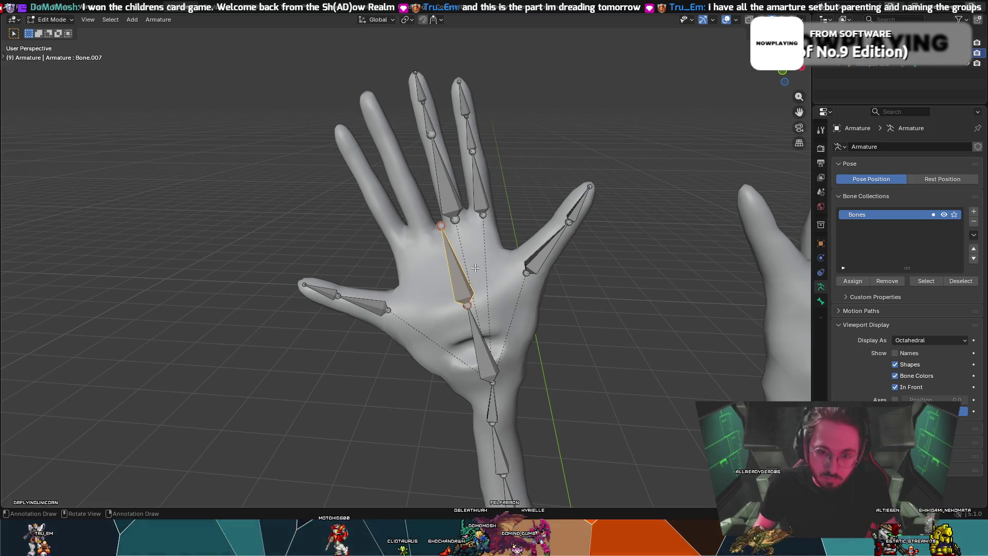
left_click(476, 329)
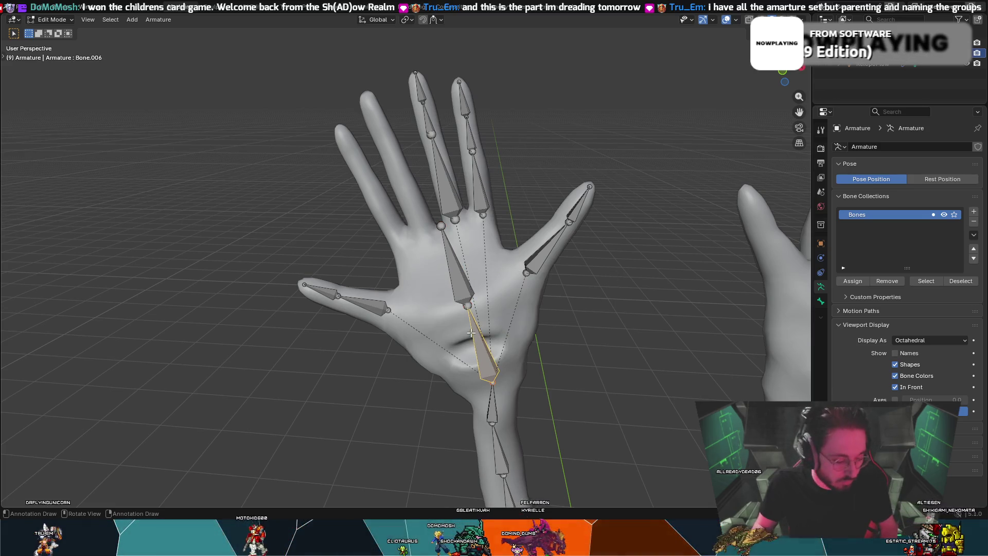
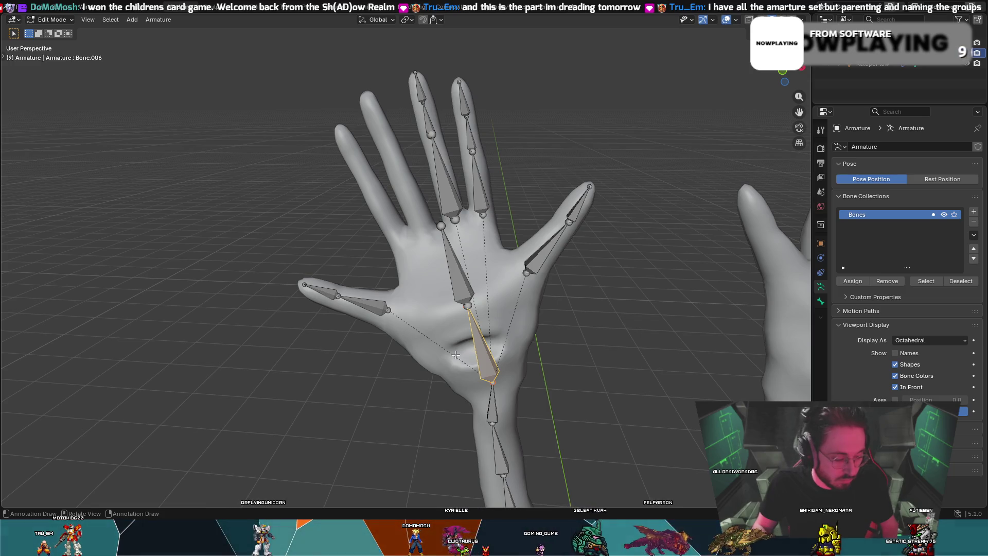
- Duplicate a palm bone and drop the copy into the bare index finger
key("shift+d")
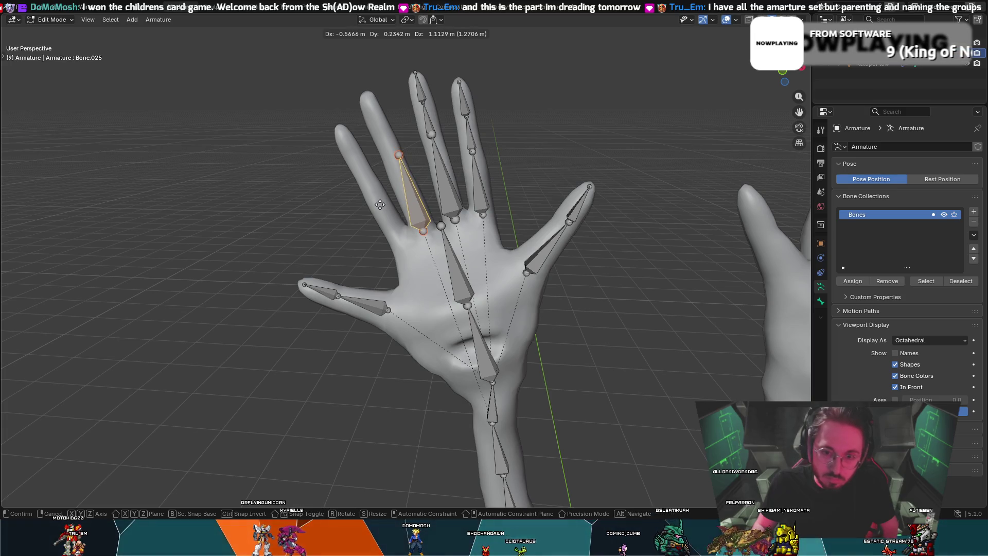
key("Escape")
right_click(438, 202)
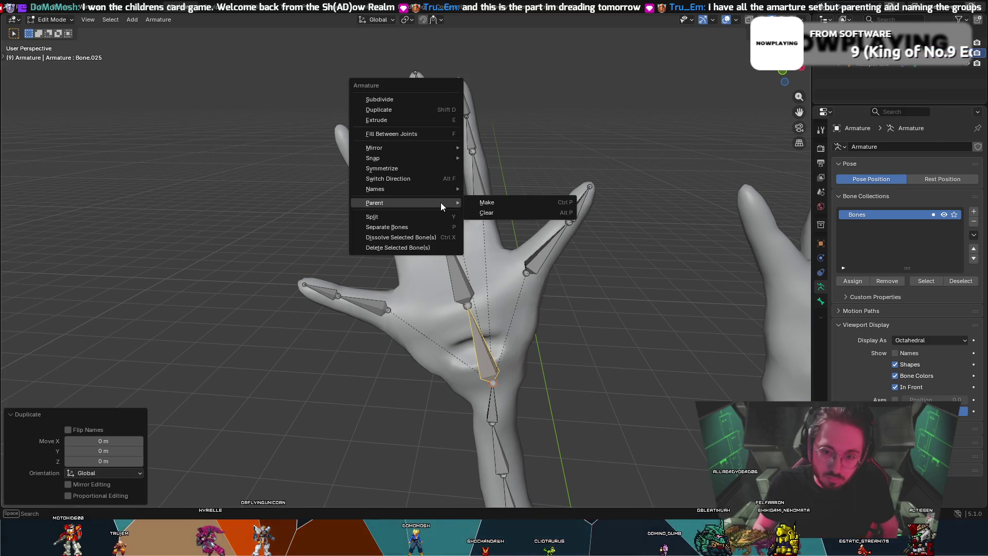
left_click(432, 193)
key("shift+d")
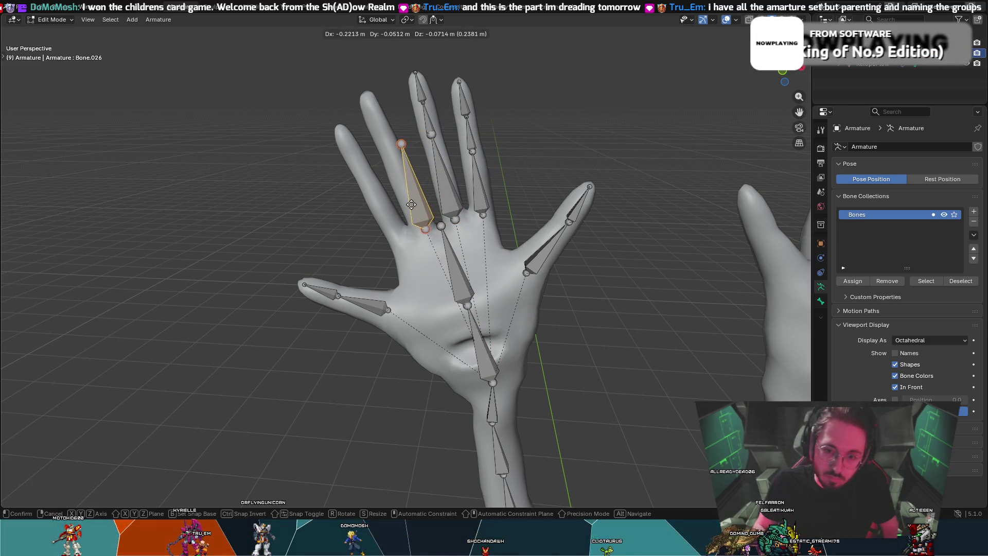
left_click(411, 204)
- Reposition the copied bone at the base of the index finger, checking from several angles
mouse_move(419, 127)
middle_mouse_down()
mouse_move(514, 165)
mouse_move(478, 195)
mouse_move(418, 221)
mouse_move(494, 192)
mouse_move(465, 203)
mouse_move(353, 167)
middle_mouse_up()
key("g")
left_click(399, 216)
key("g")
left_click(463, 200)
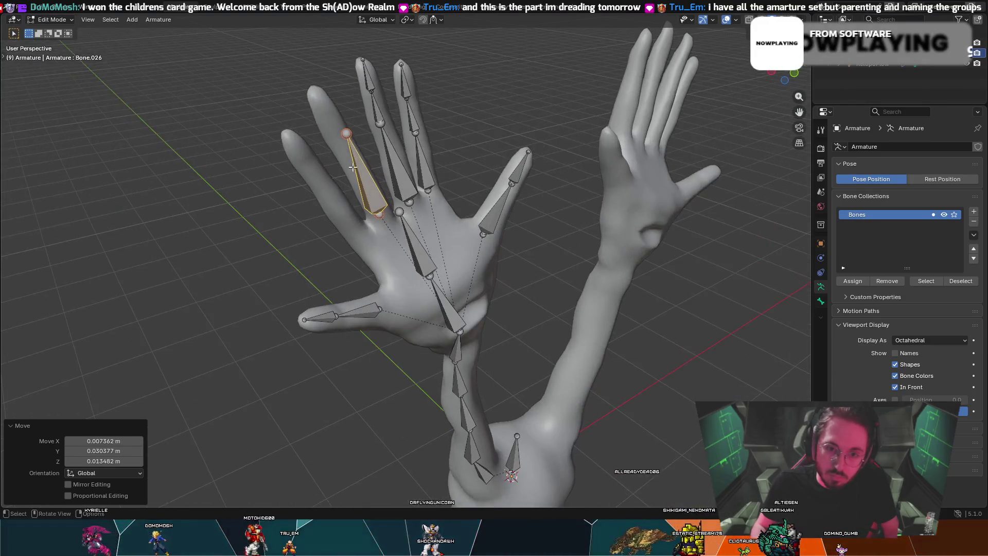
key("g")
left_click(340, 134)
mouse_move(341, 133)
middle_mouse_down()
mouse_move(278, 127)
mouse_move(375, 238)
mouse_move(407, 240)
middle_mouse_up()
- Move the new finger bone's base joint onto the index finger's knuckle
key("g")
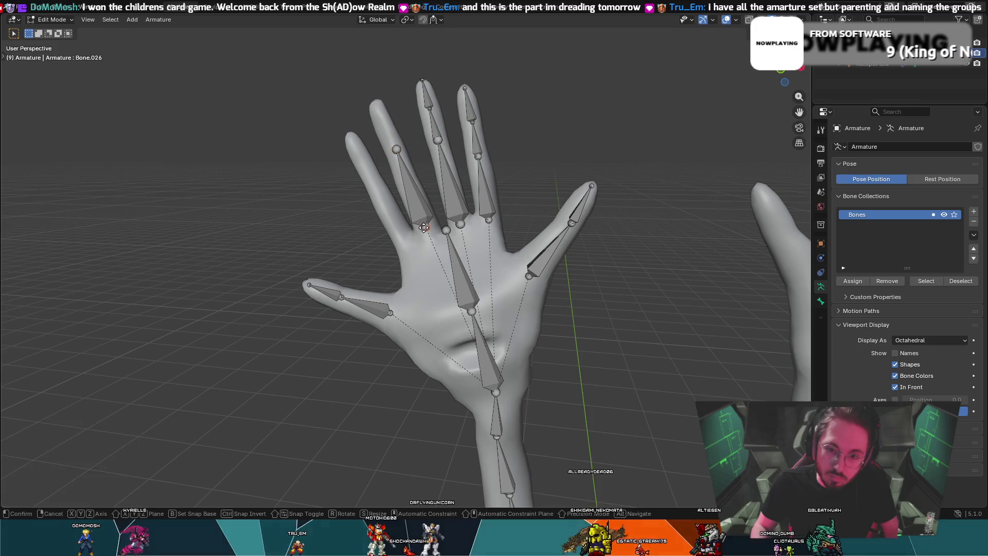
left_click(427, 234)
key("g")
left_click(427, 233)
mouse_move(427, 233)
middle_mouse_down()
mouse_move(617, 247)
mouse_move(677, 236)
mouse_move(593, 263)
middle_mouse_up()
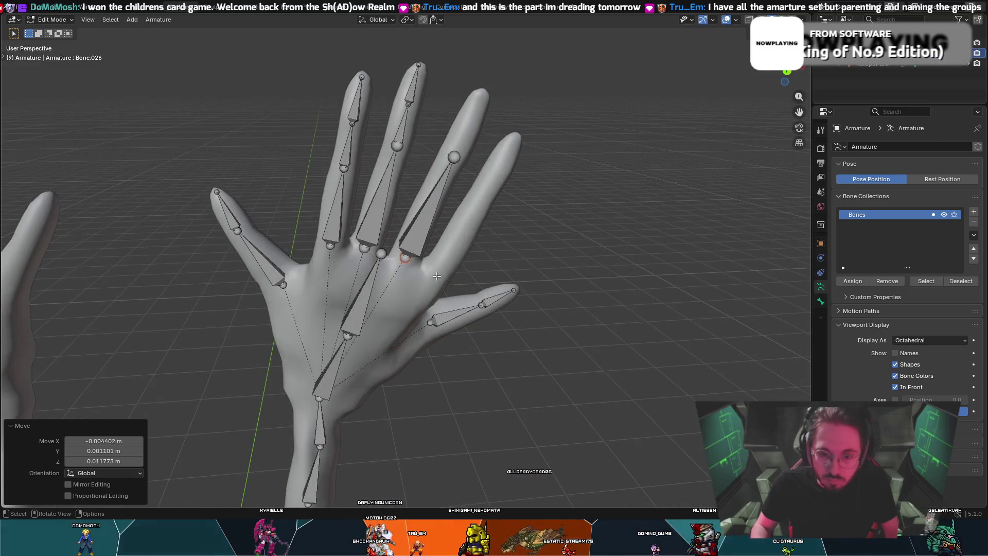
key("g")
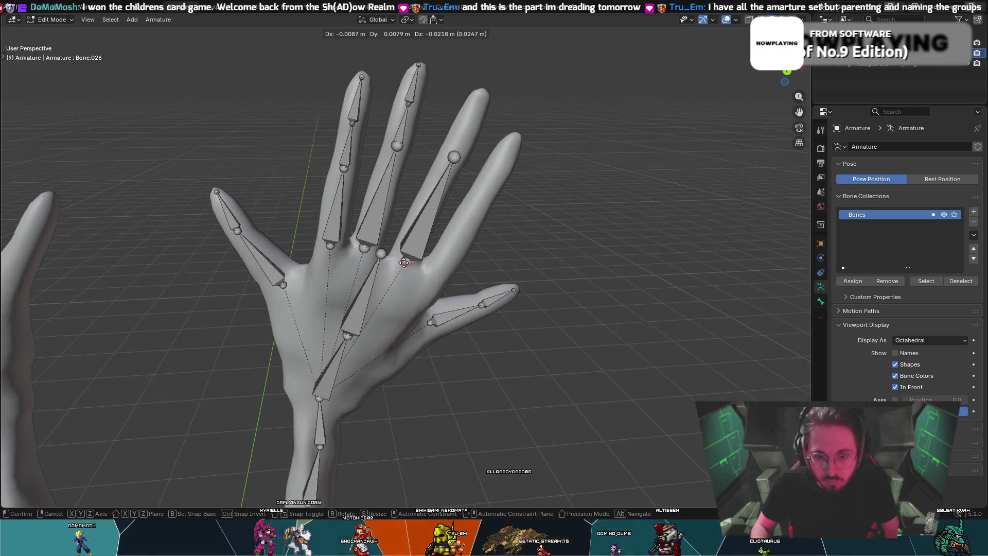
left_click(406, 262)
- Pull the bone tip toward the fingertip and nudge the knuckle joint into place
key("e")
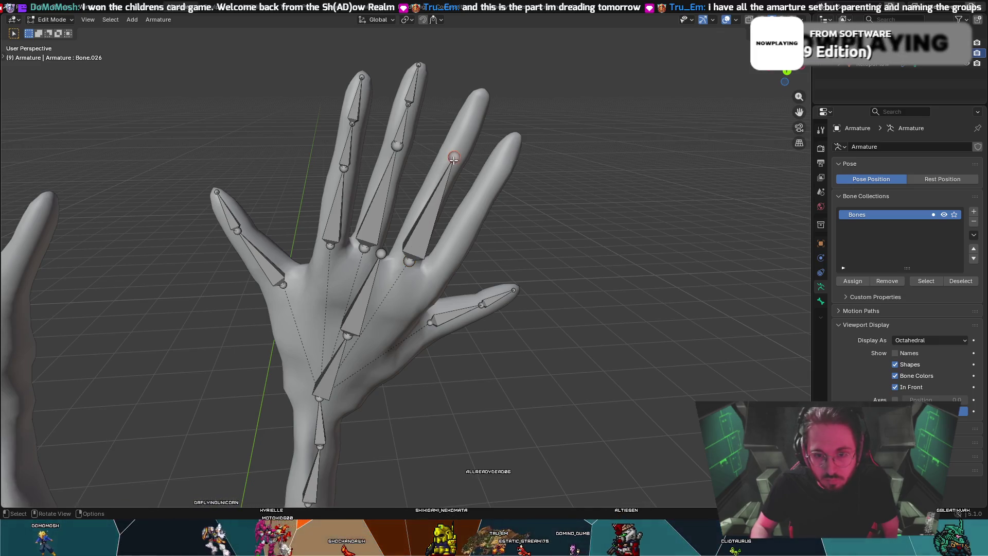
left_click(447, 159)
left_click(404, 269)
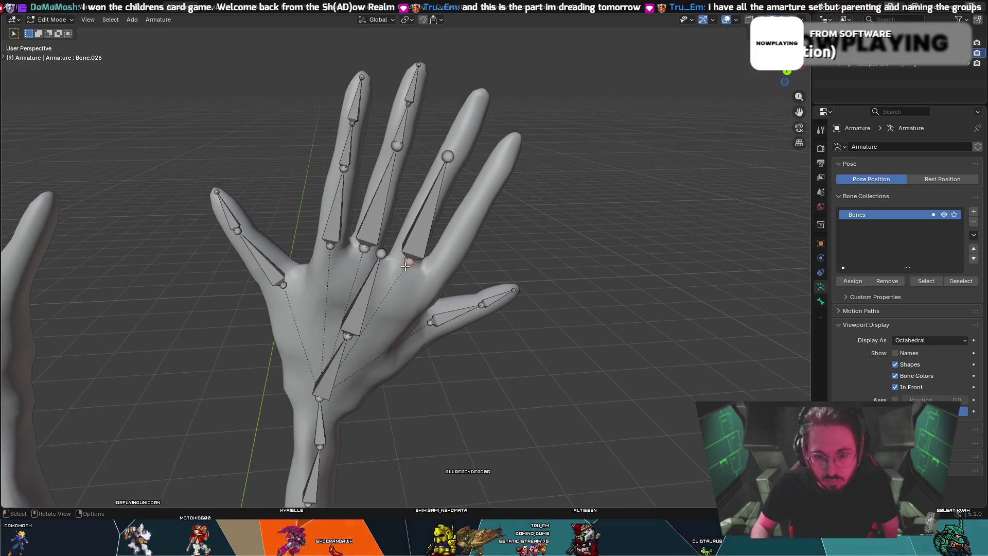
key("g")
left_click(404, 264)
middle_click_drag(404, 264, 460, 147)
- Refine the bone tip along the finger and the finger-base joint's position
left_click(449, 133)
key("g")
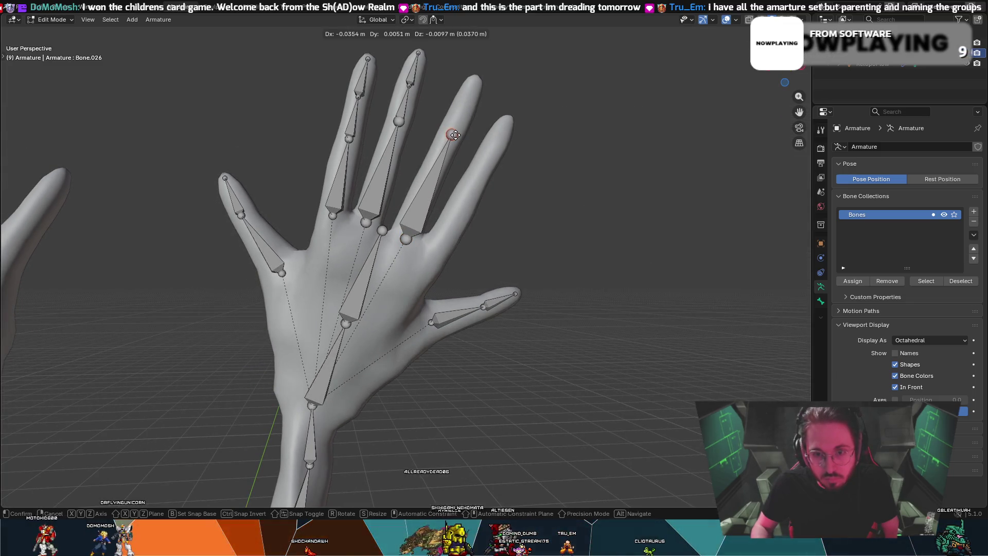
left_click(455, 135)
mouse_move(460, 134)
middle_mouse_down()
mouse_move(433, 149)
mouse_move(438, 154)
middle_mouse_up()
key("g")
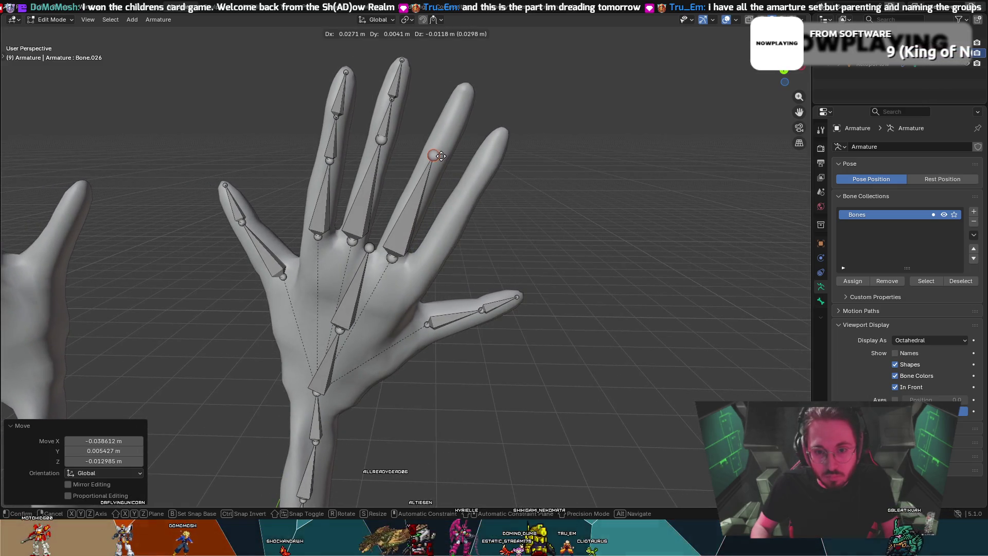
left_click(440, 156)
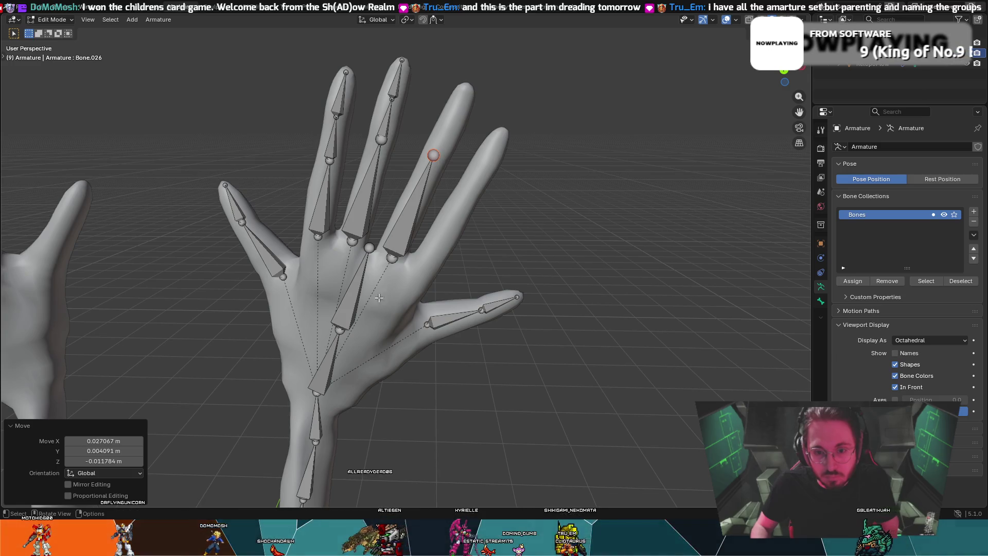
left_click(391, 257)
key("g")
left_click(389, 256)
- Cancel stray moves and menus, then reselect the finger bone's tip
key("g")
right_click(432, 155)
right_click(503, 147)
key("Escape")
right_click(522, 254)
left_click(693, 229)
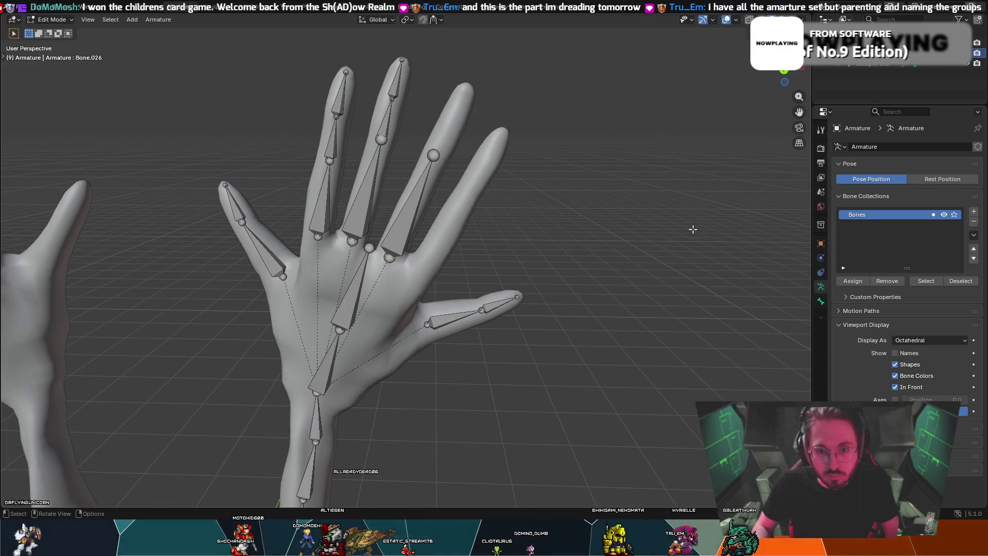
left_click_drag(435, 154, 435, 155)
key("r")
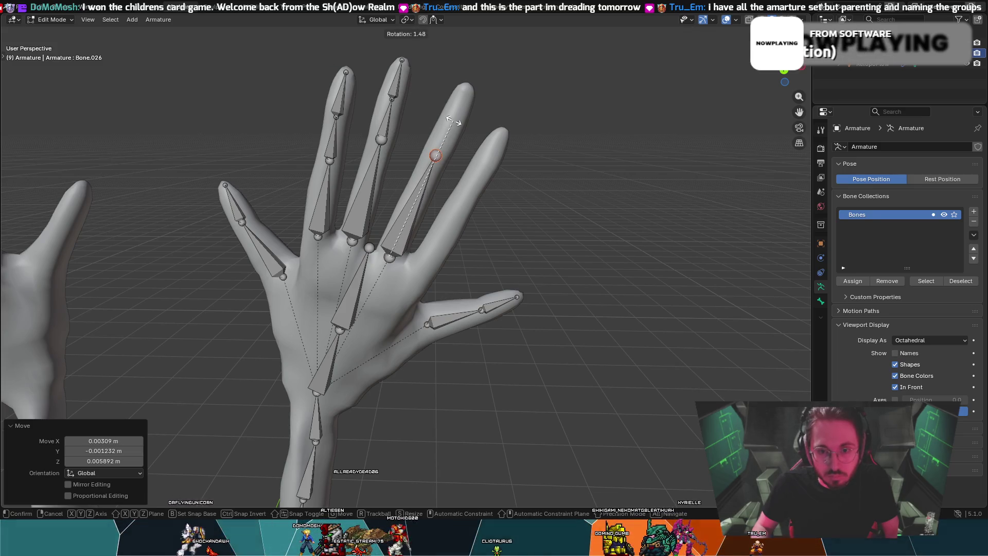
key("Escape")
left_click(529, 179)
left_click(433, 153)
- Extrude a second bone up the index finger, undoing an accidental extra extrusion
key("e")
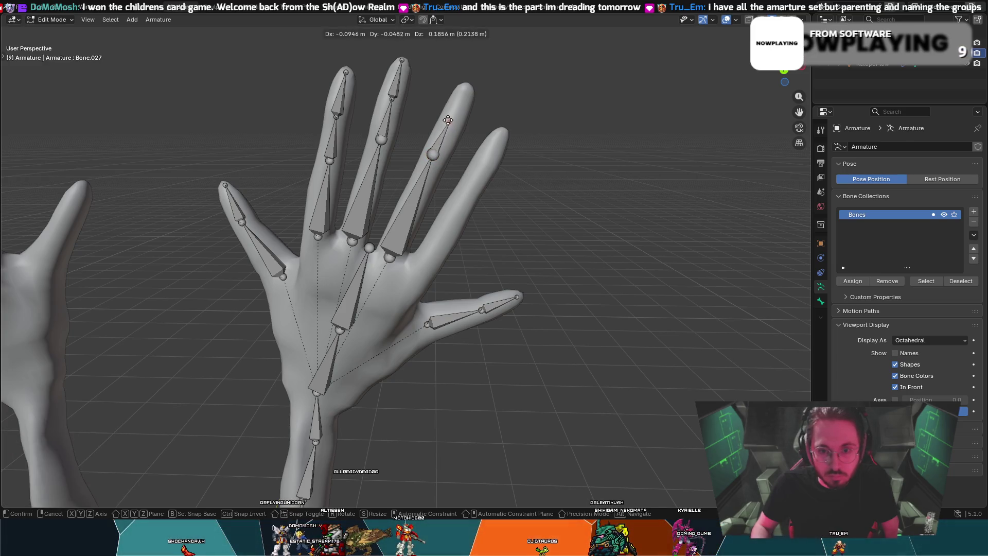
left_click(450, 118)
middle_click_drag(449, 118, 358, 97)
key("e")
key("Escape")
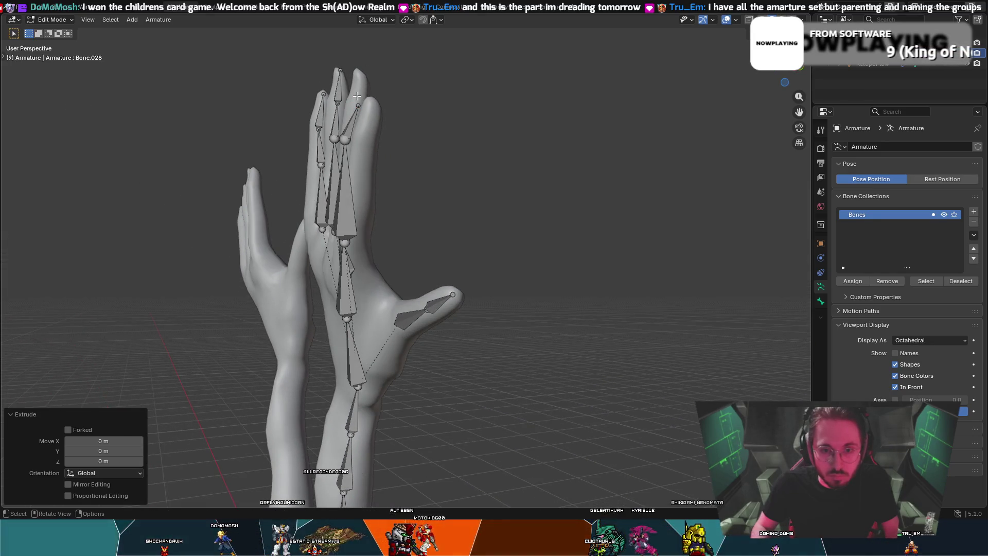
key("ctrl+z")
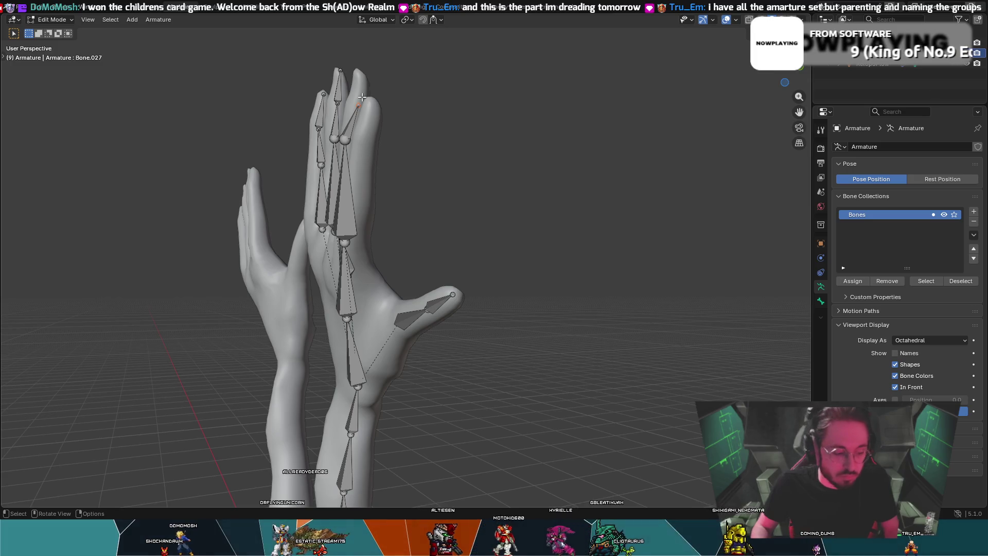
- Place the second bone's tip and adjust the first finger bone's joint
key("g")
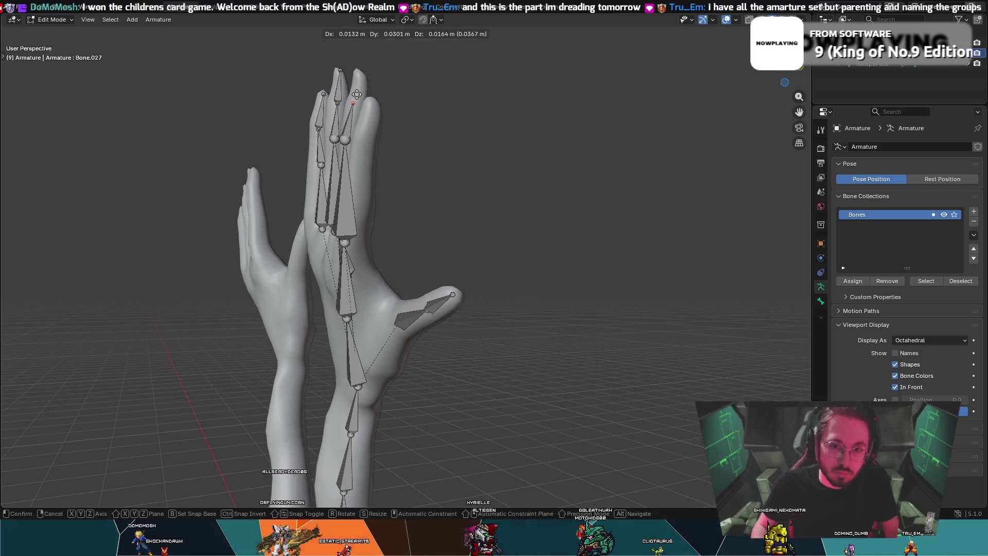
left_click(343, 126)
middle_click_drag(343, 126, 448, 124)
left_click(456, 107)
left_click(430, 145)
key("g")
left_click(430, 144)
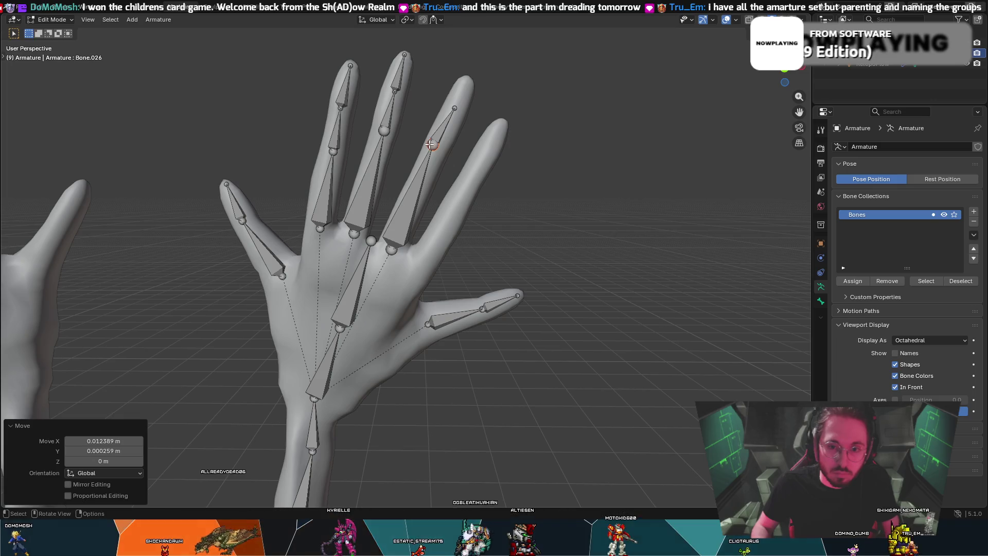
- Realign the finger joints from a side view so the chain follows the finger
mouse_move(435, 145)
middle_mouse_down()
mouse_move(348, 138)
mouse_move(391, 146)
mouse_move(334, 156)
mouse_move(350, 160)
mouse_move(314, 148)
mouse_move(468, 134)
middle_mouse_up()
key("g")
left_click(314, 144)
key("g")
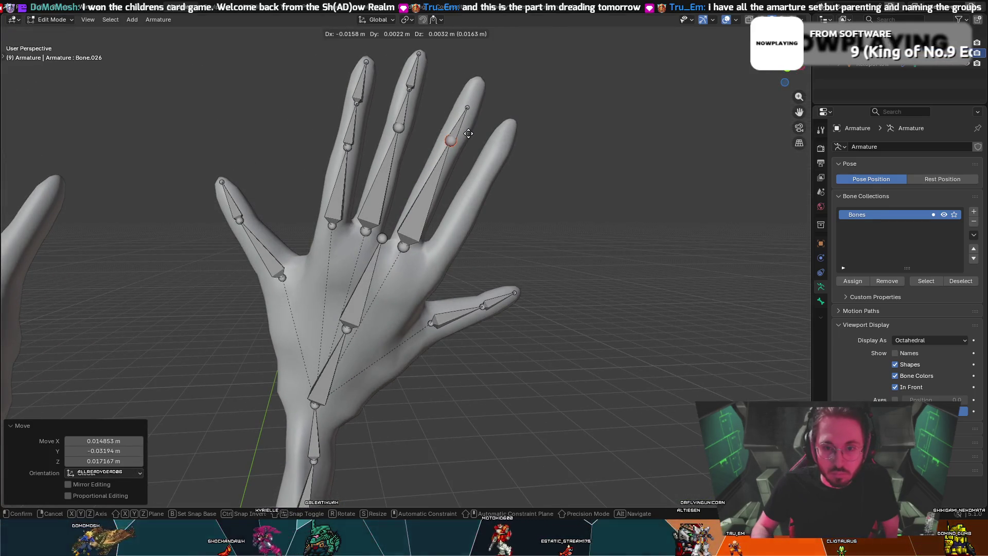
left_click(468, 134)
middle_click_drag(468, 134, 441, 110)
key("e")
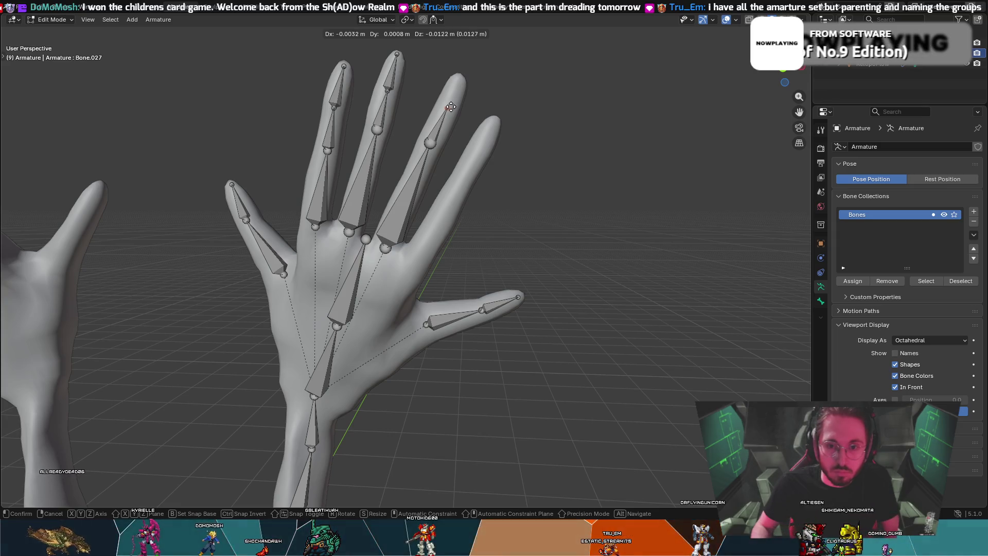
left_click(450, 107)
mouse_move(451, 106)
middle_mouse_down()
mouse_move(348, 128)
mouse_move(268, 106)
mouse_move(459, 107)
middle_mouse_up()
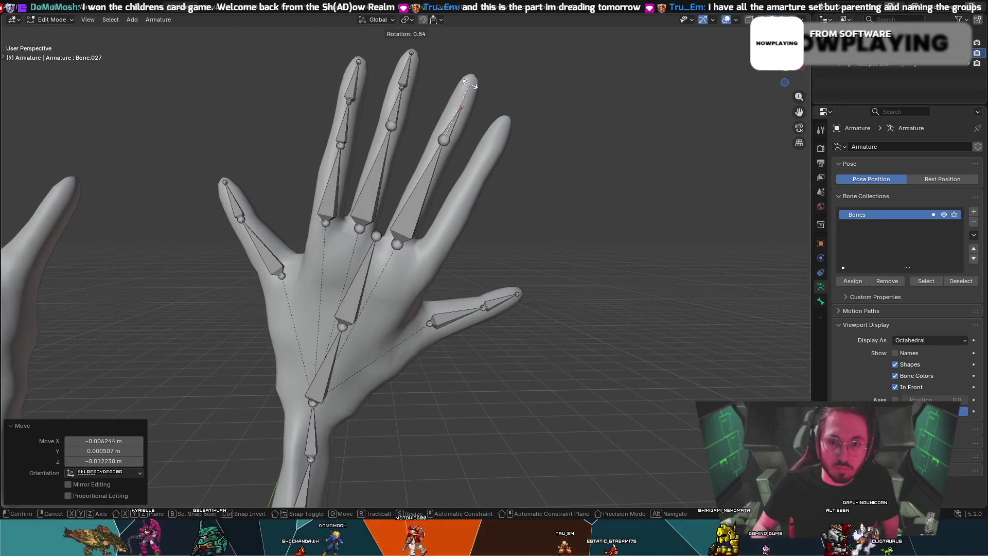
- Extrude a third bone toward the fingertip and undo the extra bone
key("e")
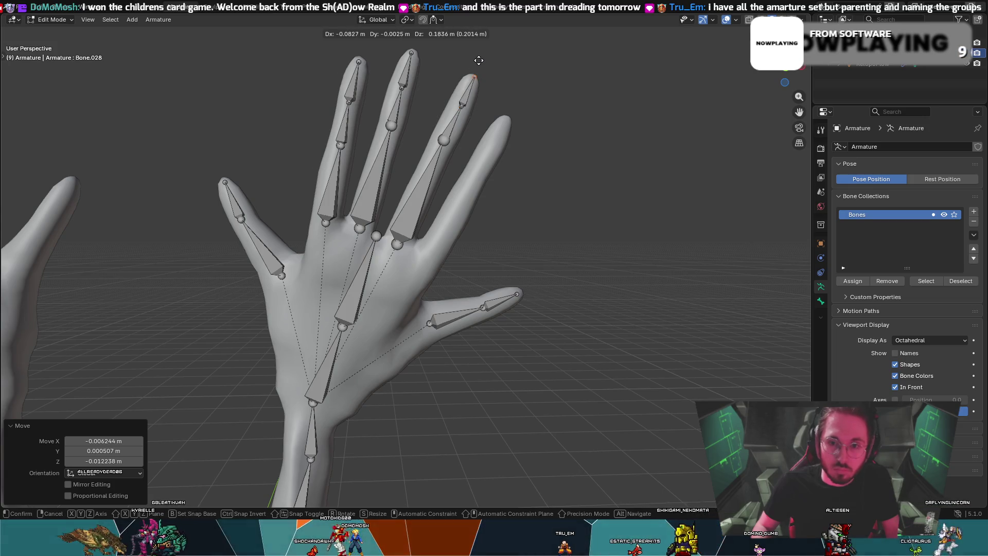
left_click(480, 59)
mouse_move(480, 59)
middle_mouse_down()
mouse_move(309, 88)
mouse_move(215, 89)
middle_mouse_up()
middle_click_drag(310, 99, 454, 83)
middle_click_drag(353, 67, 321, 73)
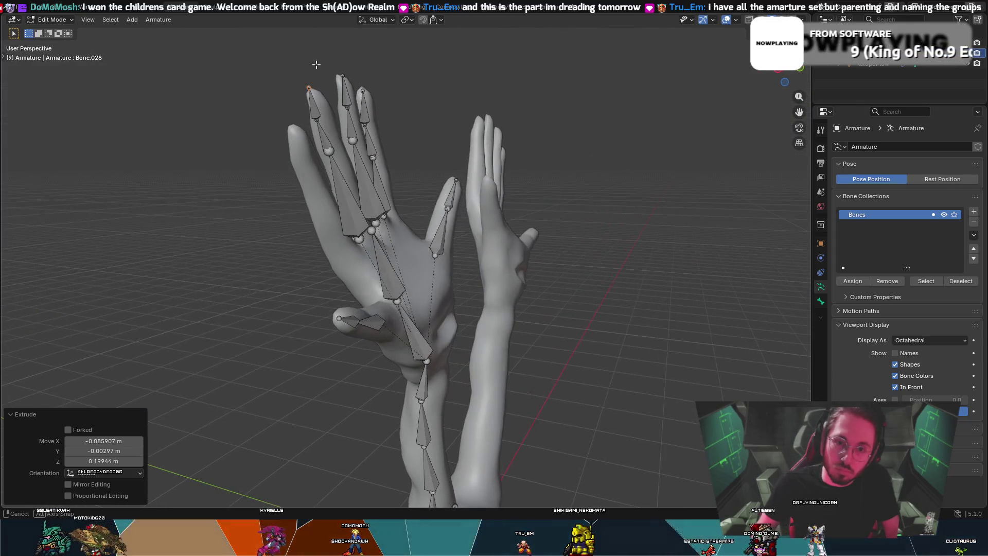
key("e")
key("Escape")
key("ctrl+z")
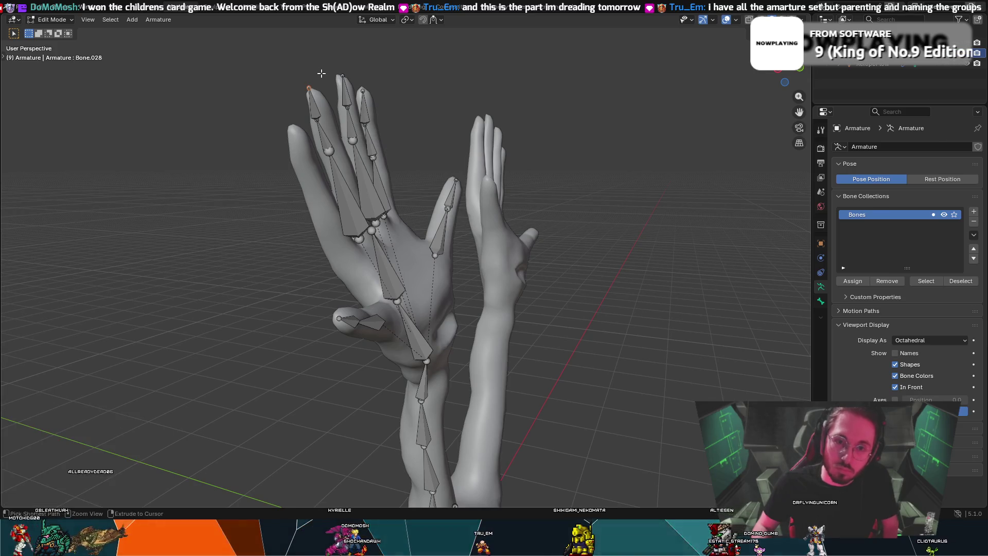
- Move the third bone's tip to the fingertip and adjust the joint below it
key("g")
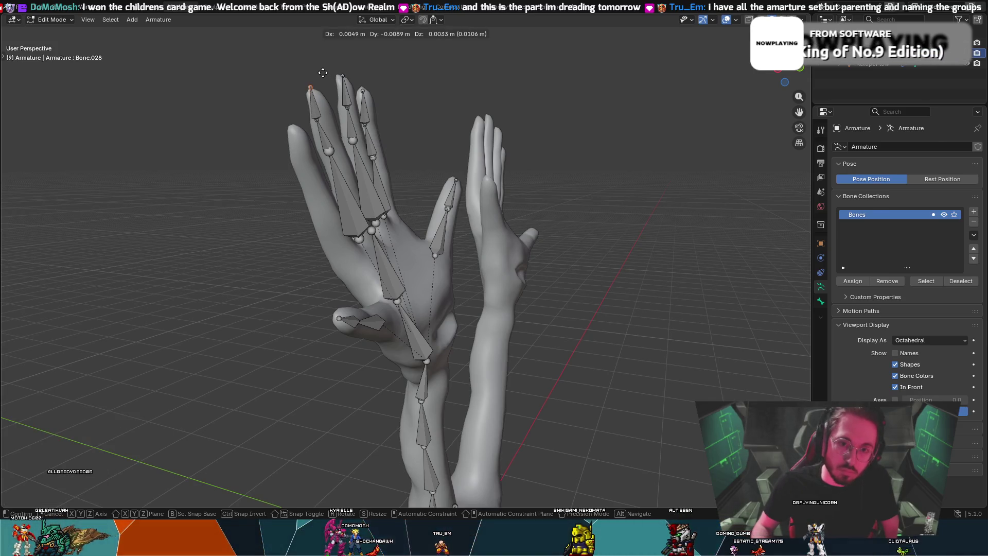
left_click(327, 81)
middle_click_drag(327, 81, 275, 81)
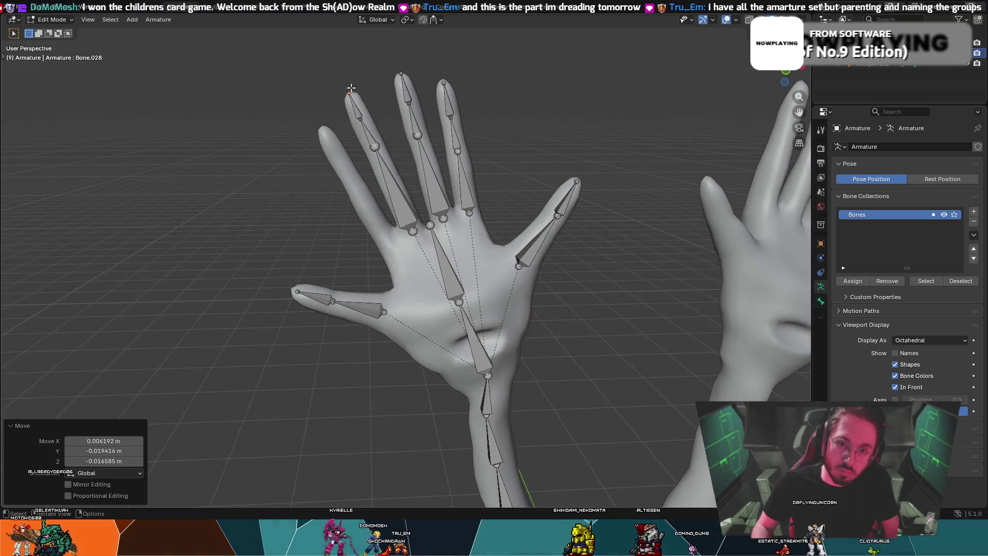
key("g")
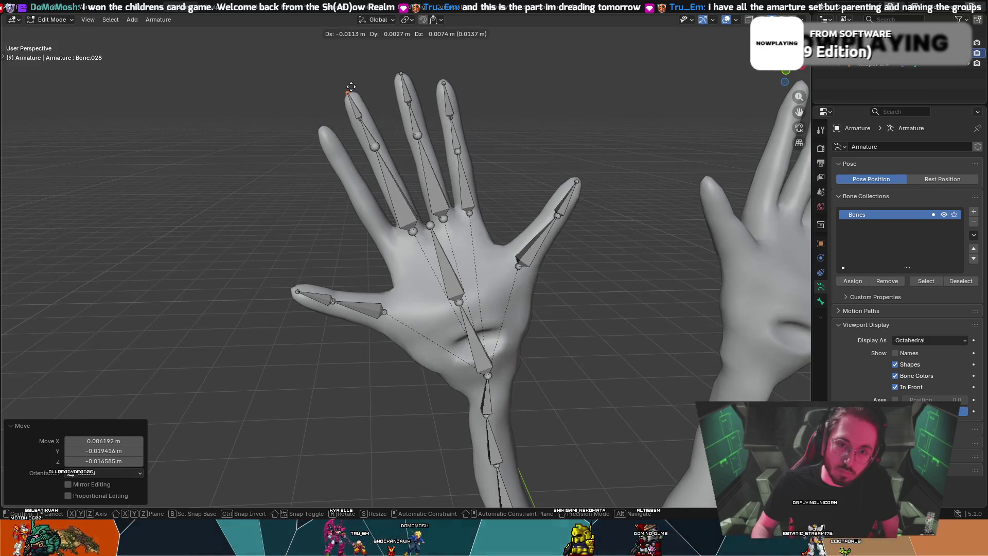
left_click(351, 87)
left_click(365, 122)
key("g")
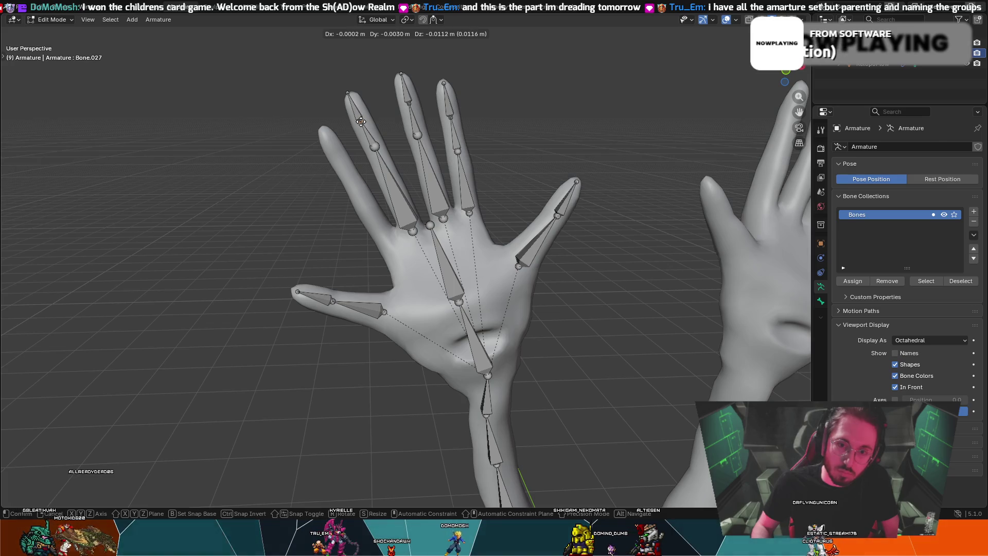
left_click(355, 109)
- Fine-tune the fingertip, lower and lowest joints so the bones sit inside the finger
left_click(350, 94)
key("g")
left_click(349, 95)
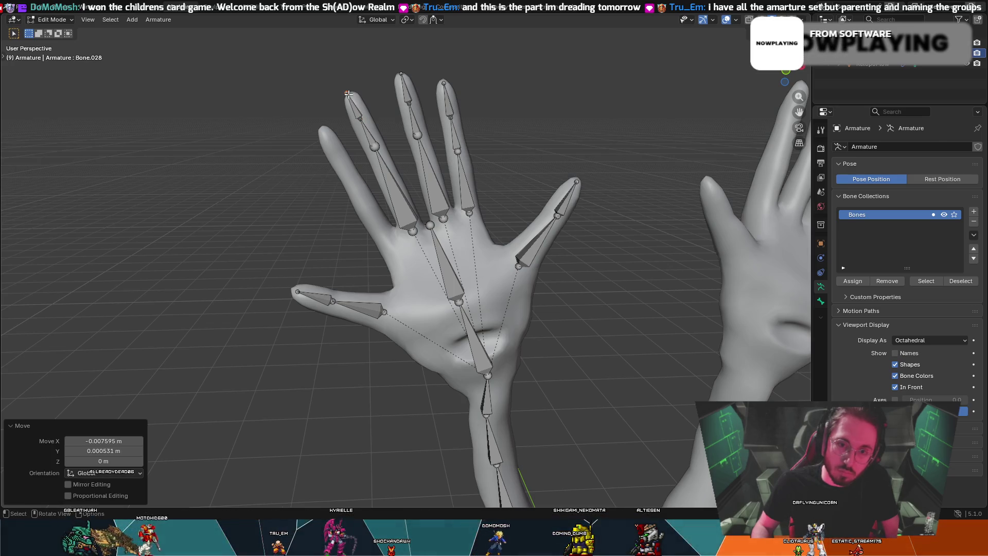
left_click(359, 119)
key("g")
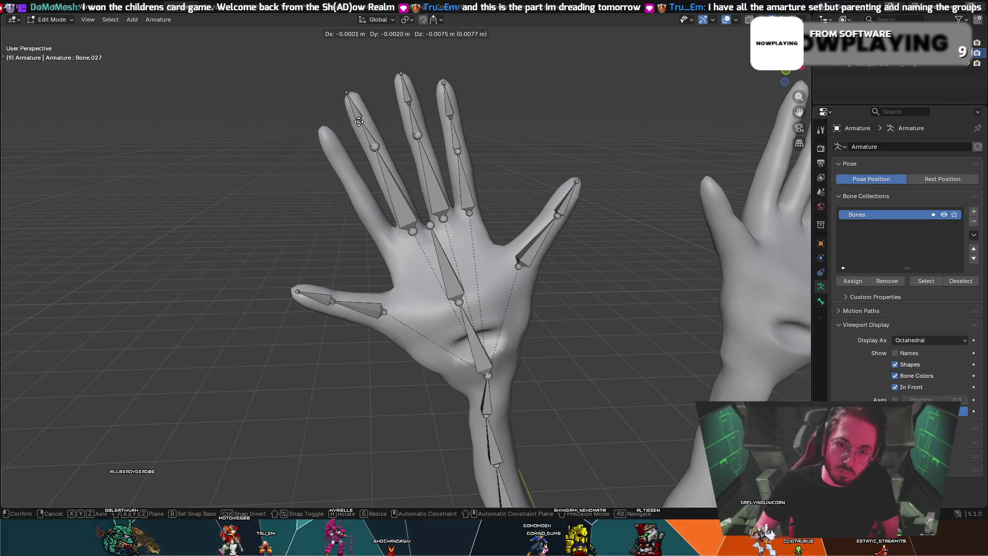
left_click(360, 121)
left_click(350, 95)
key("g")
left_click(350, 96)
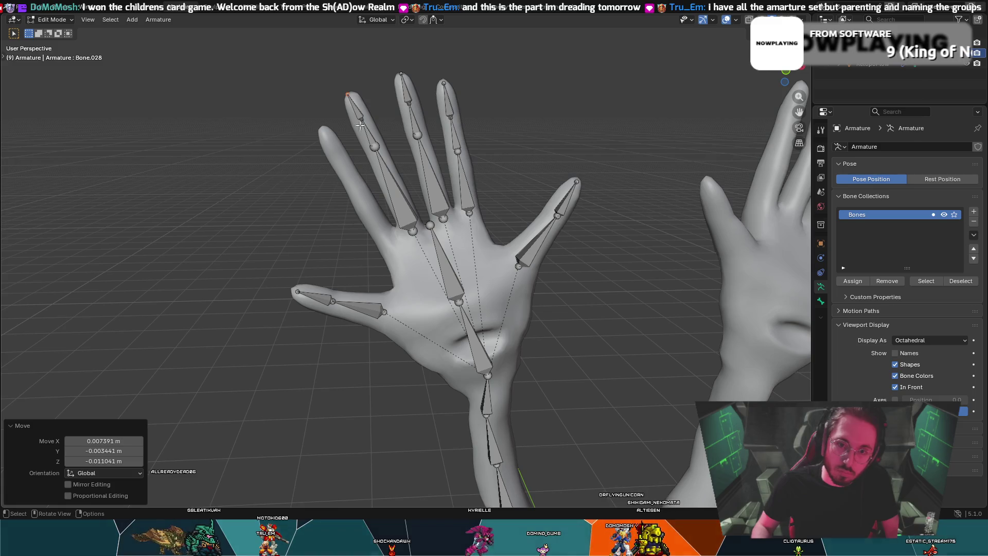
left_click(374, 147)
key("g")
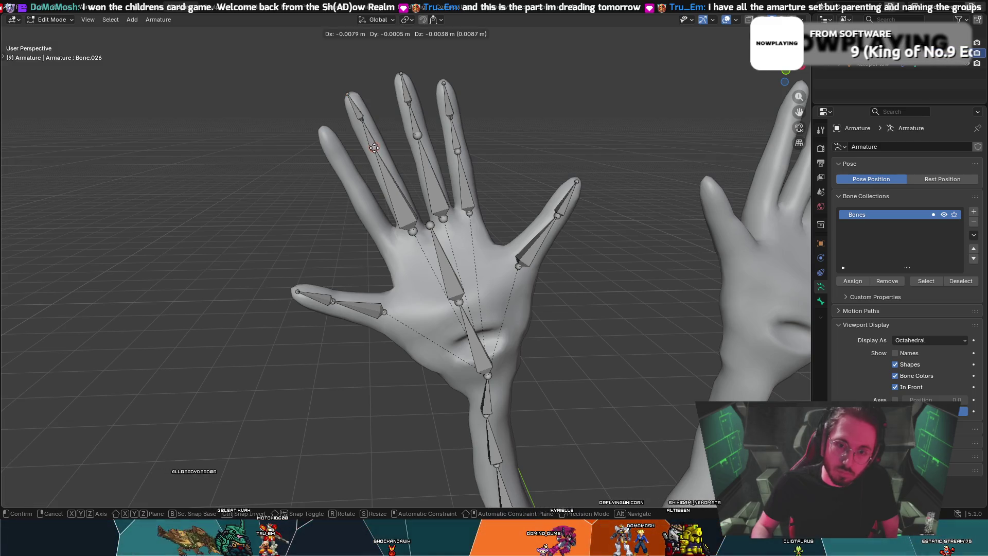
left_click(374, 147)
- Settle the middle and lowest joints of the finger chain
left_click(363, 118)
key("g")
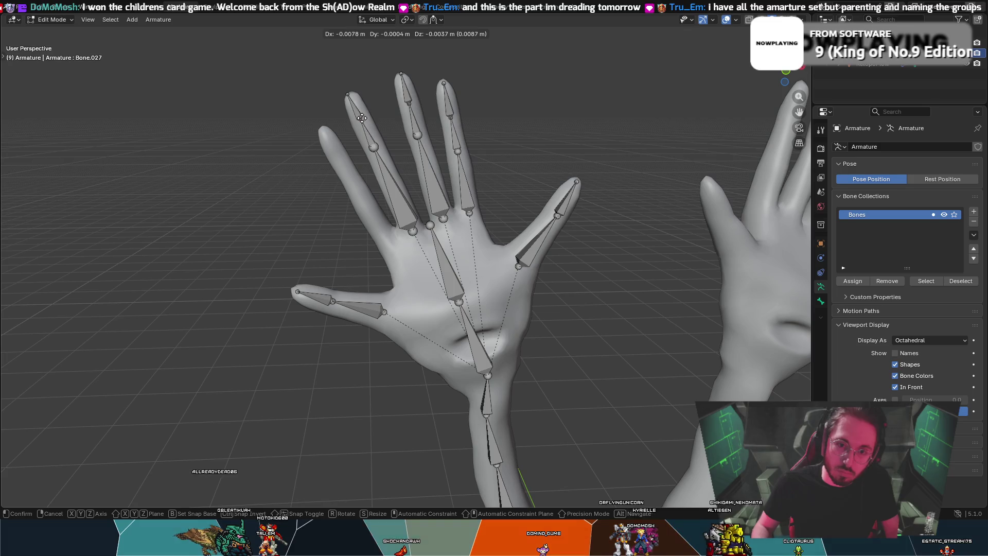
left_click(363, 118)
left_click(373, 146)
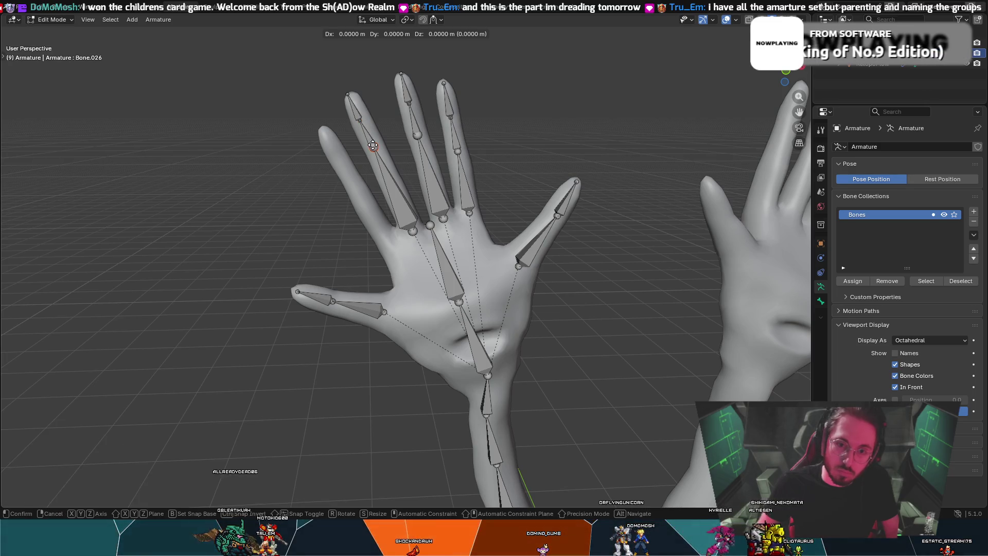
left_click(373, 146)
left_click(361, 119)
key("g")
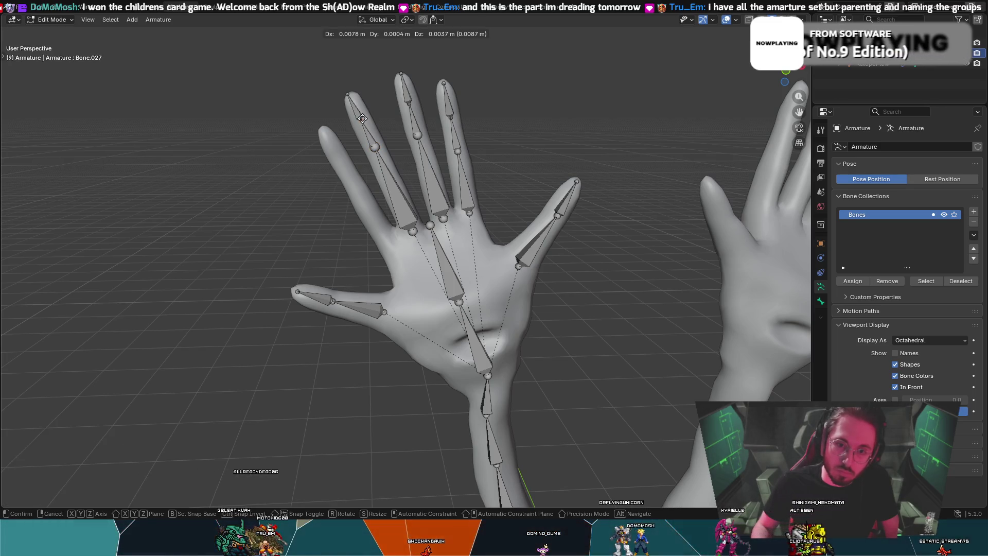
left_click(363, 118)
- Zoom in to refine the fingertip and middle joints, then check the finger from another angle
scroll(362, 118, "up", 2)
left_click(337, 60)
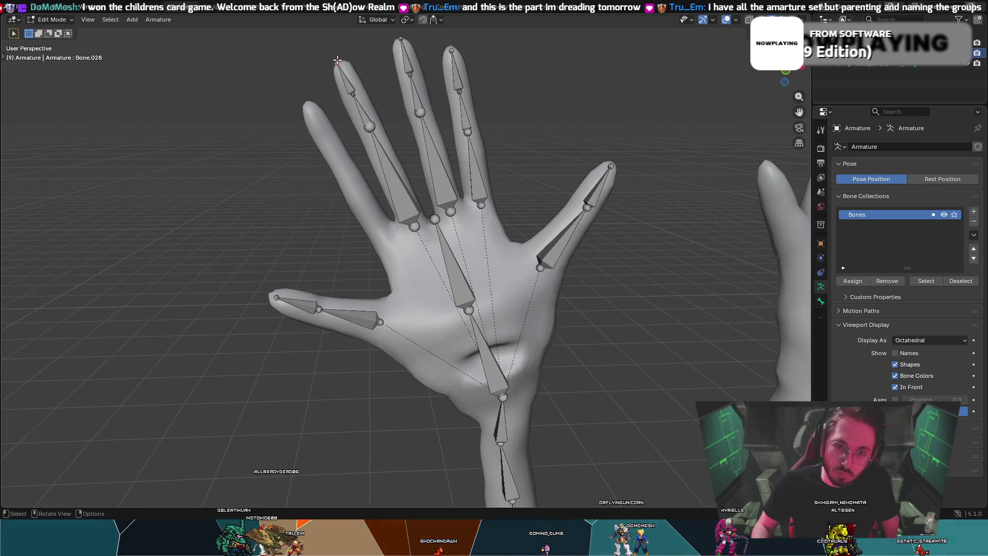
key("g")
left_click(338, 68)
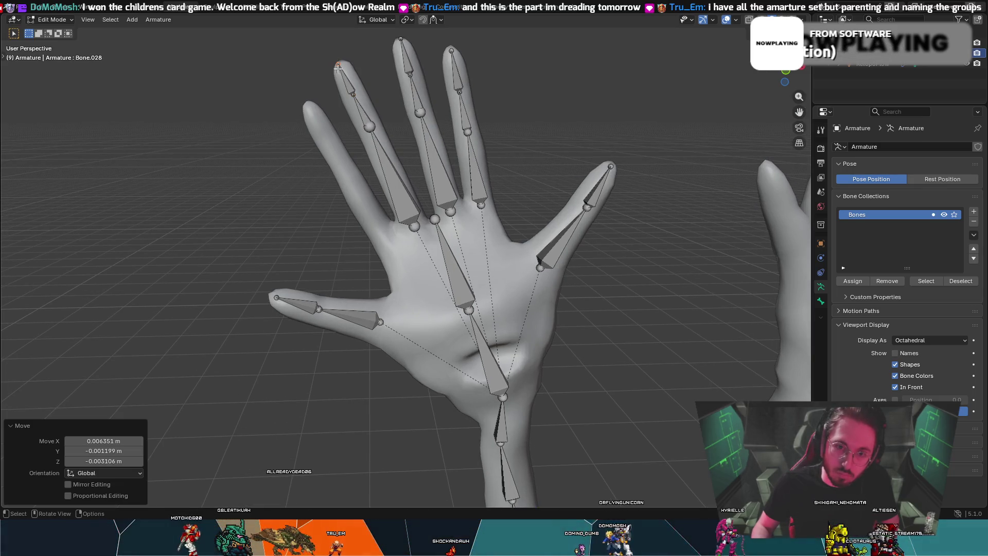
left_click(350, 97)
key("g")
left_click(353, 94)
mouse_move(353, 94)
middle_mouse_down()
mouse_move(554, 102)
mouse_move(525, 80)
mouse_move(522, 123)
mouse_move(505, 149)
mouse_move(525, 133)
mouse_move(527, 159)
middle_mouse_up()
scroll(528, 158, "down", 2)
left_click(416, 222)
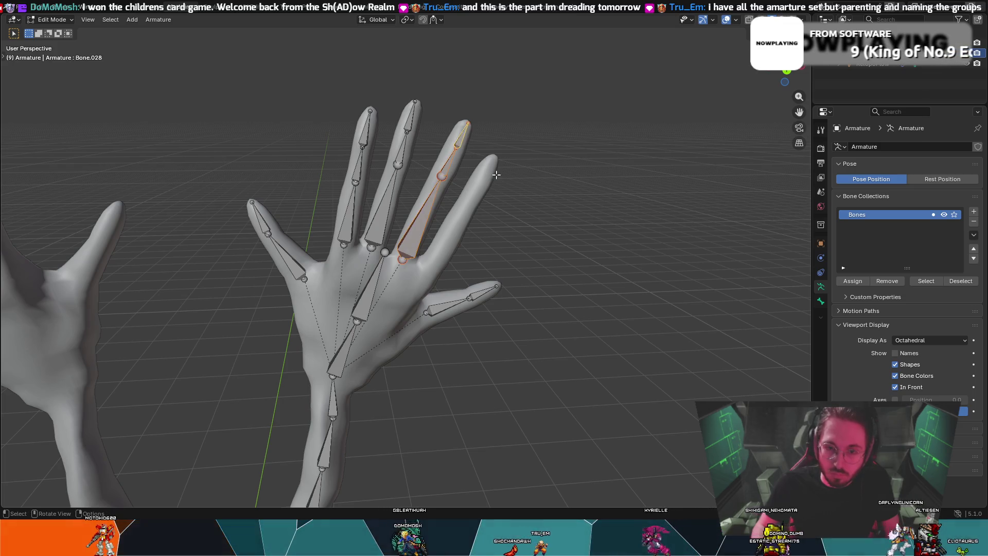
- Duplicate the ring finger's bones onto the bare outer finger and shrink them slightly
middle_click_drag(490, 194, 485, 179)
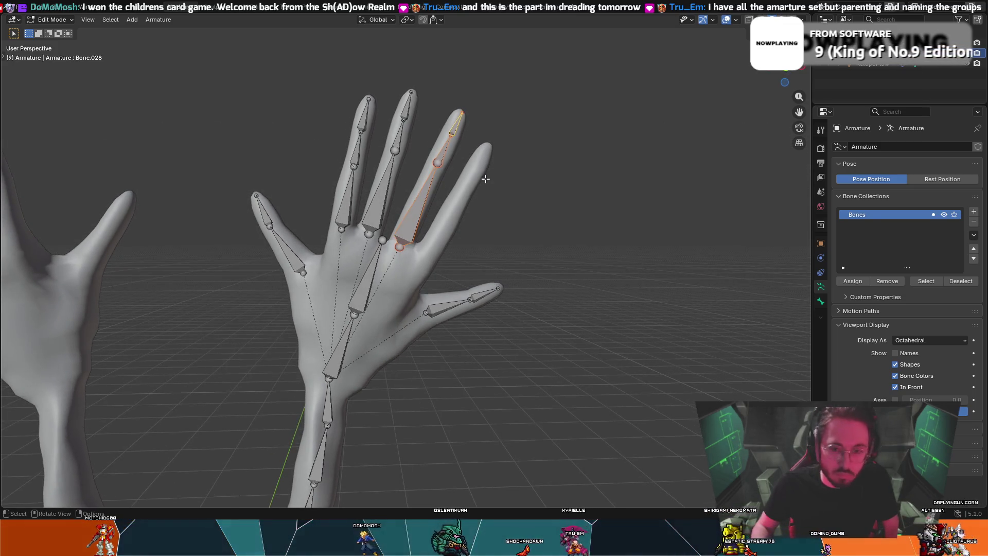
key("shift+d")
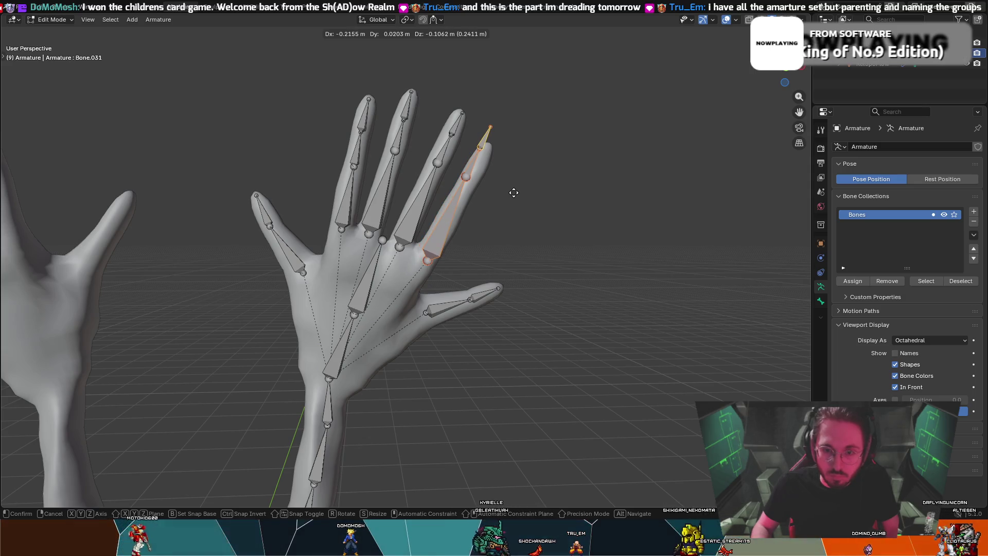
left_click(513, 193)
key("s")
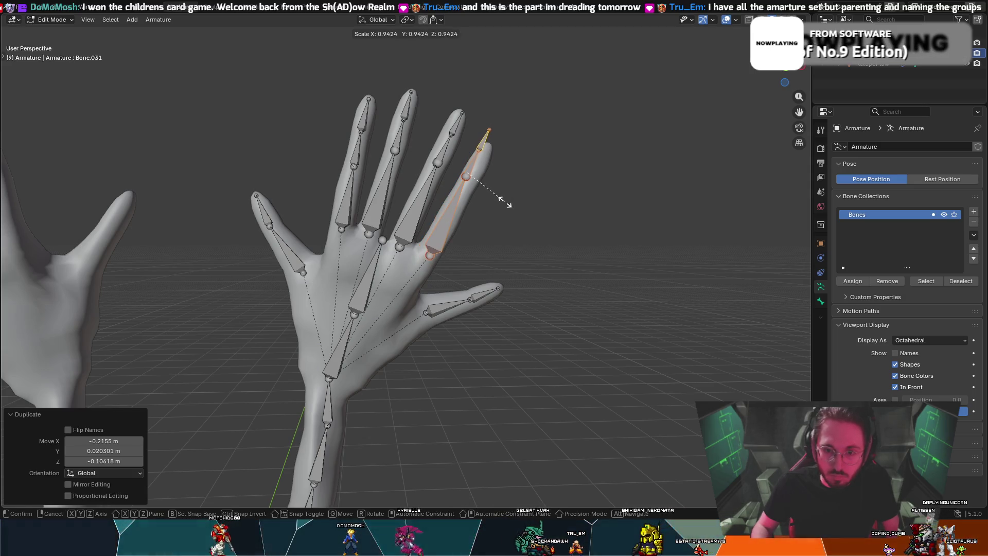
left_click(494, 198)
key("t")
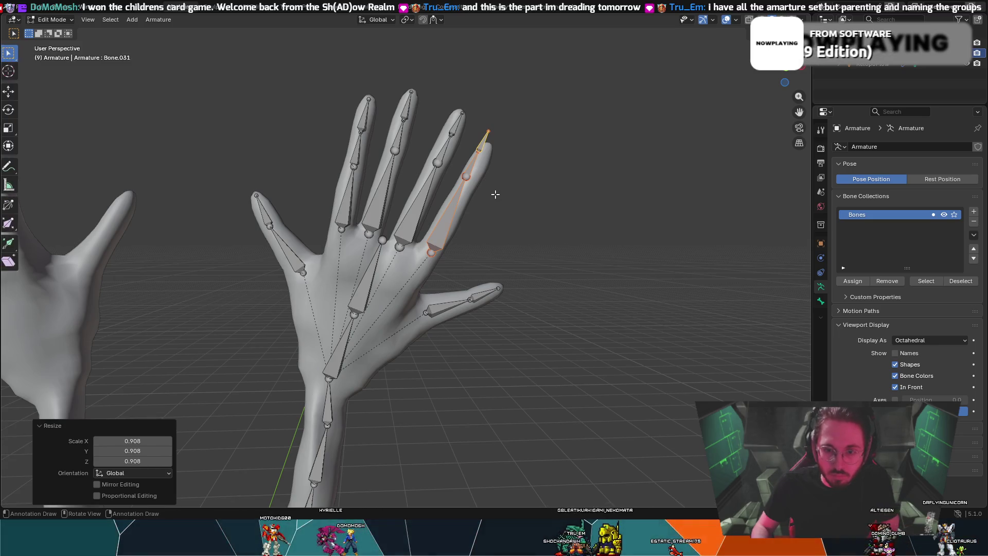
key("t")
- Rotate and shift the copied bone so it follows the outer finger
key("r")
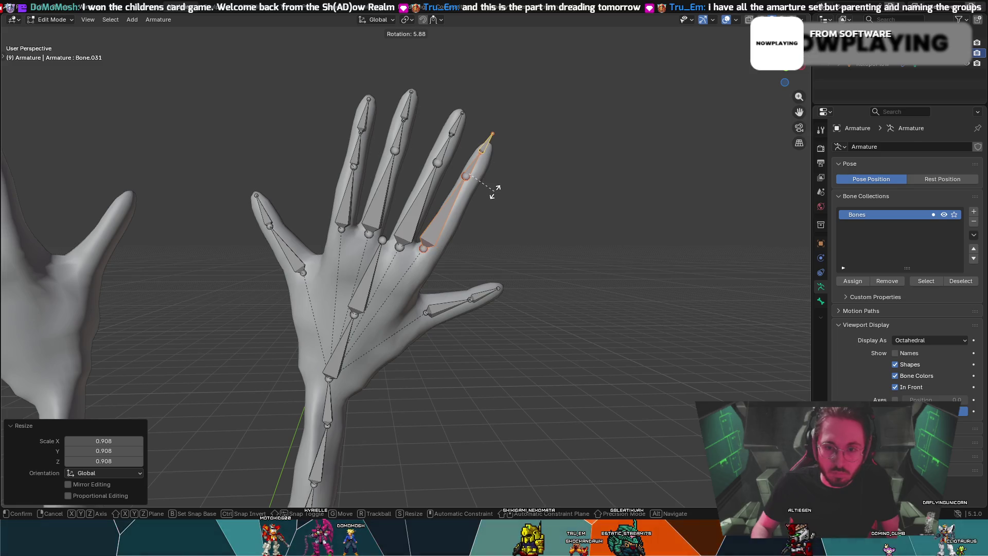
left_click(494, 192)
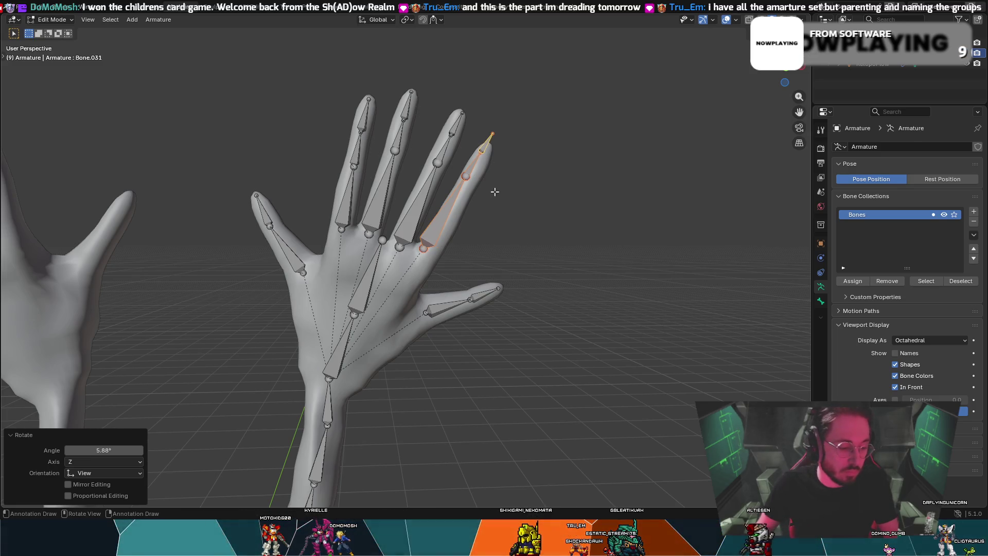
key("g")
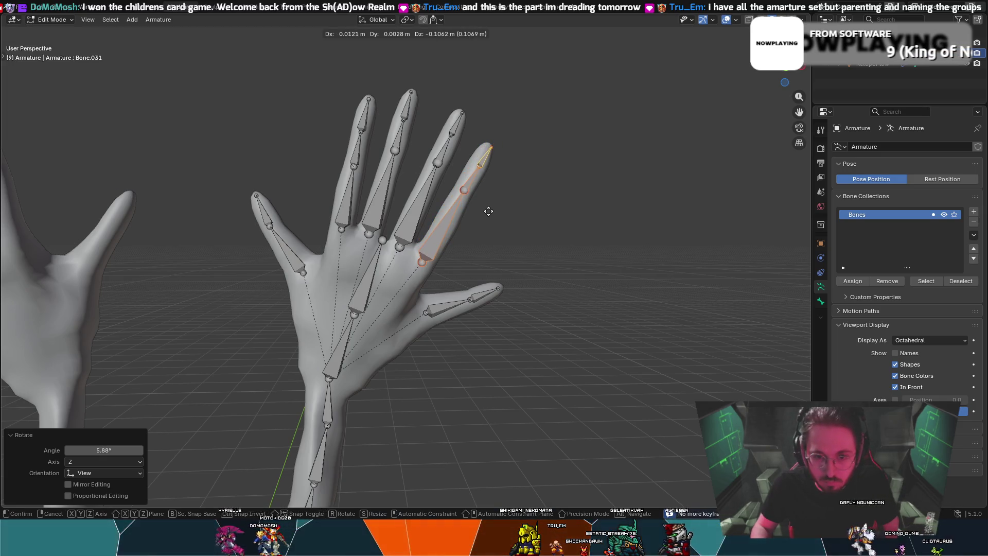
left_click(488, 210)
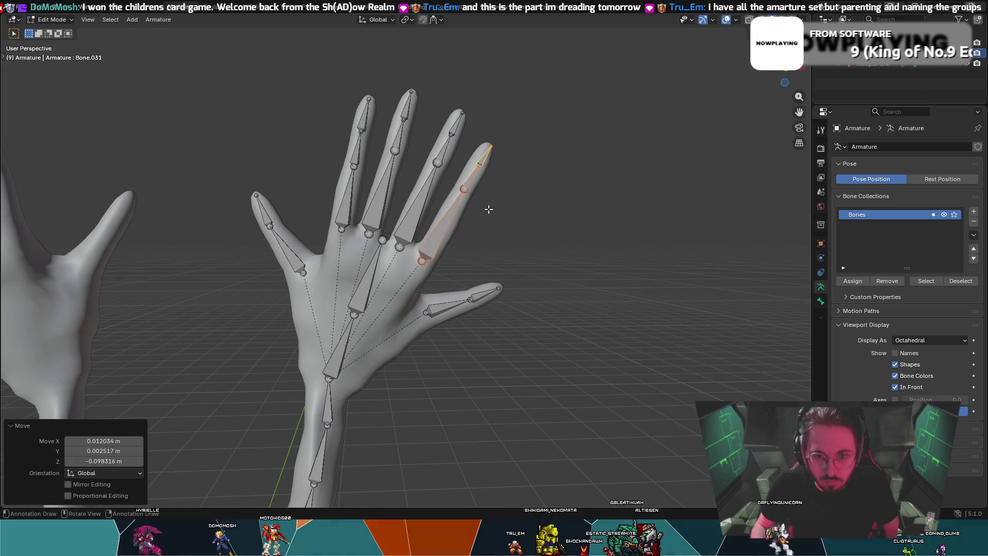
key("r")
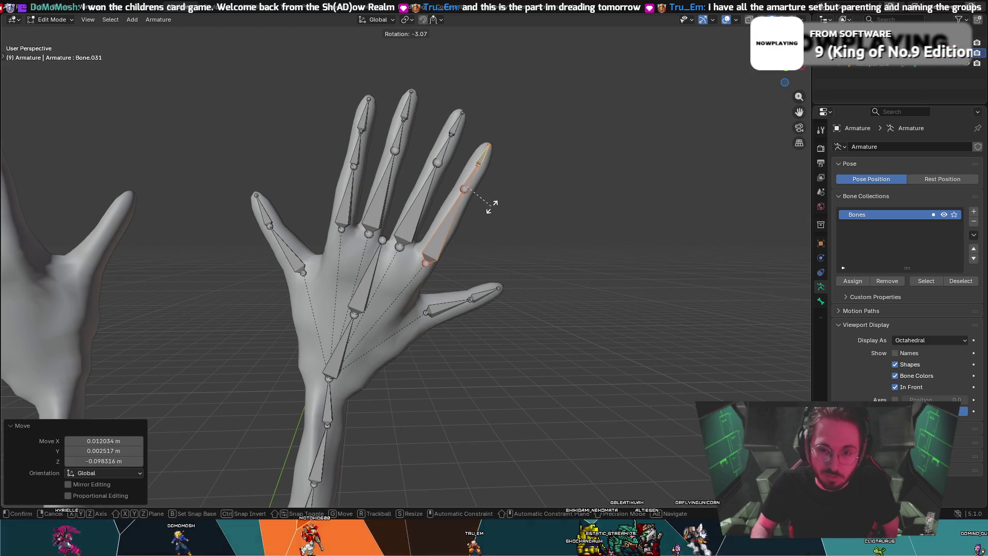
left_click(490, 205)
key("g")
key("r")
left_click(489, 203)
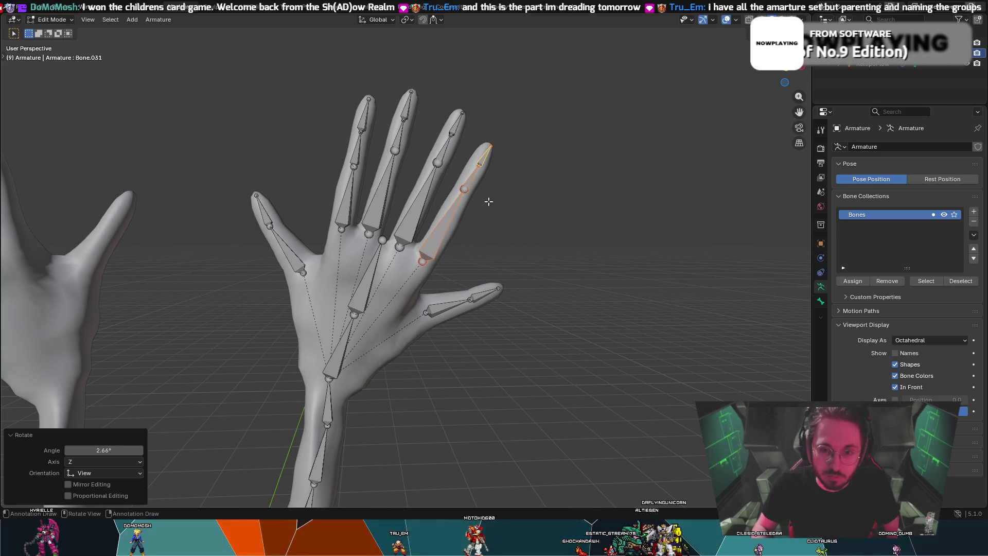
key("g")
left_click(487, 199)
- From a side view, refine the copied bone's angle and position inside the finger, then deselect
mouse_move(486, 199)
middle_mouse_down()
mouse_move(387, 189)
mouse_move(363, 171)
middle_mouse_up()
key("t")
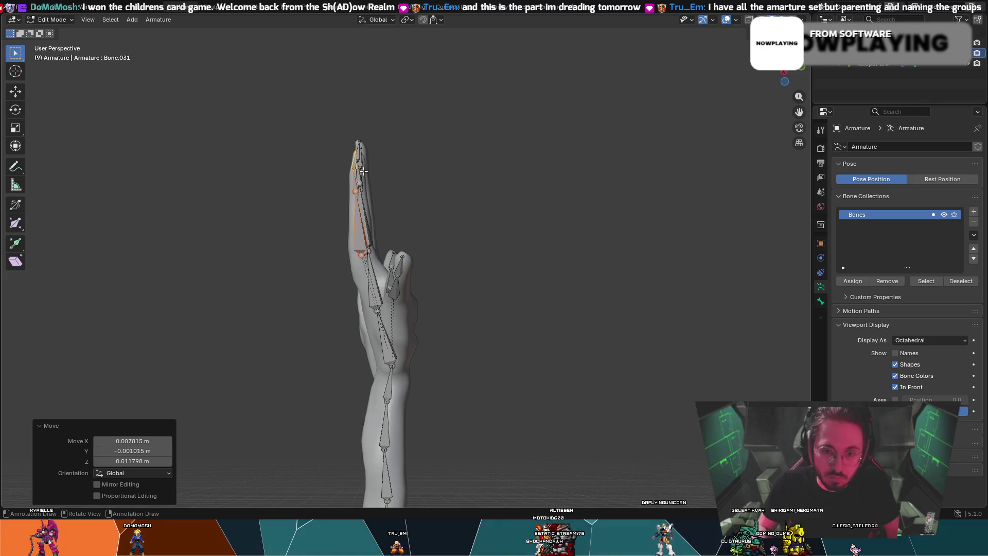
key("t")
key("r")
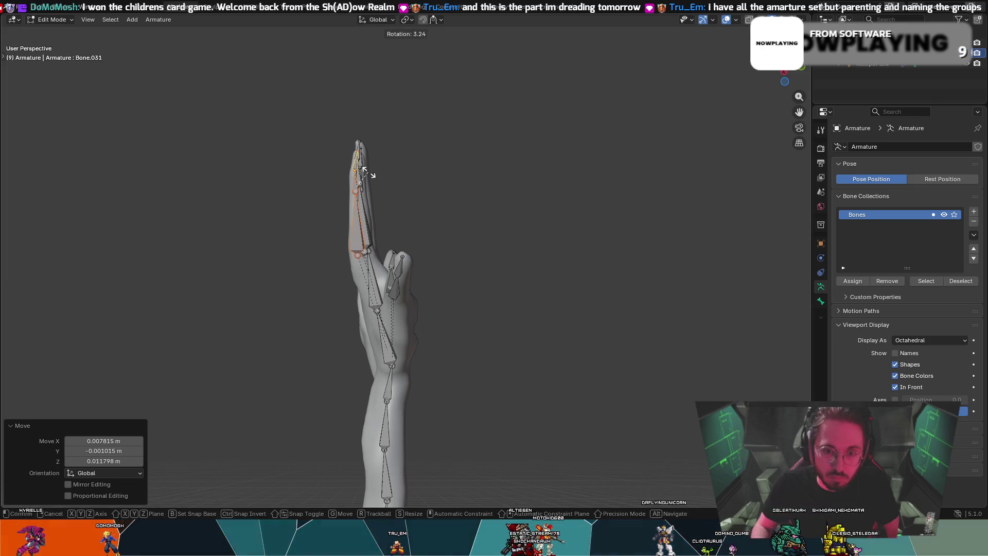
left_click(368, 173)
key("g")
left_click(370, 173)
mouse_move(360, 172)
middle_mouse_down()
mouse_move(251, 187)
mouse_move(239, 209)
mouse_move(294, 209)
middle_mouse_up()
left_click(311, 212)
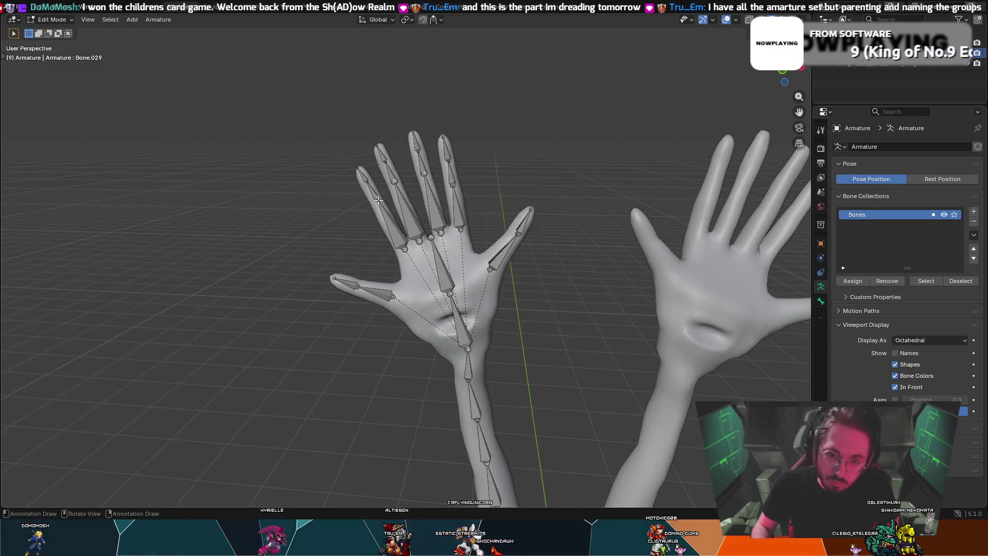
- Undo the last change and reposition joints on the ring and outer fingers
key("ctrl+z")
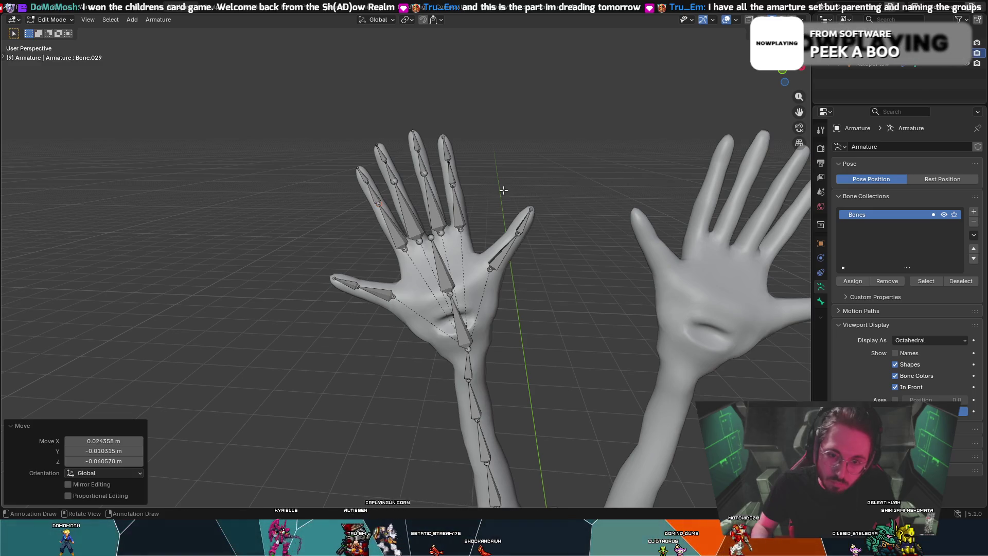
left_click(453, 185)
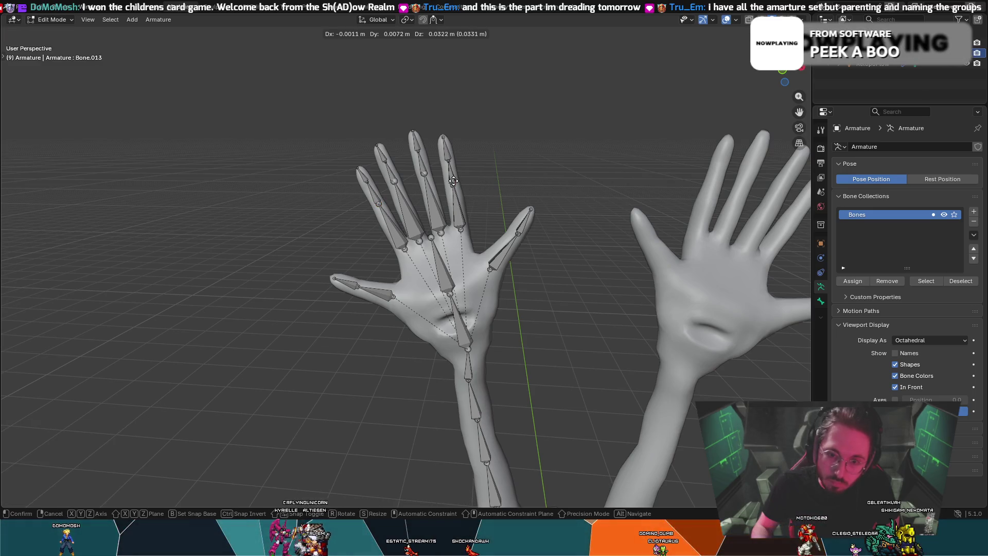
left_click_drag(454, 180, 455, 171)
mouse_move(456, 172)
middle_mouse_down()
mouse_move(458, 159)
mouse_move(369, 186)
middle_mouse_up()
left_click_drag(348, 188, 350, 185)
middle_click_drag(350, 186, 555, 201)
key("g")
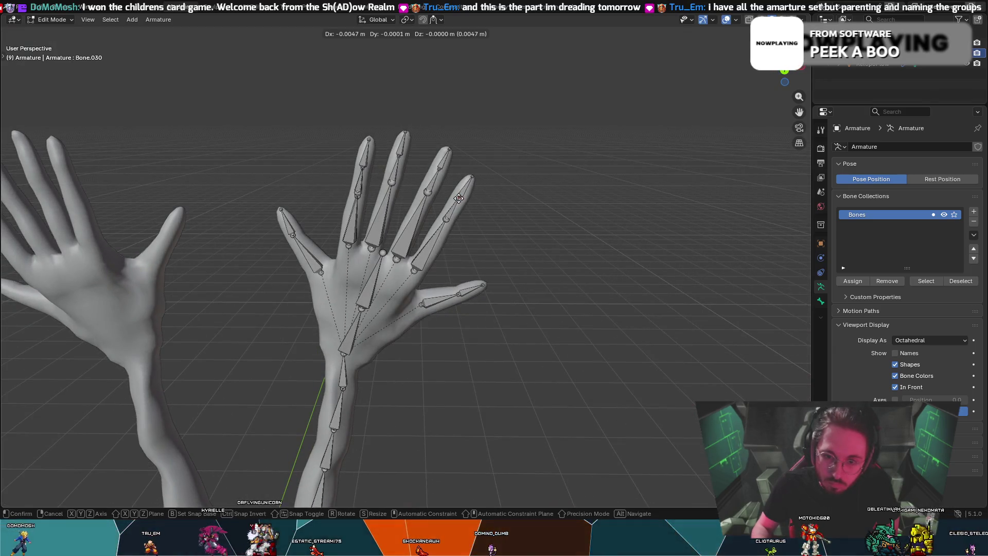
left_click(461, 196)
mouse_move(461, 193)
middle_mouse_down()
mouse_move(356, 162)
mouse_move(485, 188)
middle_mouse_up()
key("g")
left_click(460, 191)
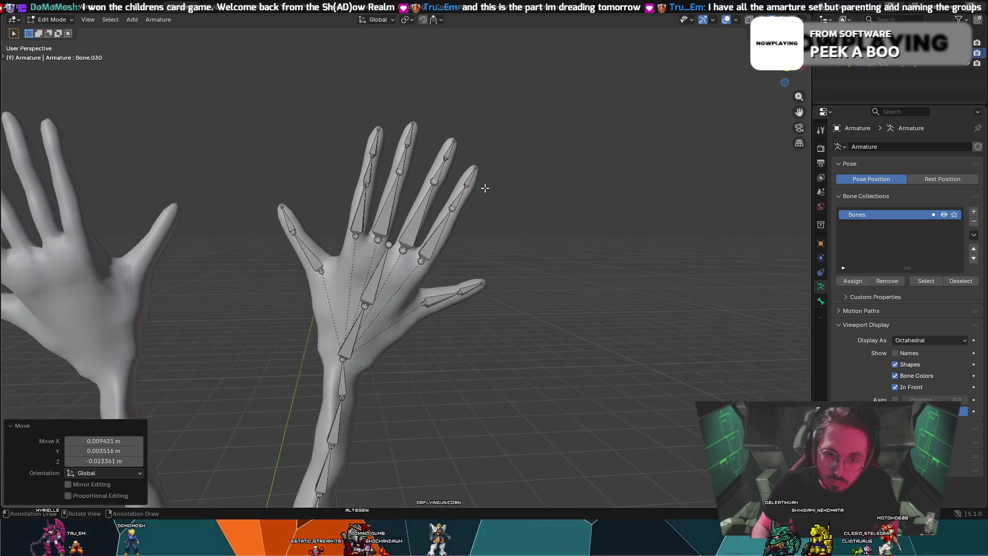
- Select a bone on the upper finger and move it to a new position
left_click(376, 154)
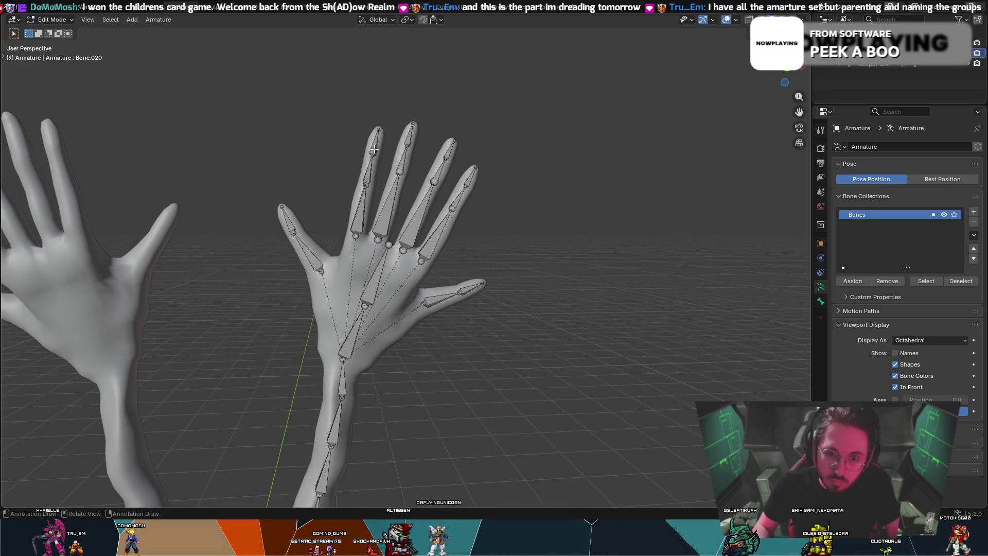
right_click(380, 155)
right_click(496, 77)
mouse_move(525, 75)
right_click(666, 343)
middle_click_drag(563, 88, 454, 83)
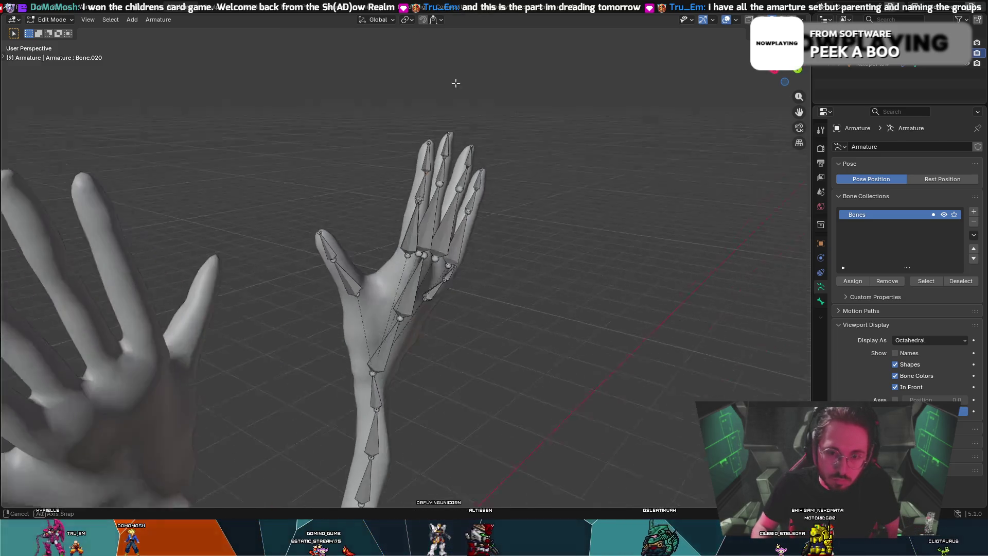
key("g")
left_click(415, 81)
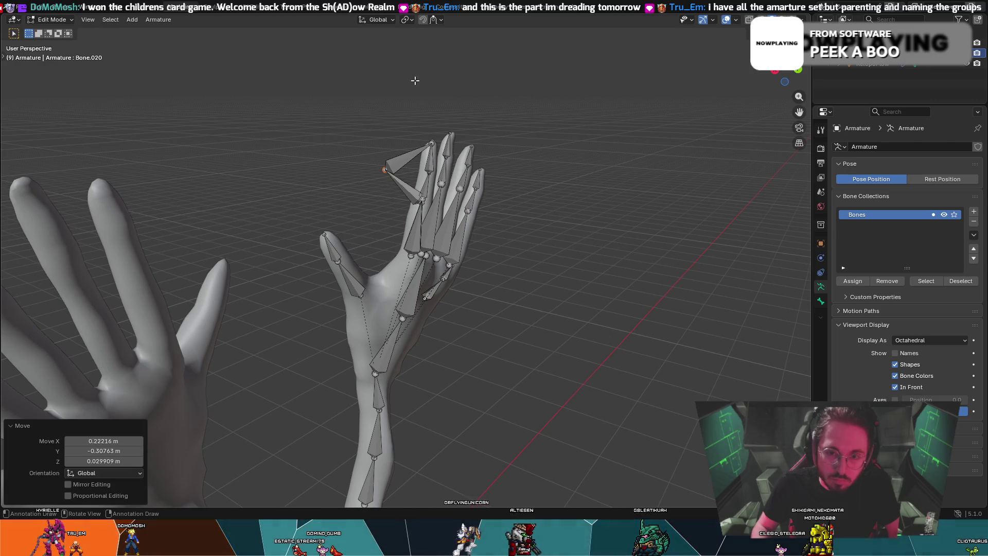
- Delete the misplaced fingertip bone, then undo the deletion
left_click(408, 183)
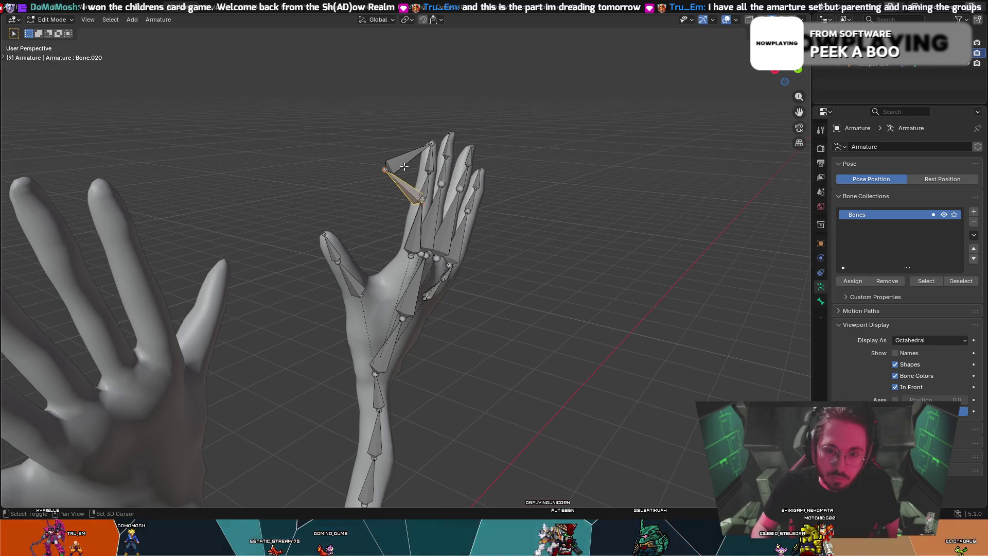
key("x")
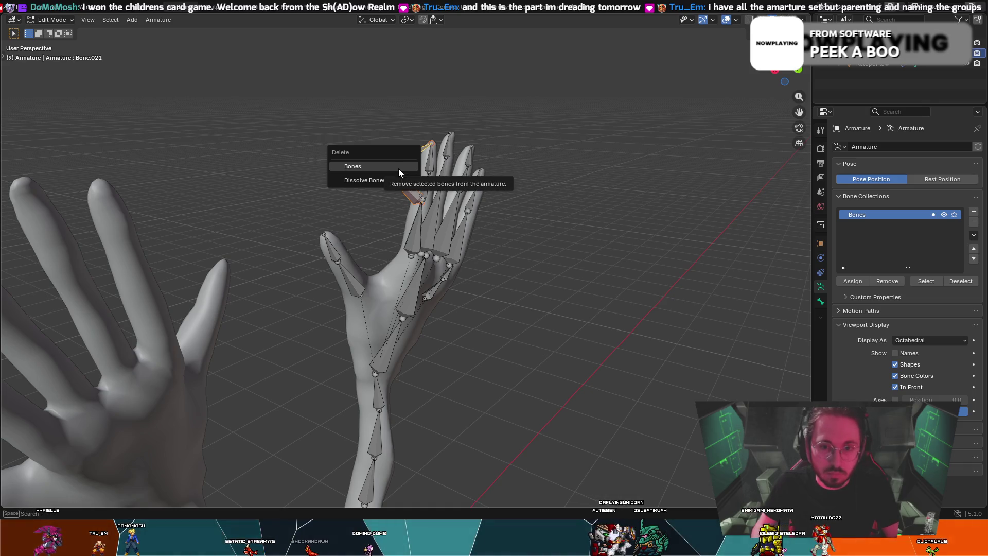
left_click(398, 168)
middle_click_drag(400, 180, 321, 175)
key("ctrl+z")
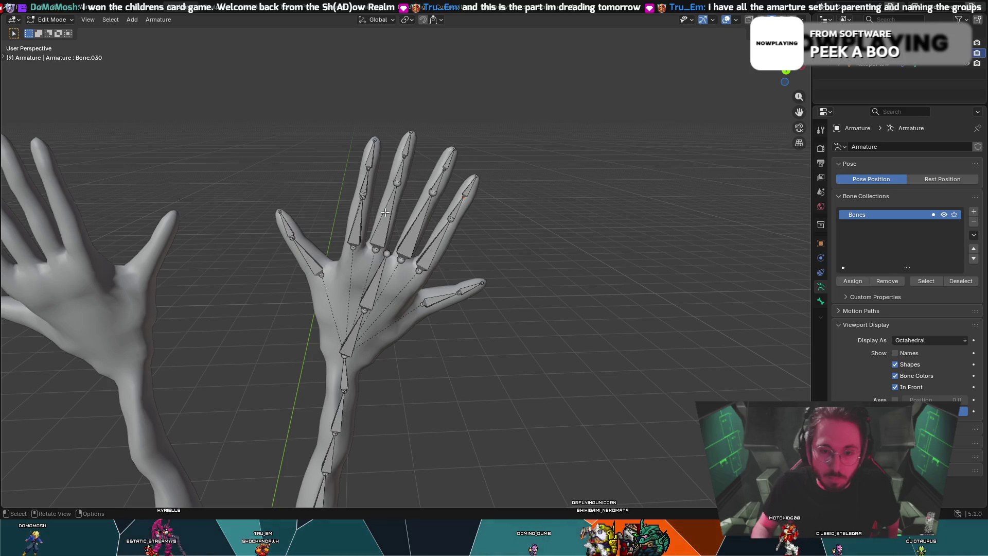
- Box-select the index finger's bones and dissolve them into one long bone
left_click_drag(358, 100, 398, 214)
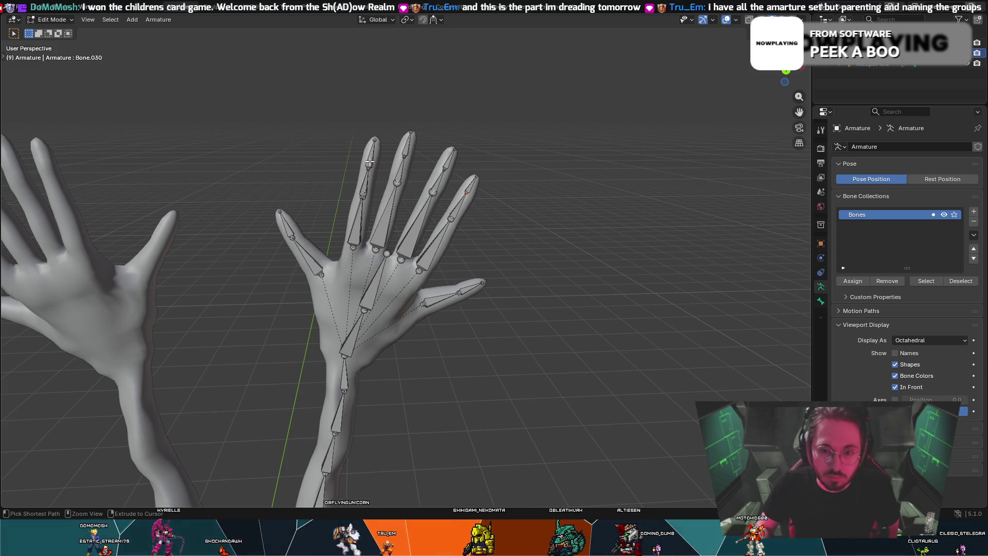
left_click(370, 162)
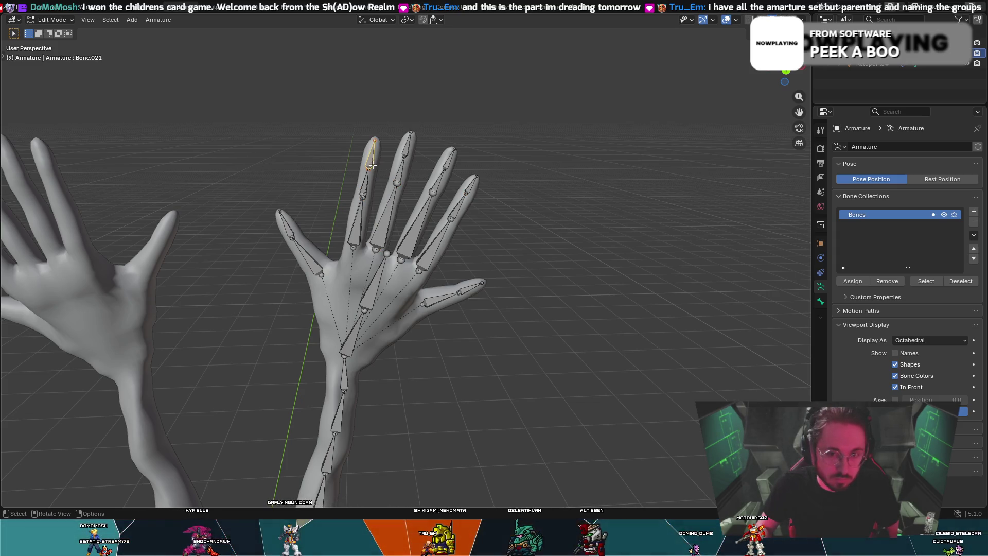
left_click_drag(358, 143, 365, 204, "shift")
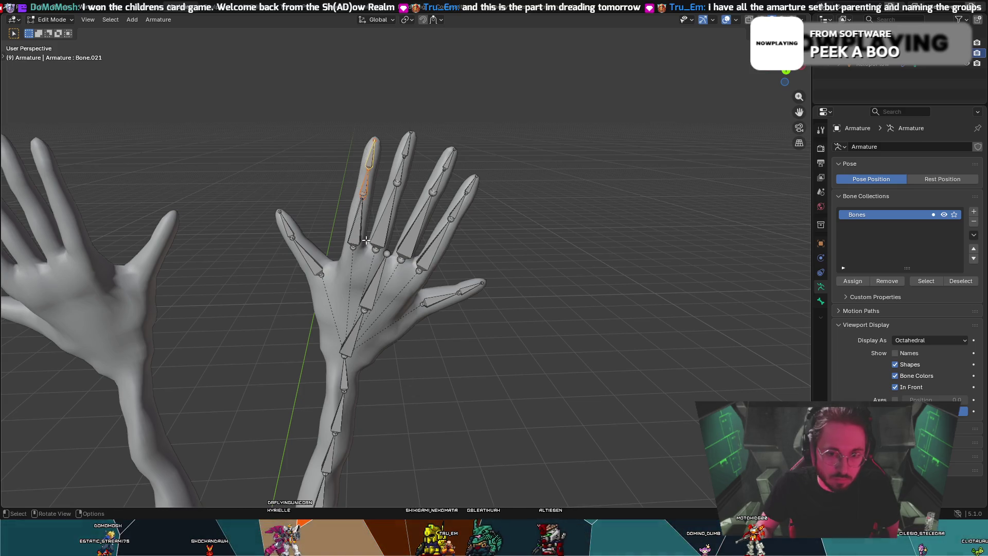
key("x")
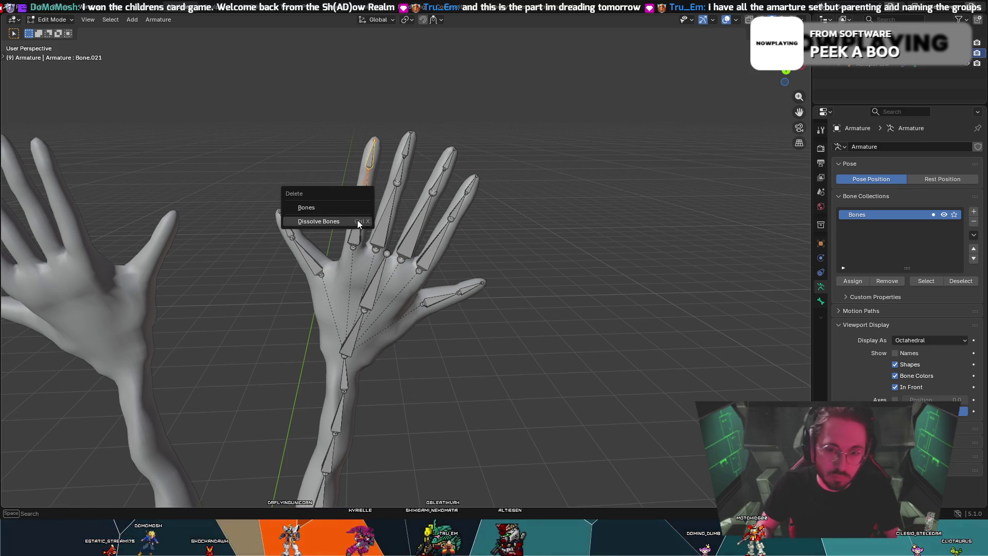
left_click(361, 221)
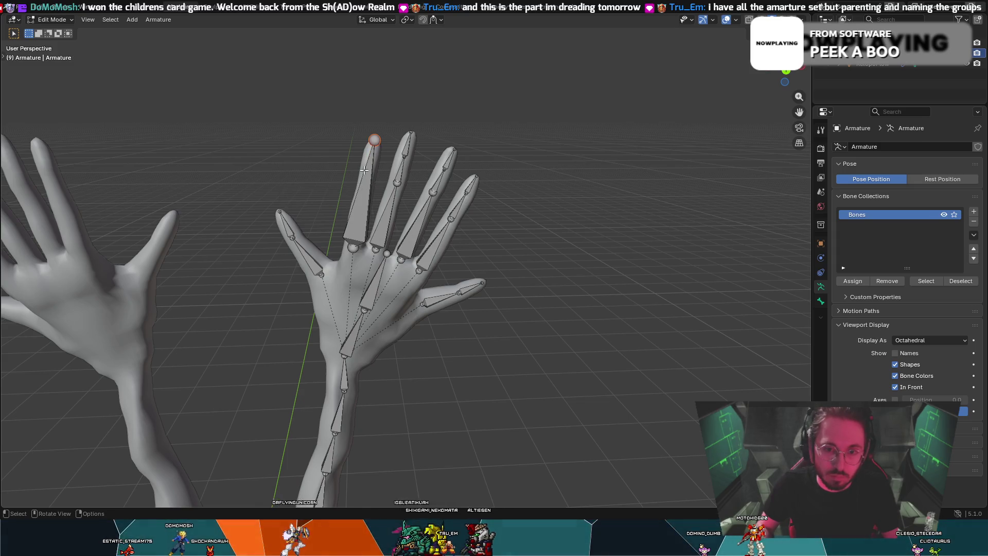
left_click(364, 169)
key("ctrl+p")
left_click(368, 180)
key("x")
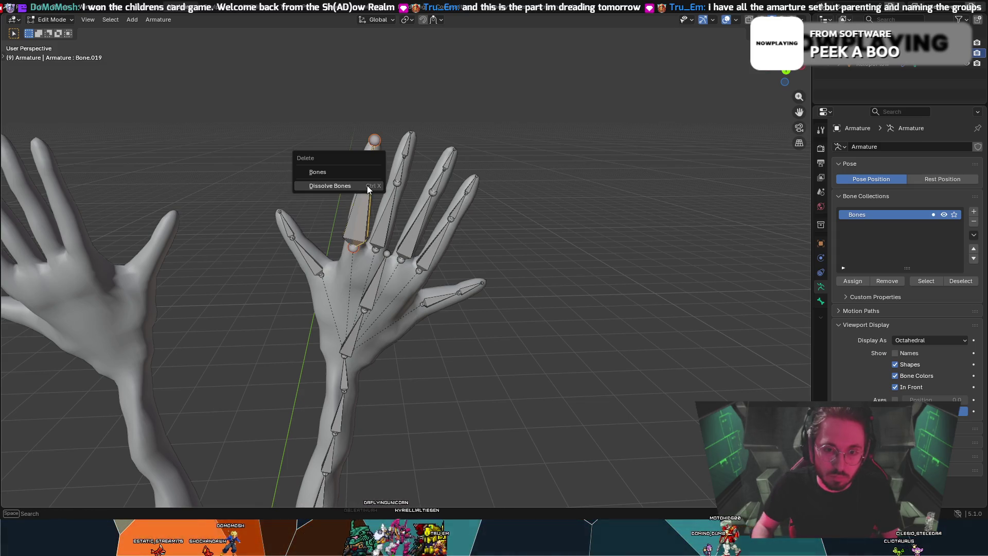
left_click(362, 193)
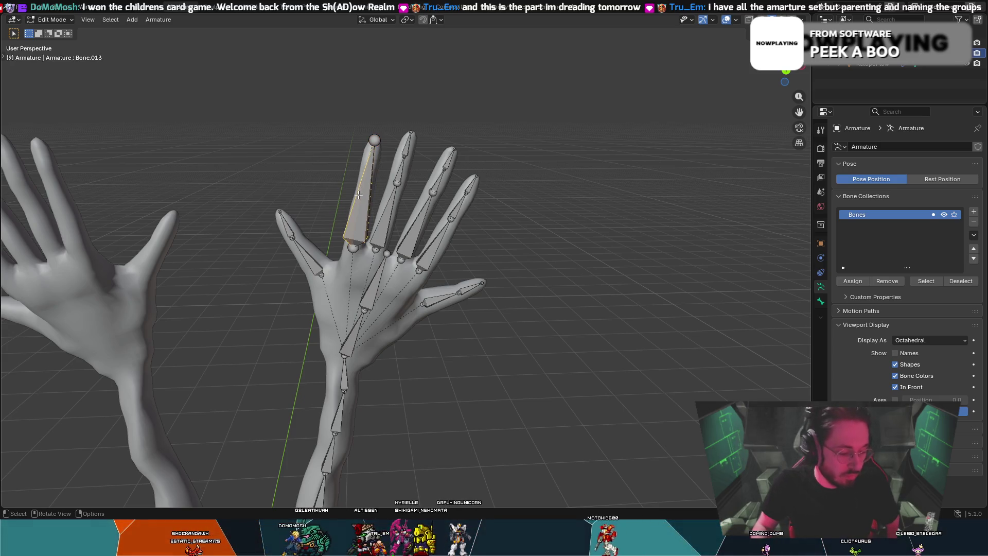
key("ctrl")
- Undo the index-finger merge and reposition the fingertip joint
key("ctrl+z")
mouse_move(359, 198)
middle_mouse_down()
mouse_move(632, 203)
mouse_move(435, 183)
middle_mouse_up()
left_click(425, 175)
left_click_drag(419, 134, 459, 144)
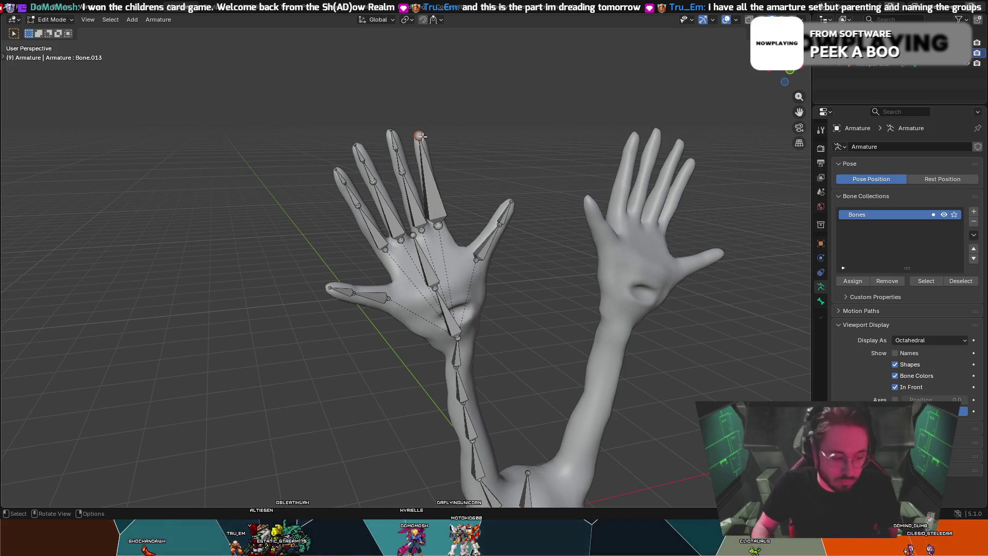
key("g")
left_click(471, 155)
key("g")
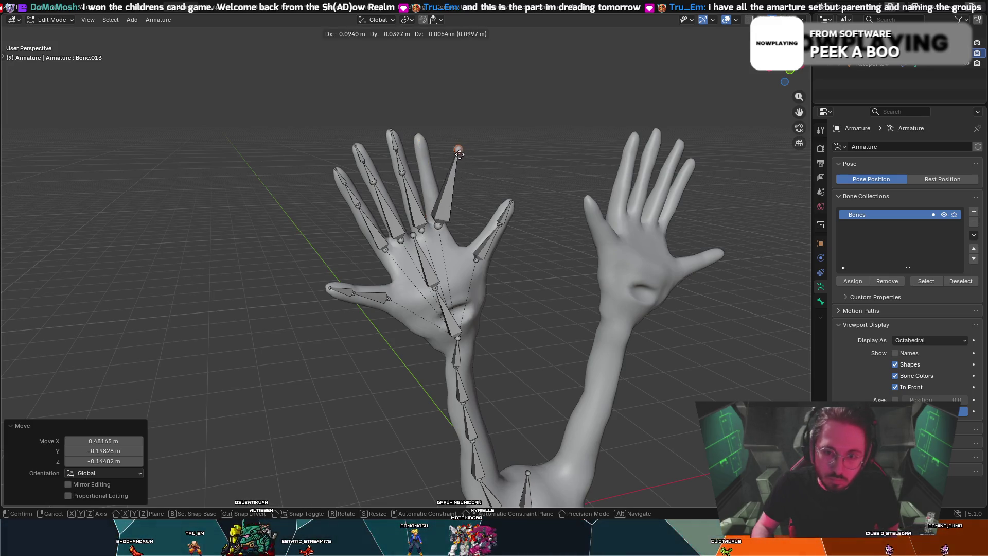
left_click(431, 189)
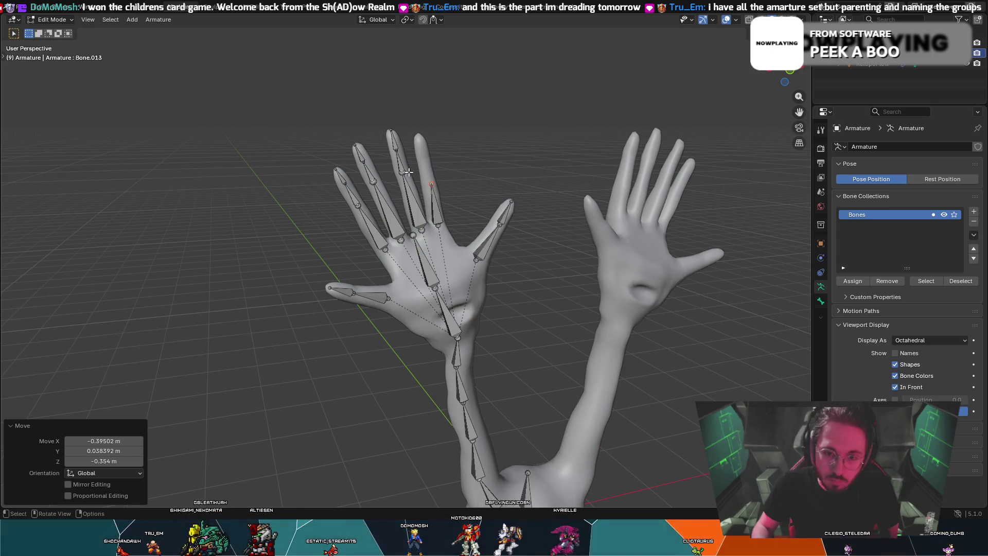
- Extrude a test bone from another finger bone, then undo it
left_click(396, 148)
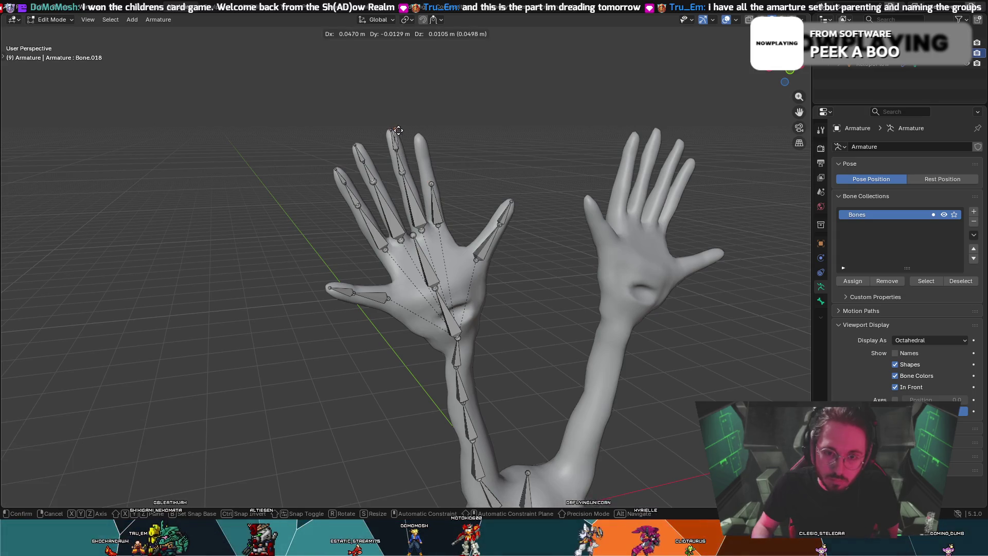
key("e")
left_click(404, 151)
key("ctrl+z")
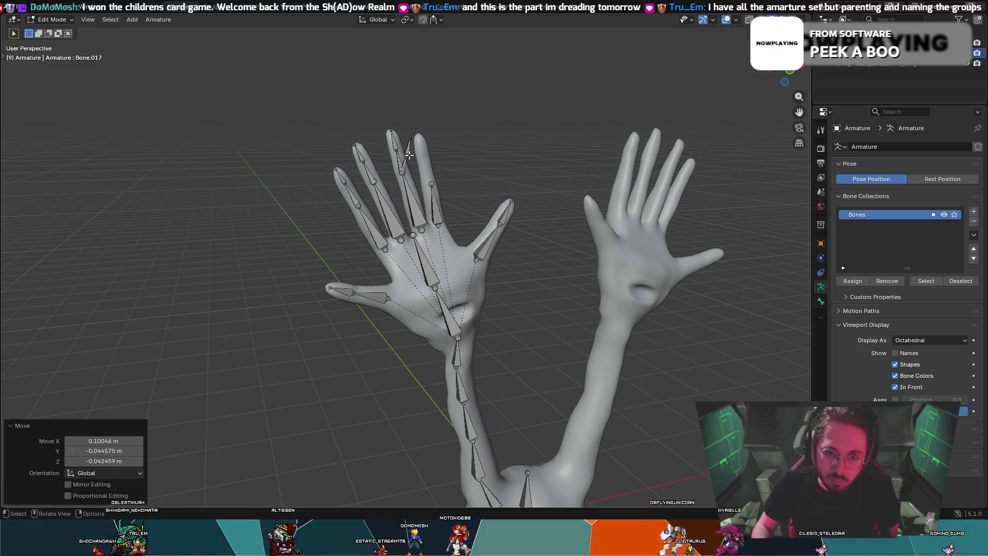
key("ctrl+z")
key("ctrl+shift+z")
- Extrude a chain of three new bones from the fingertip up the finger
left_click(419, 185)
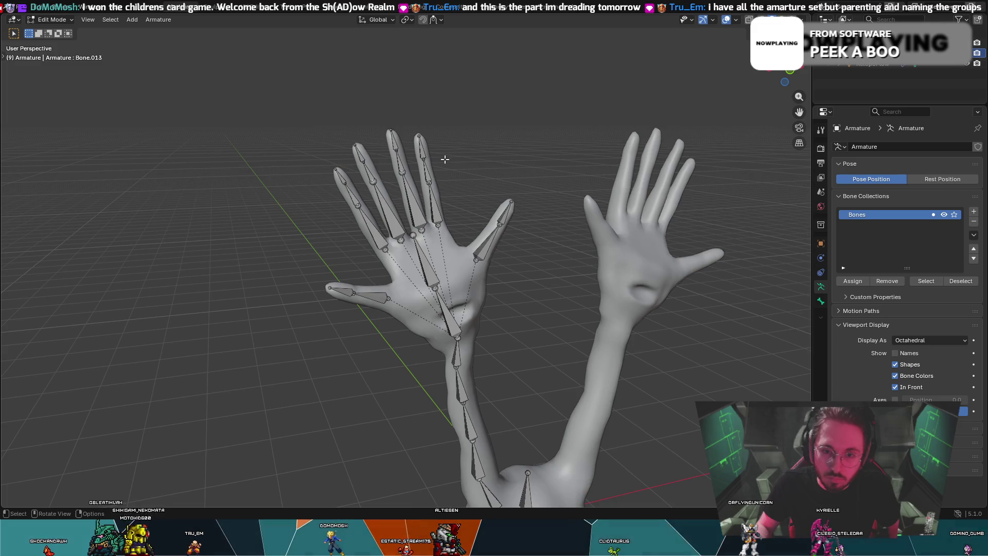
key("e")
left_click(445, 180)
key("e")
left_click(453, 150)
key("e")
left_click(460, 133)
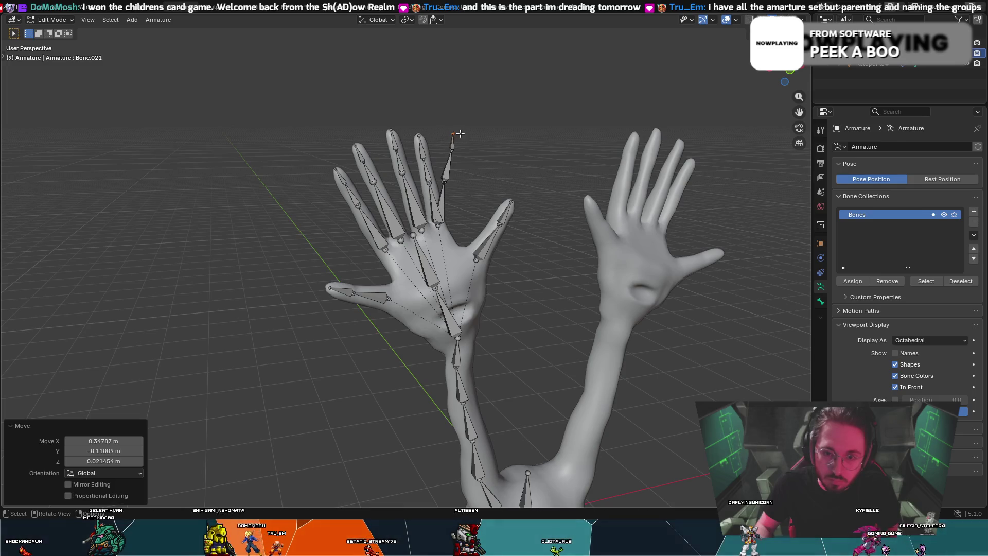
- Delete the first of the new bones and move the remaining selected bone
left_click(443, 191)
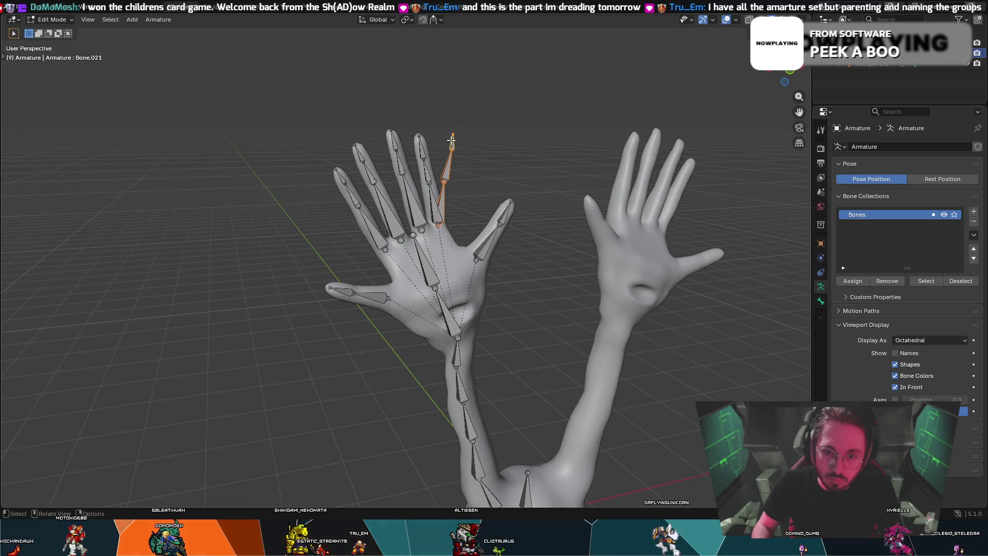
right_click(452, 140)
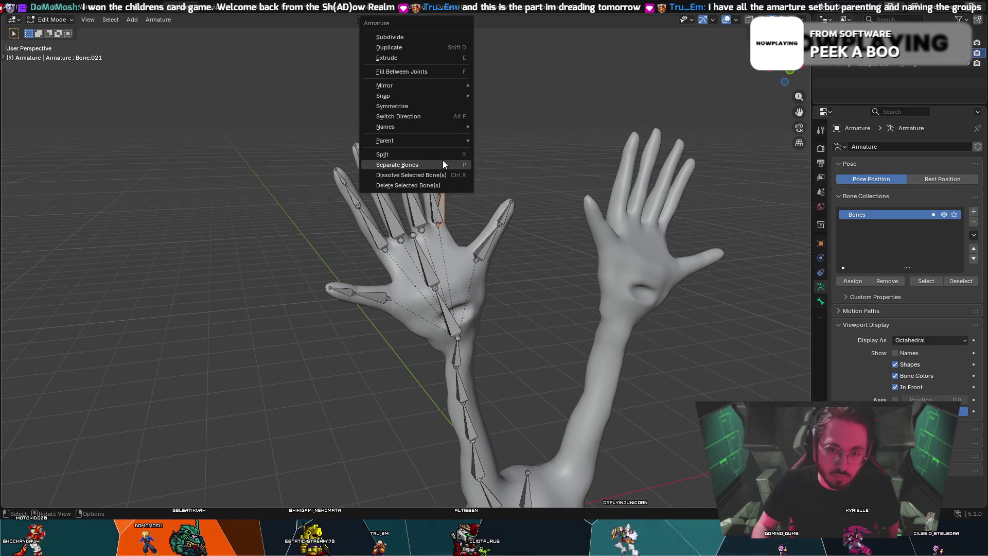
left_click(417, 186)
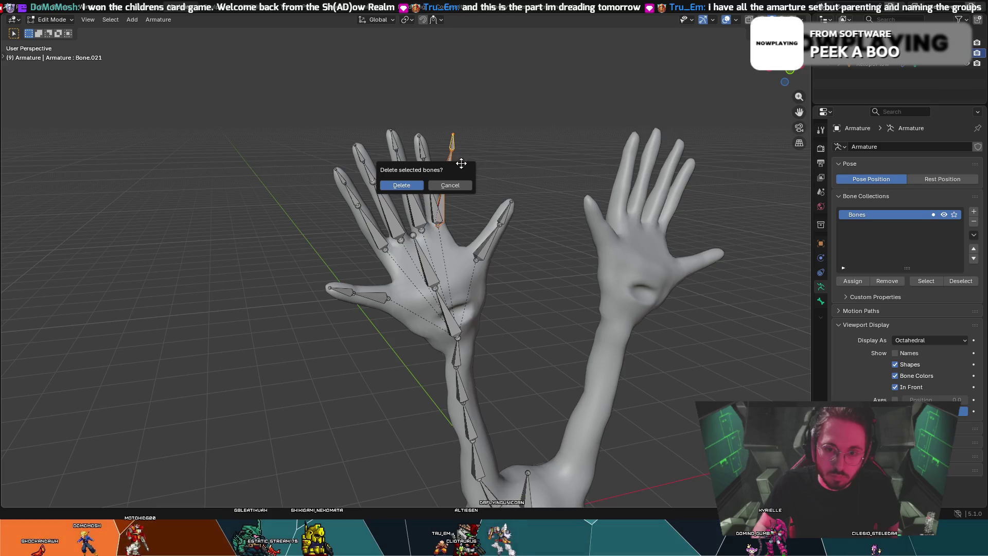
left_click(419, 184)
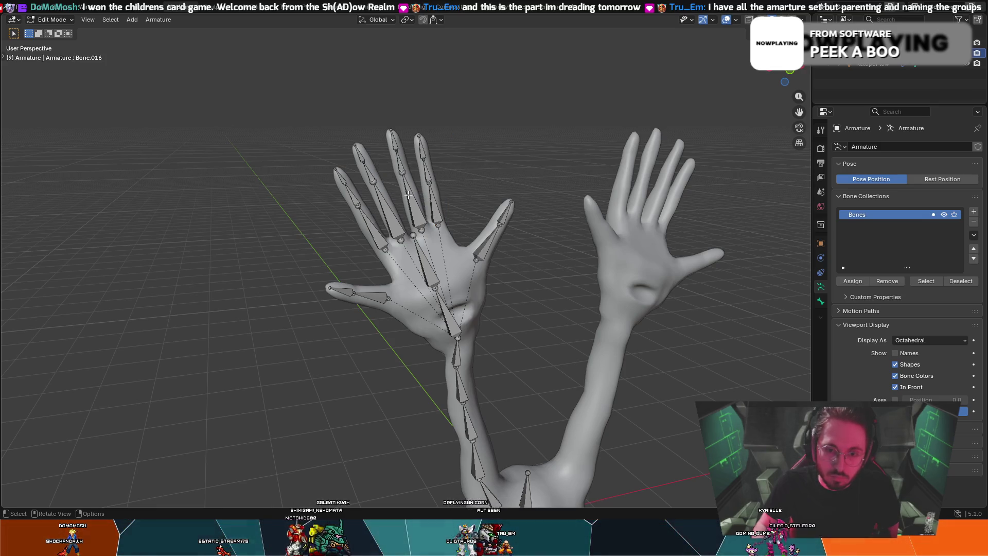
key("f")
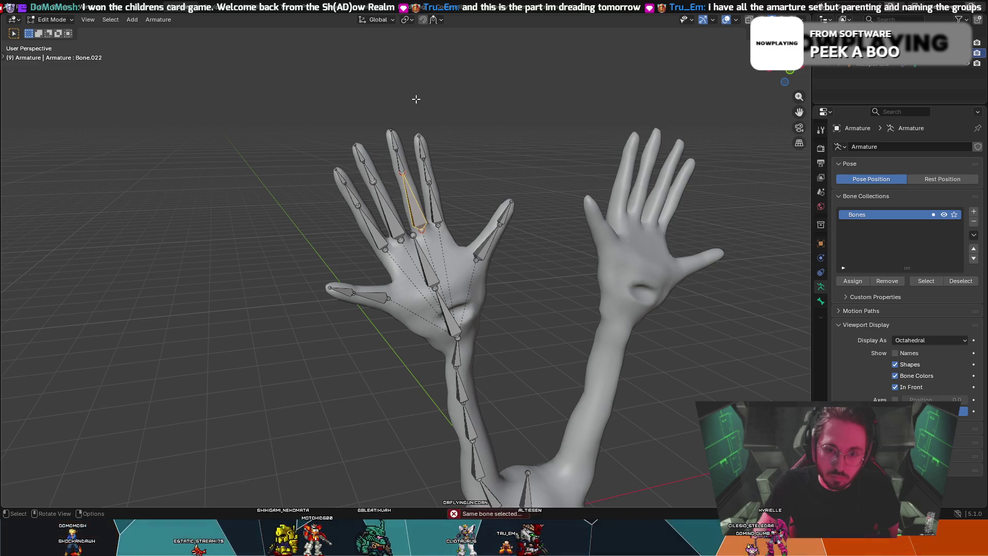
key("g")
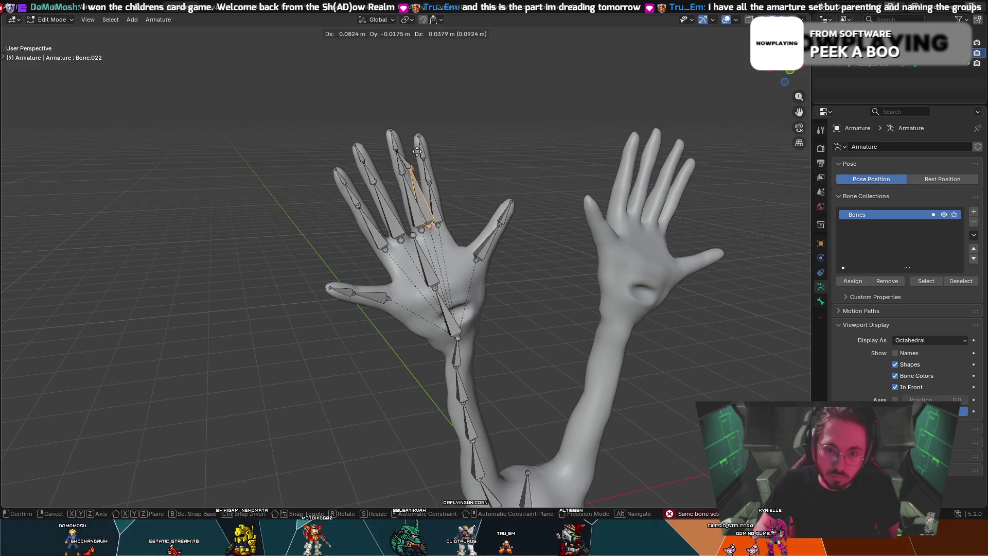
left_click(473, 129)
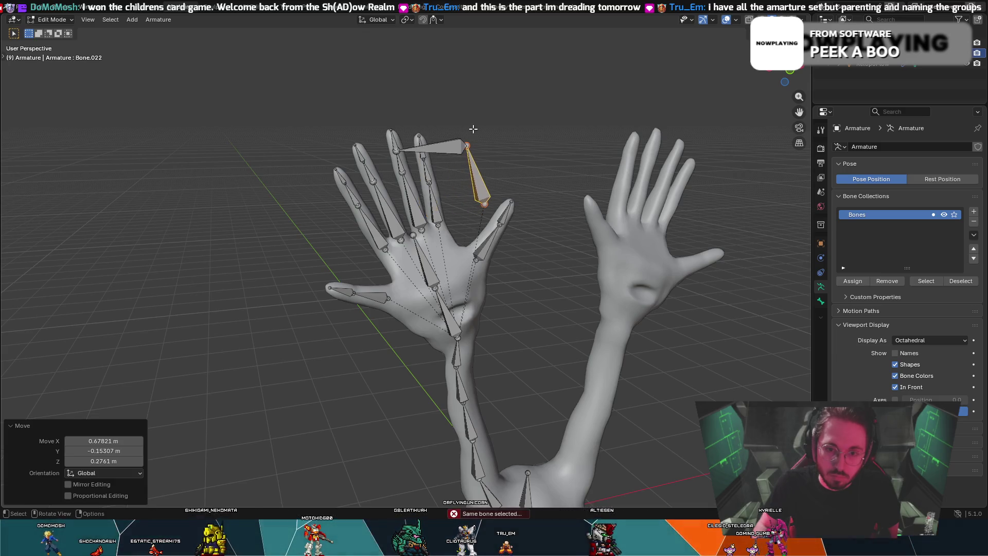
- Extrude a short bone from the horizontal bone's end joint, redoing it shorter
left_click(400, 150)
key("e")
left_click(456, 99)
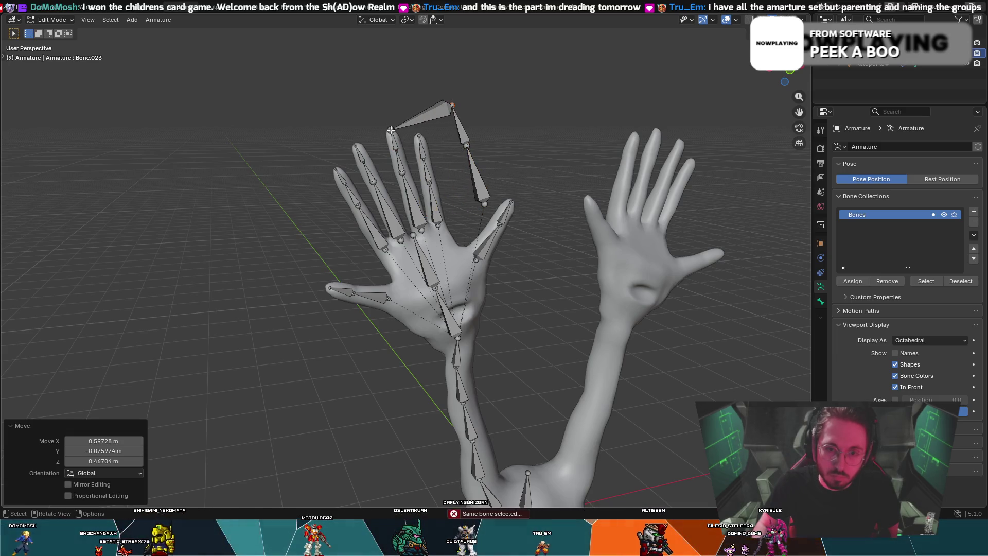
key("ctrl+z")
key("e")
left_click(424, 90)
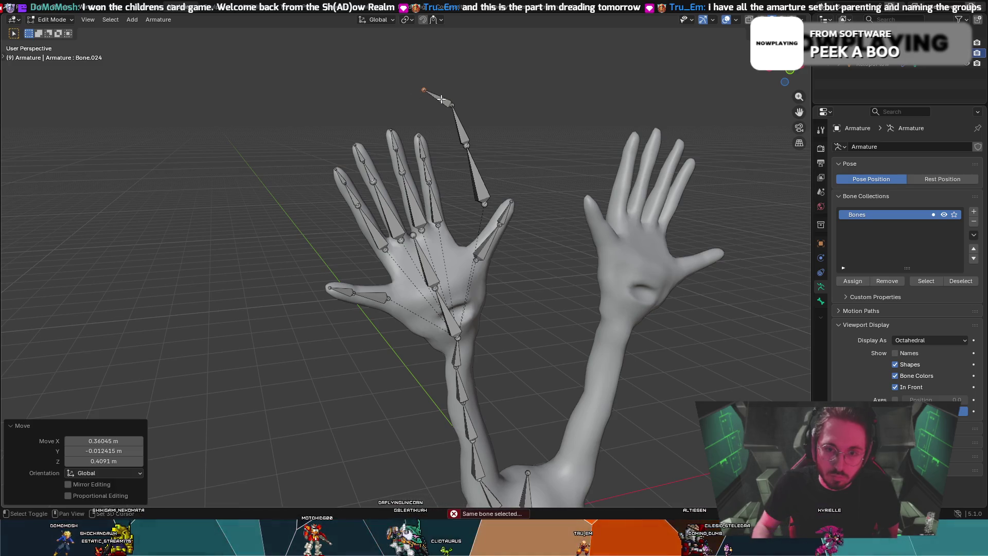
- Select the stray bone chain beyond the fingertip and delete it
key("l")
left_click(479, 190)
right_click(478, 189)
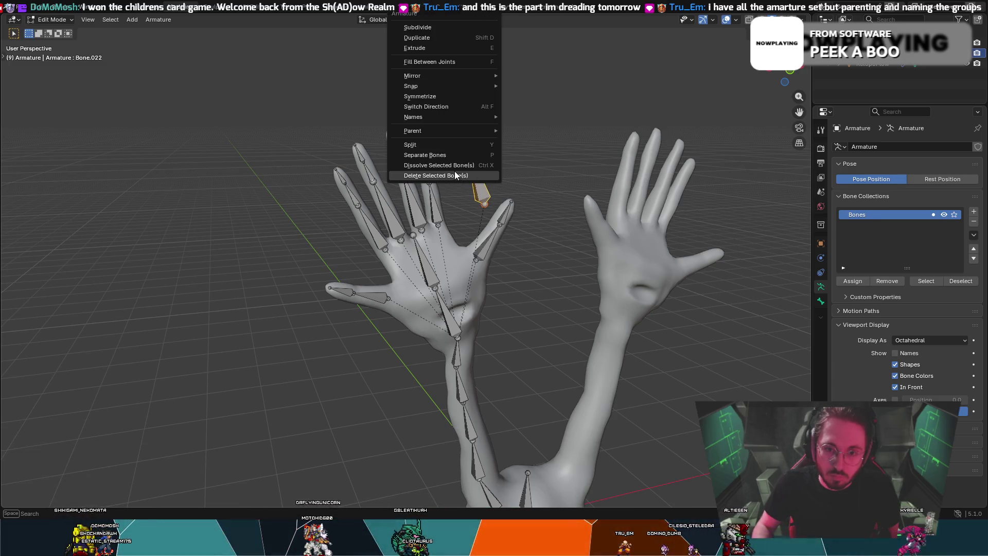
left_click(454, 175)
left_click(451, 171)
mouse_move(456, 141)
middle_mouse_down()
mouse_move(461, 198)
mouse_move(631, 205)
mouse_move(511, 212)
middle_mouse_up()
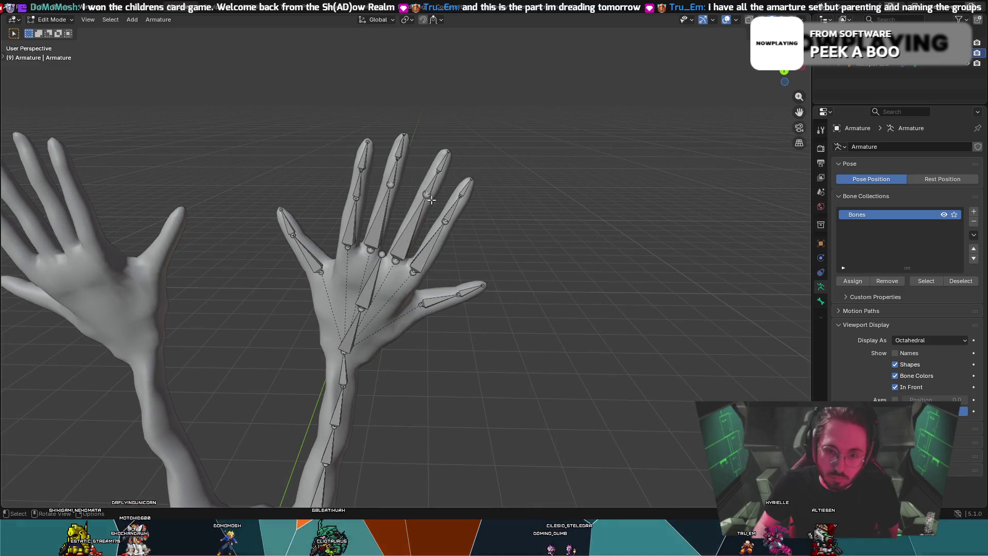
- Select one arm's and hand's bones and auto-name them Left/Right with .R suffixes
mouse_move(443, 273)
middle_mouse_down()
mouse_move(172, 264)
mouse_move(294, 285)
middle_mouse_up()
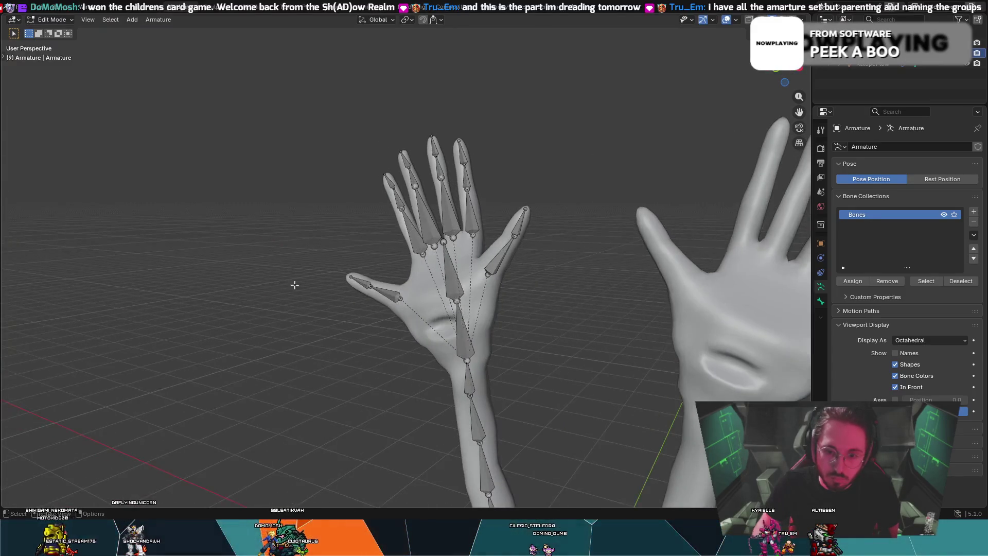
scroll(294, 285, "down", 3)
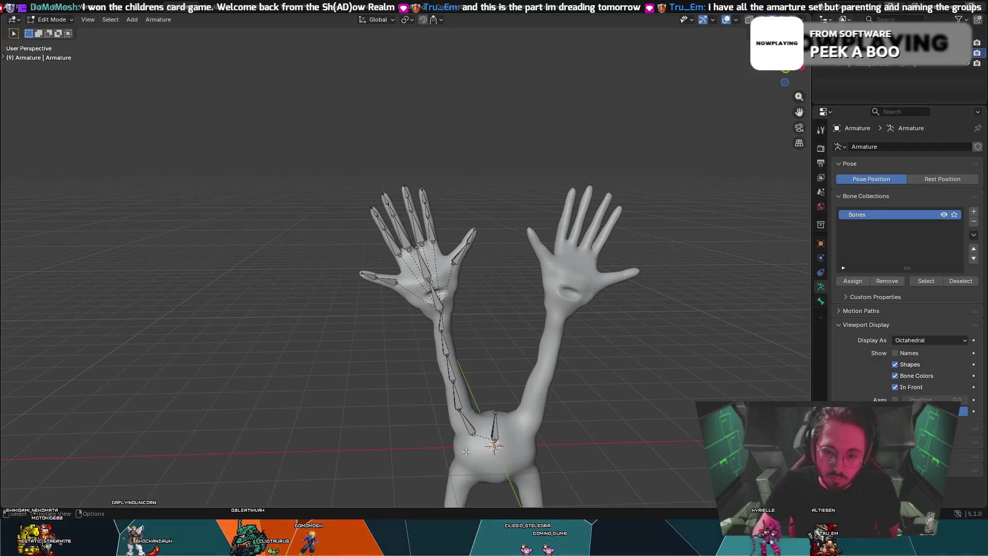
mouse_move(320, 172)
left_mouse_down()
mouse_move(394, 220)
mouse_move(480, 438)
left_mouse_up()
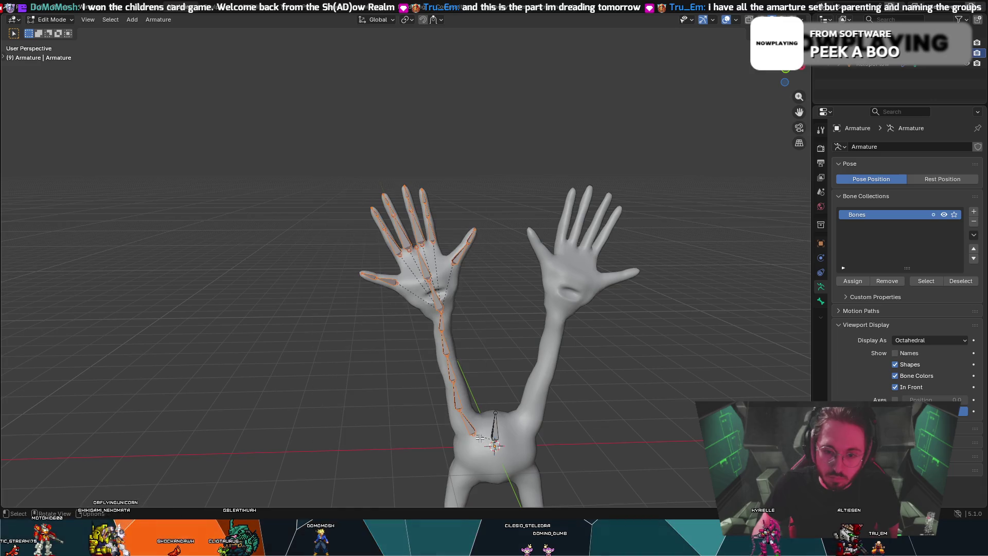
right_click(434, 304)
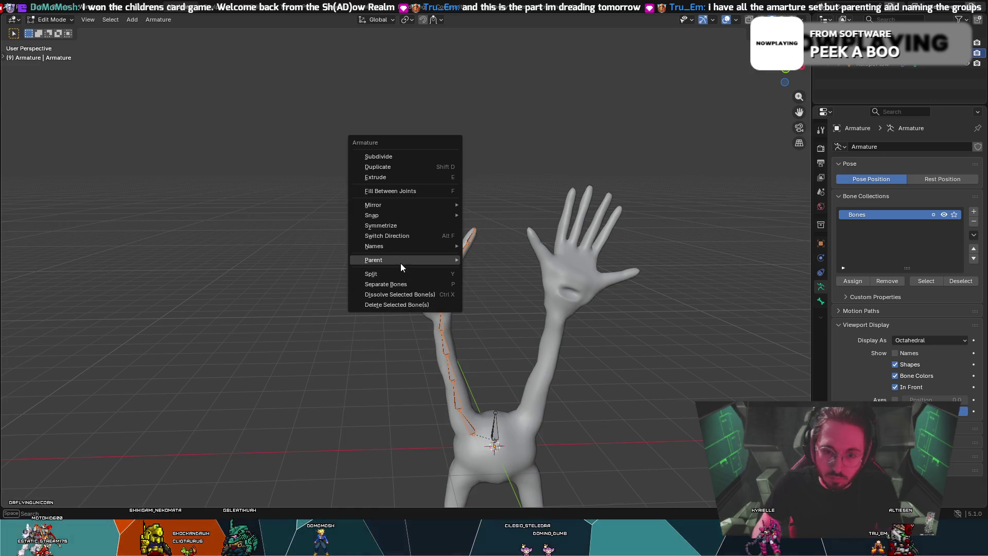
mouse_move(403, 246)
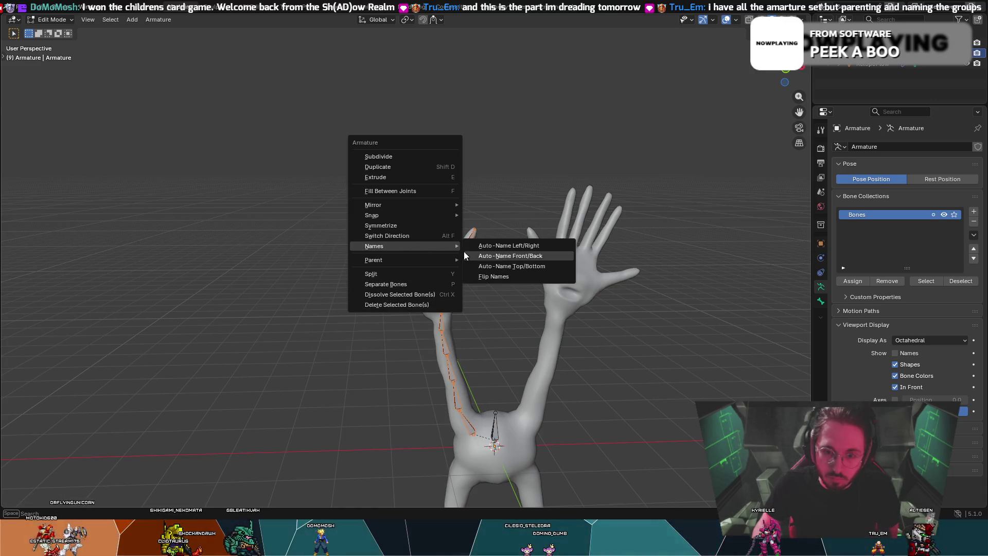
left_click(505, 245)
- Turn on bone names in the armature's Viewport Display
scroll(457, 310, "up", 5)
middle_click_drag(457, 310, 455, 344)
scroll(455, 344, "down", 2)
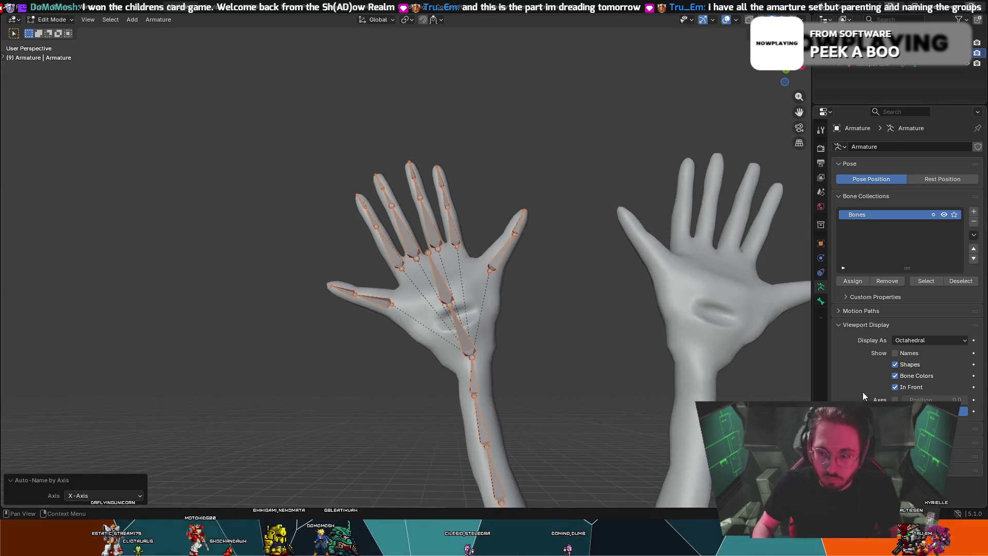
left_click(894, 353)
scroll(582, 376, "down", 4)
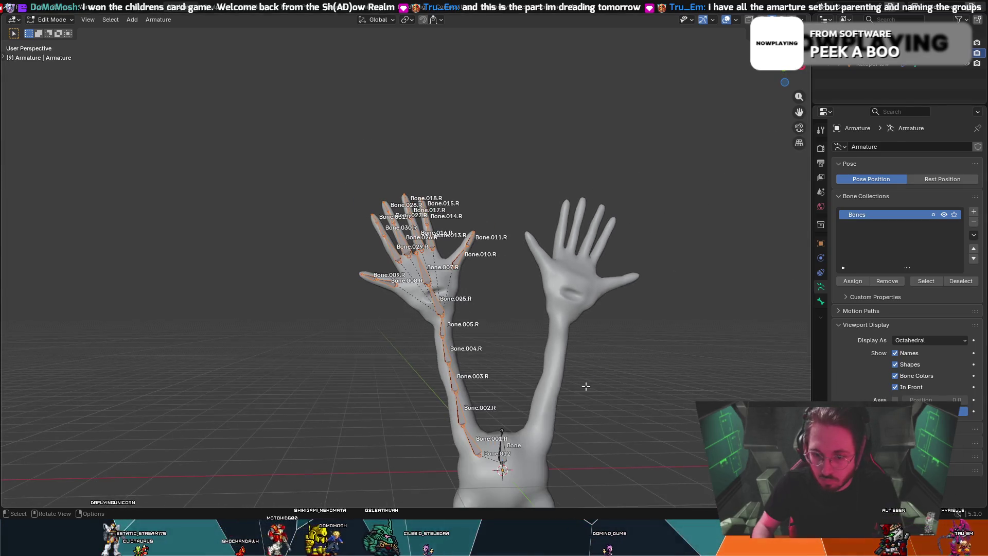
middle_click_drag(585, 386, 559, 410)
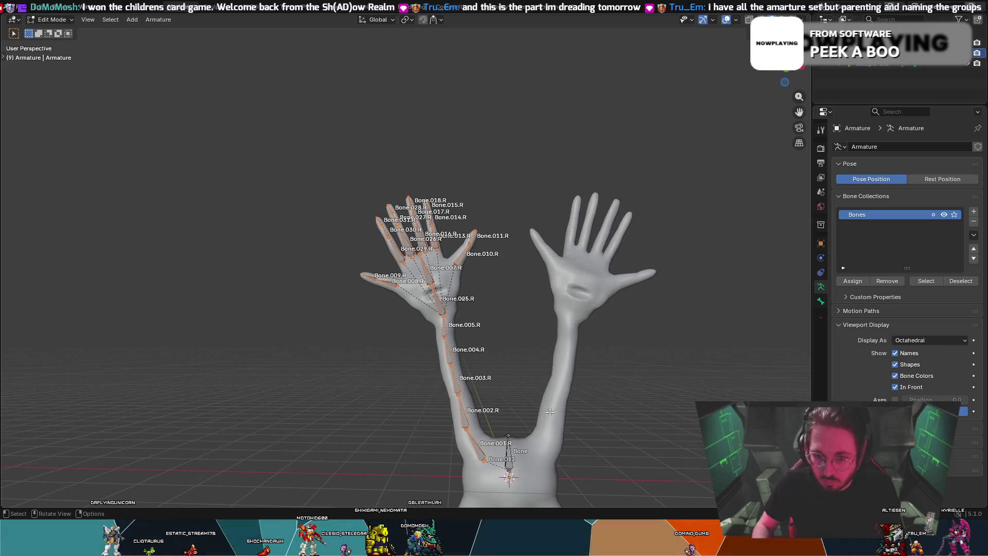
- Symmetrize the .R bones onto the other arm as matching .L bones
right_click(436, 324)
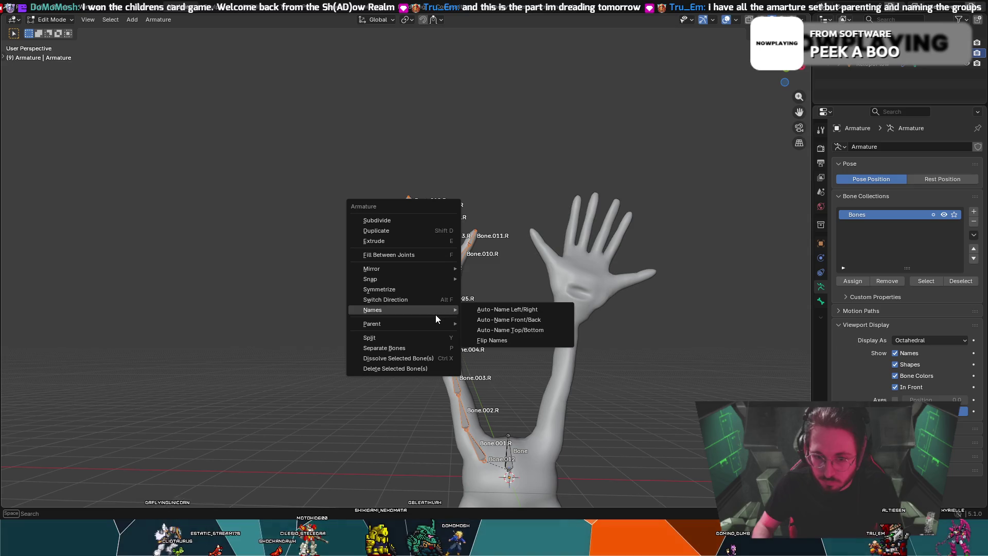
left_click(432, 298)
left_click(663, 345)
mouse_move(670, 397)
middle_mouse_down()
mouse_move(644, 387)
mouse_move(640, 348)
mouse_move(563, 267)
mouse_move(624, 298)
mouse_move(576, 302)
mouse_move(625, 307)
mouse_move(613, 285)
middle_mouse_up()
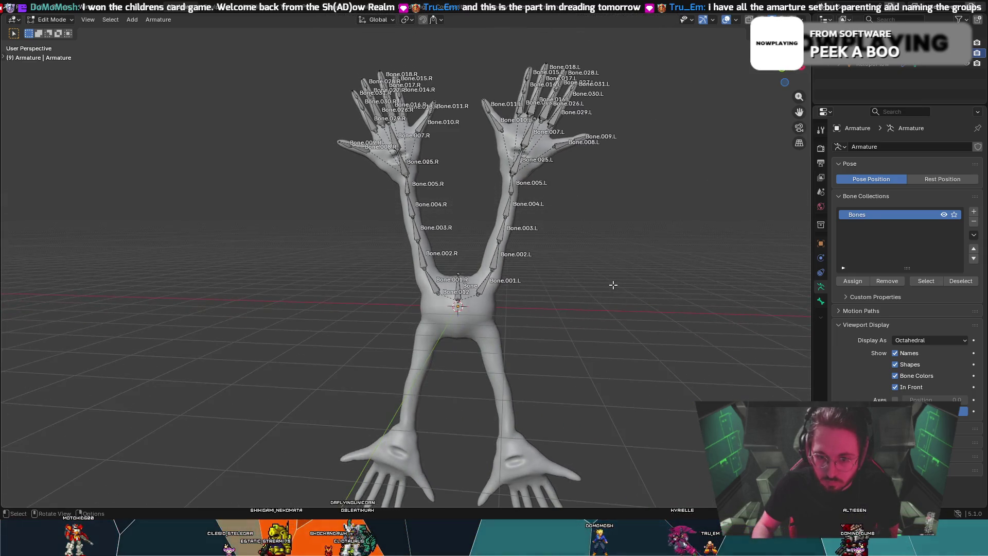
mouse_move(744, 304)
left_mouse_down()
mouse_move(370, 217)
mouse_move(252, 15)
left_mouse_up()
right_click(479, 292)
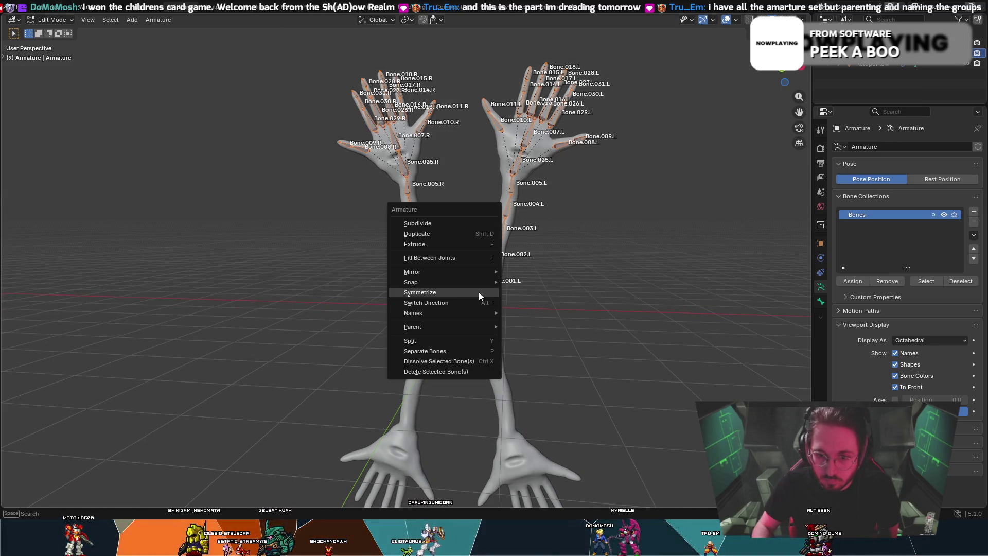
left_click(466, 292)
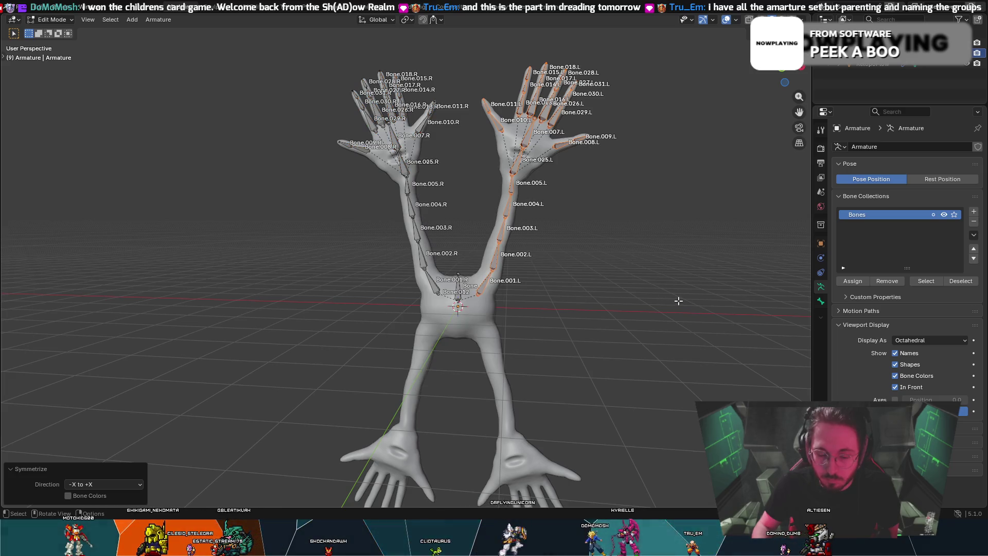
left_click(125, 483)
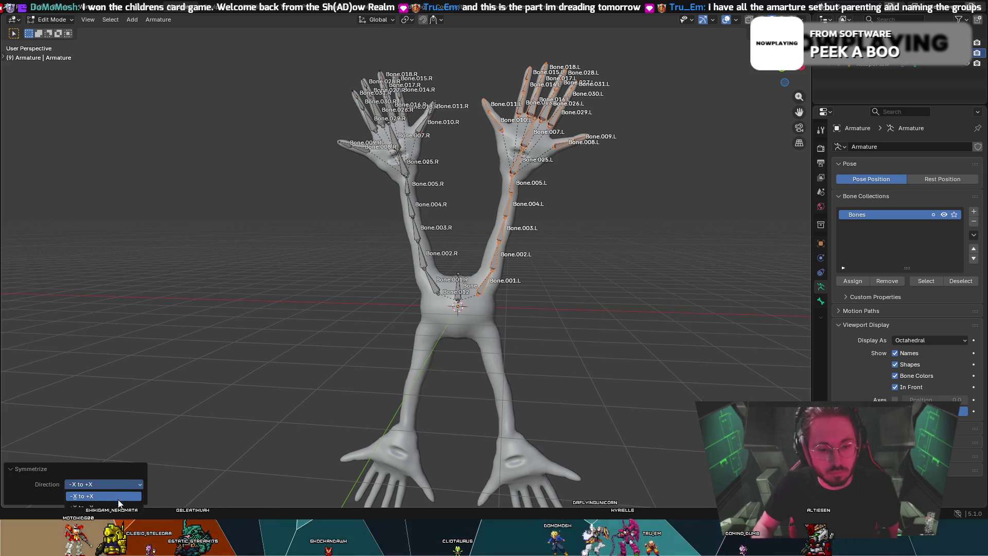
left_click(115, 495)
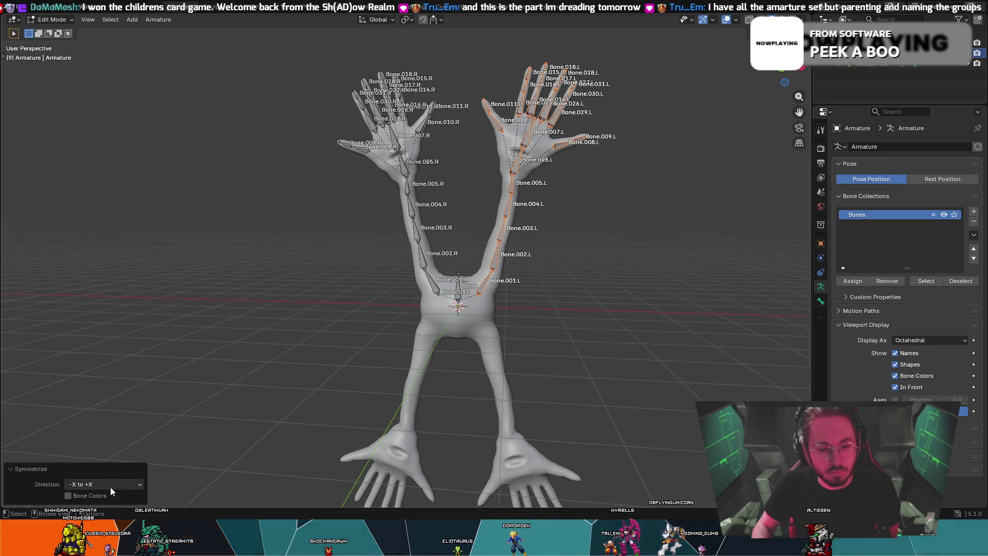
left_click(98, 467)
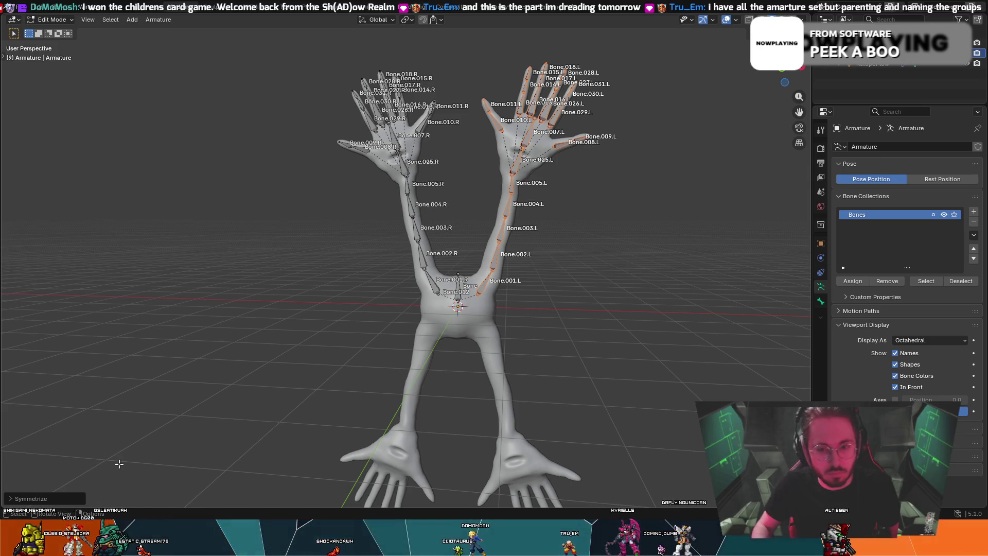
key("a")
key("alt+a")
mouse_move(563, 310)
left_mouse_down()
mouse_move(406, 254)
mouse_move(319, 44)
mouse_move(304, 41)
mouse_move(619, 98)
mouse_move(690, 329)
left_mouse_up()
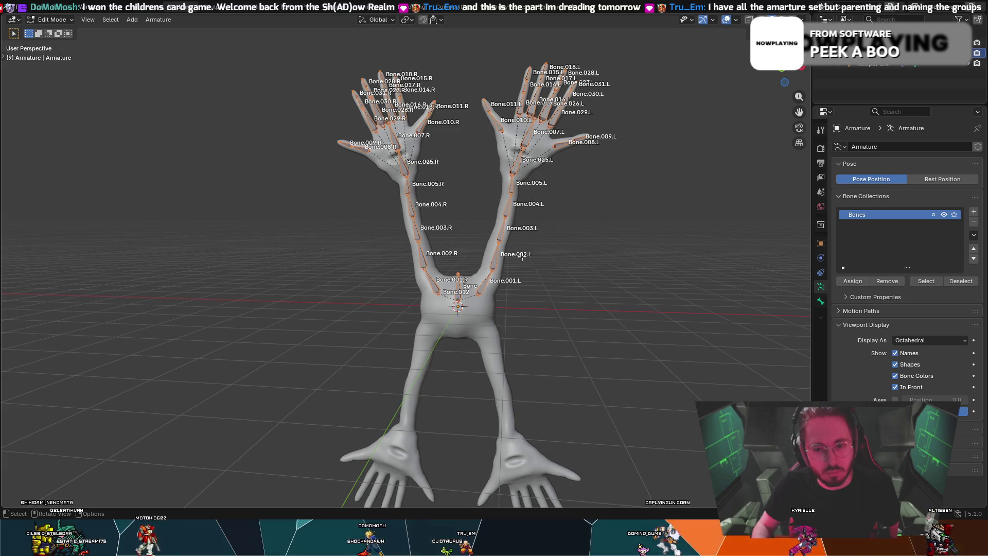
right_click(502, 168)
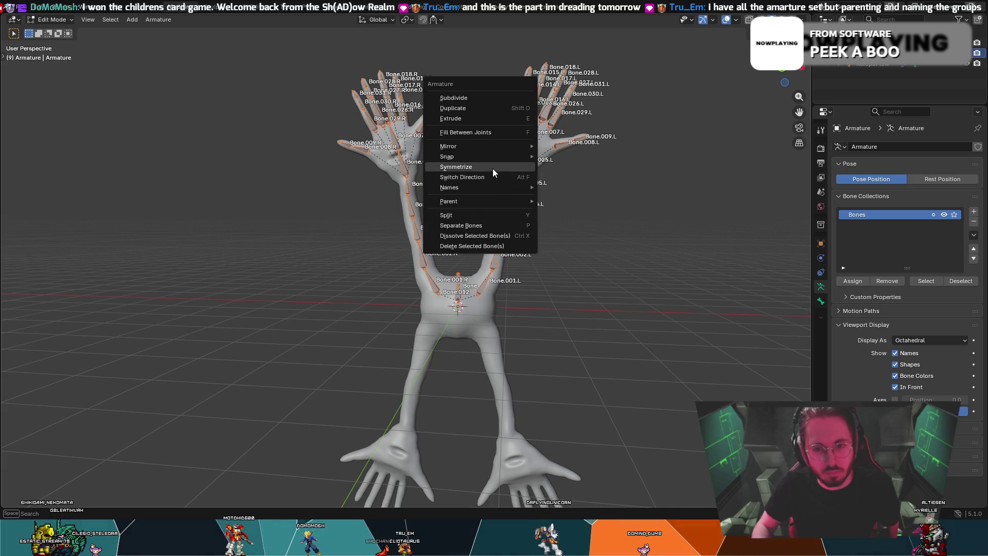
left_click(492, 167)
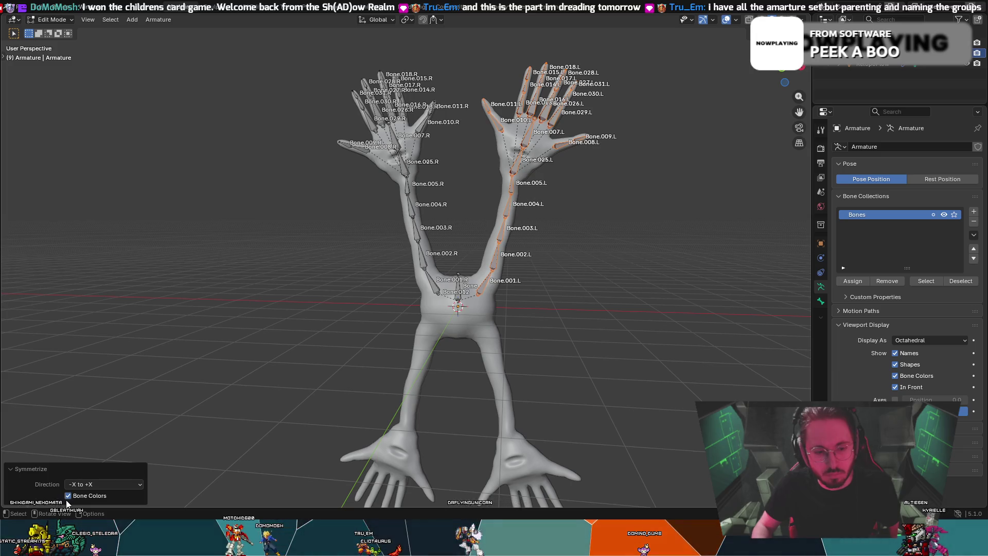
left_click(94, 485)
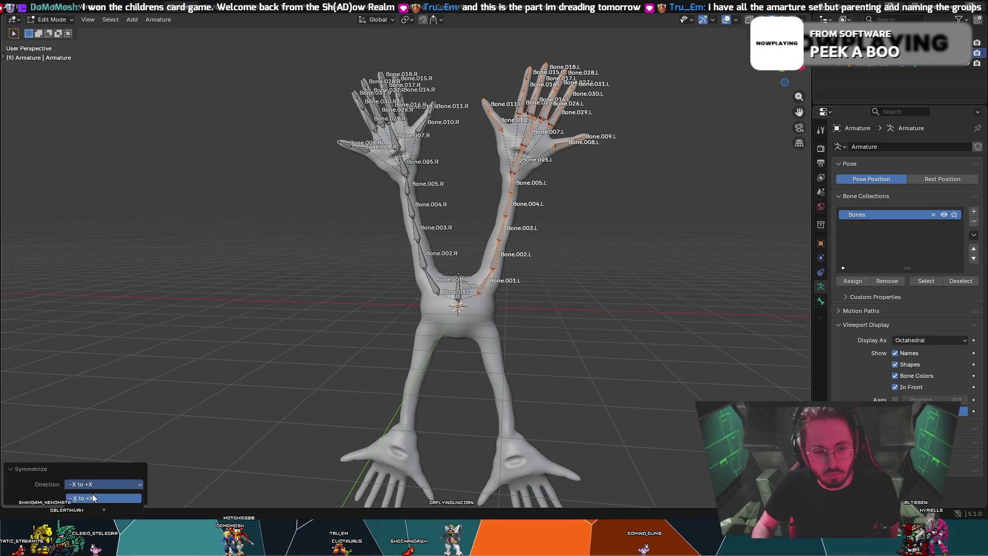
left_click(87, 508)
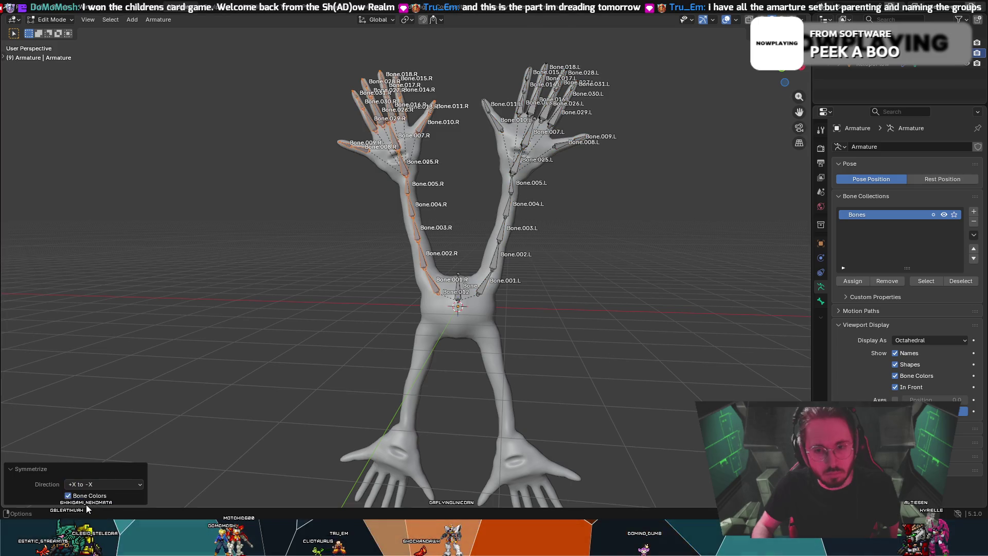
left_click(58, 465)
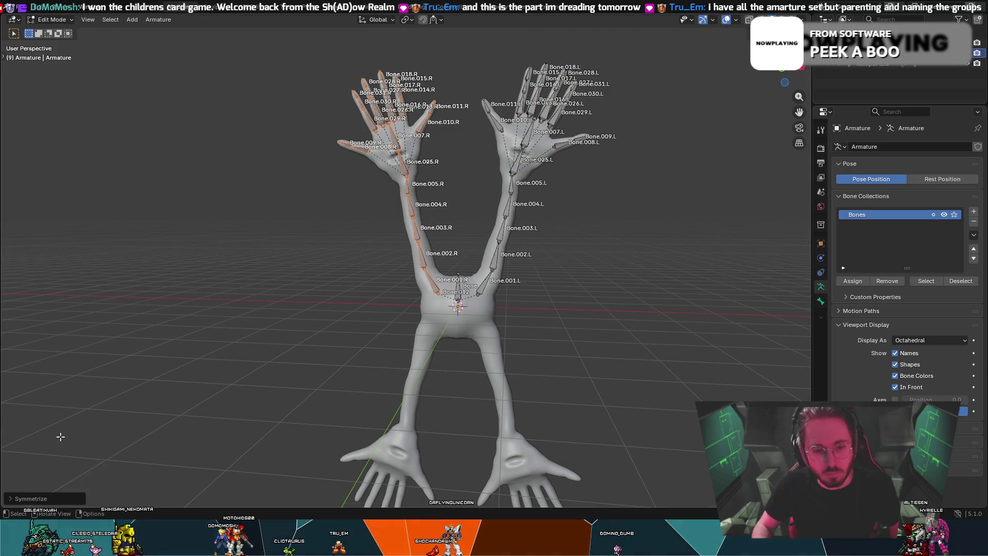
key("ctrl+z")
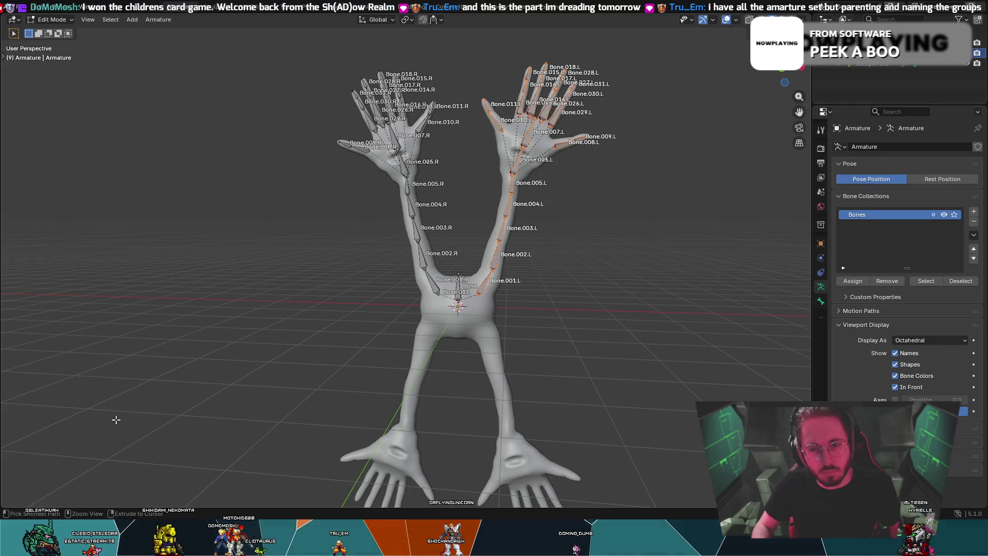
key("ctrl+shift+z")
key("ctrl+z")
key("alt+a")
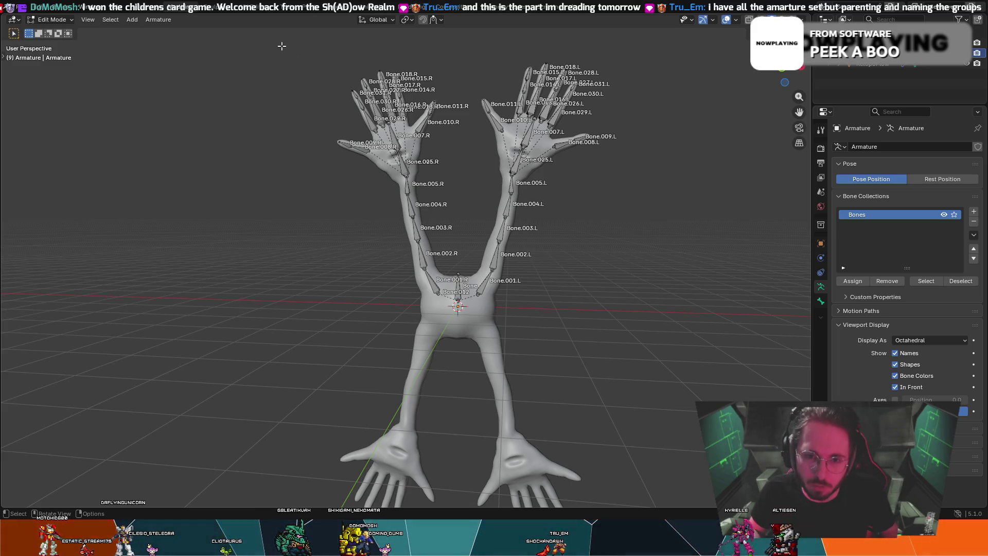
mouse_move(254, 36)
left_mouse_down()
mouse_move(551, 66)
mouse_move(746, 350)
left_mouse_up()
key("shift+d")
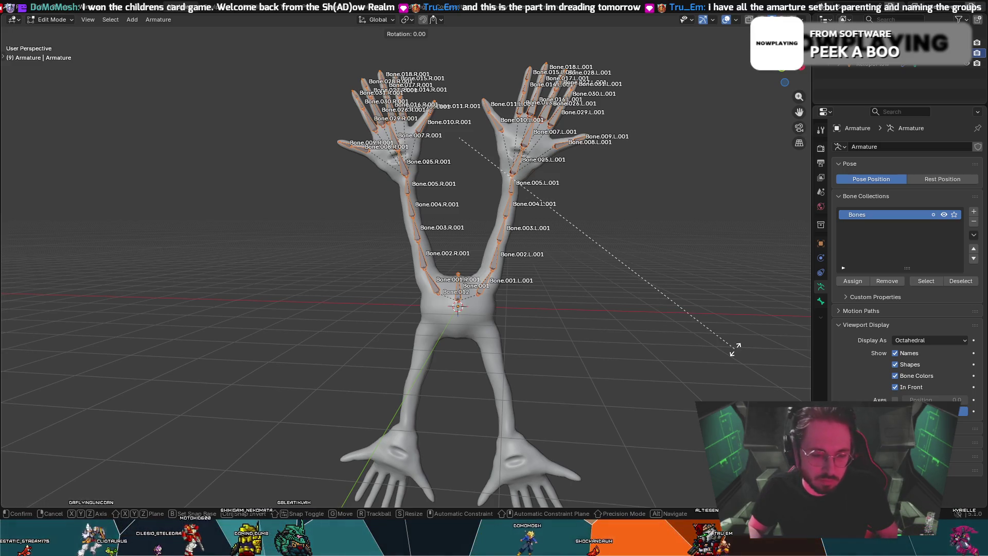
type("180")
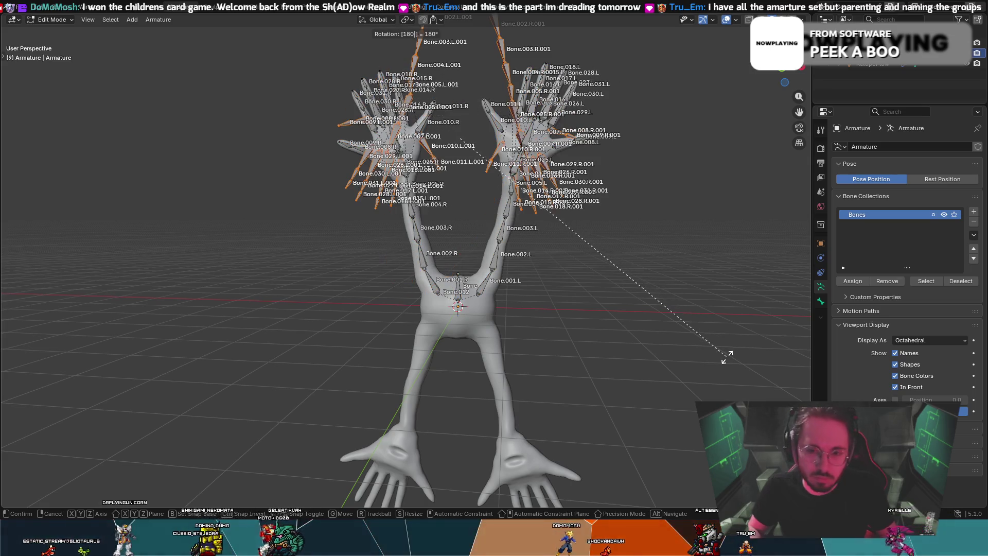
key("Return")
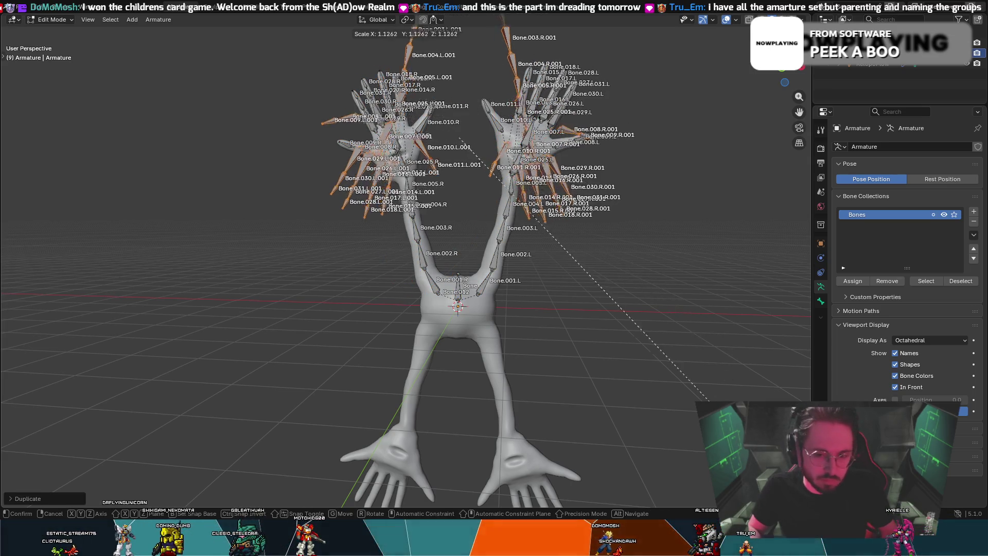
key("g")
key("z")
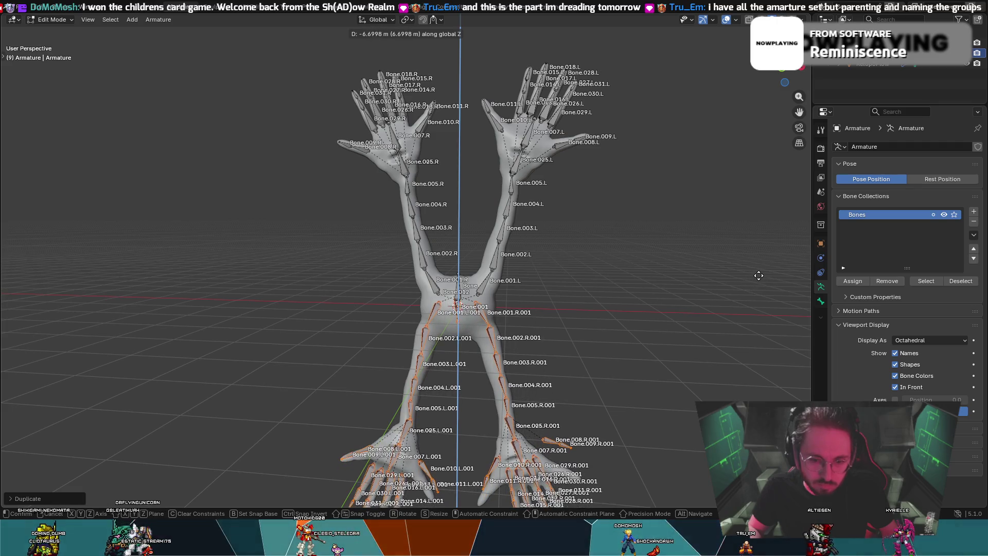
left_click(764, 277)
mouse_move(730, 272)
middle_mouse_down()
mouse_move(49, 246)
mouse_move(177, 275)
mouse_move(760, 268)
mouse_move(633, 273)
mouse_move(741, 271)
middle_mouse_up()
key("ctrl+z")
key("Escape")
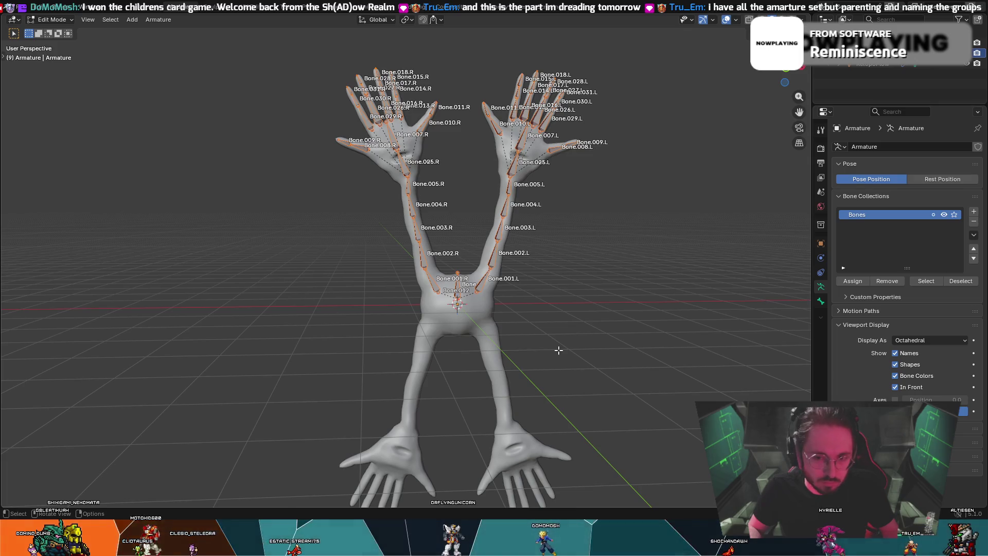
key("r")
key("Escape")
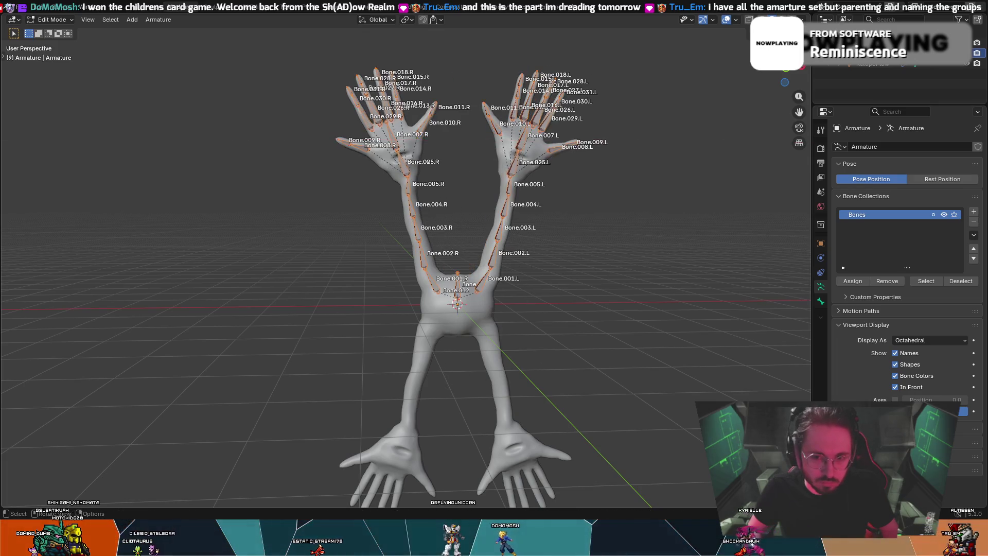
key("r")
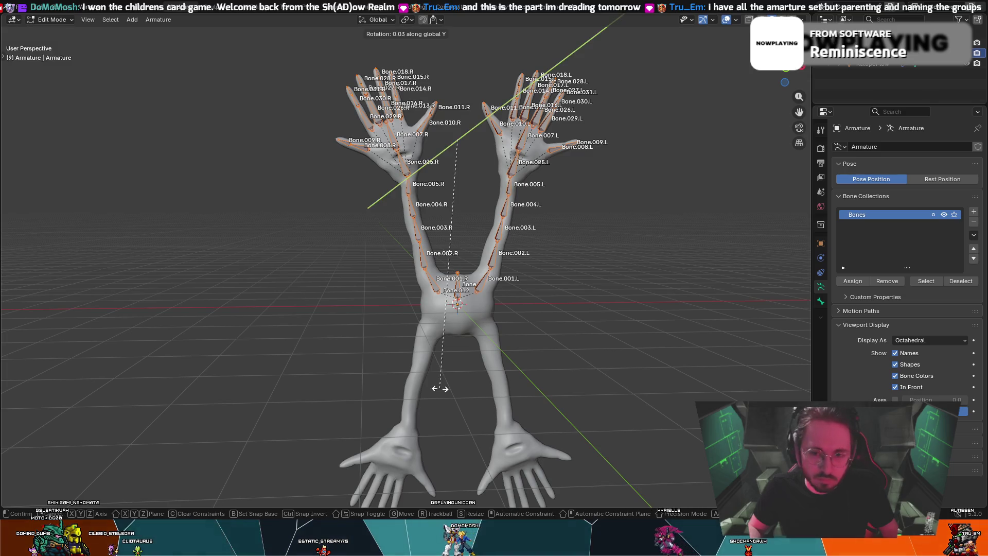
type("180")
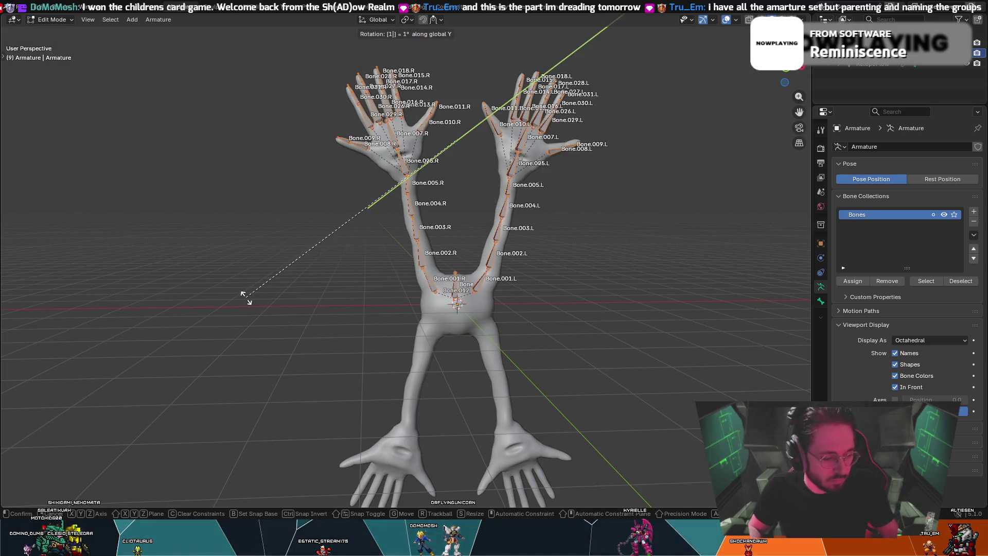
key("Return")
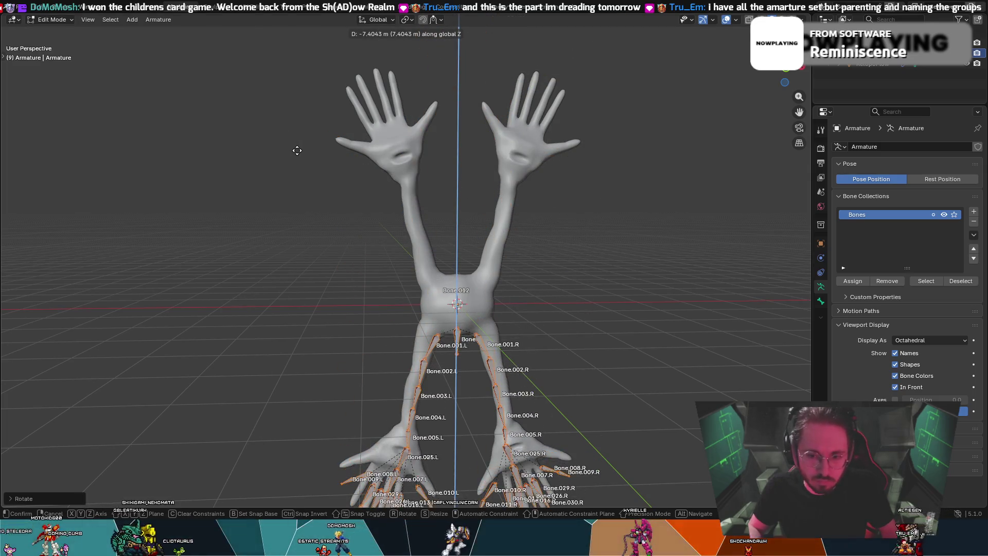
key("Escape")
key("ctrl+z")
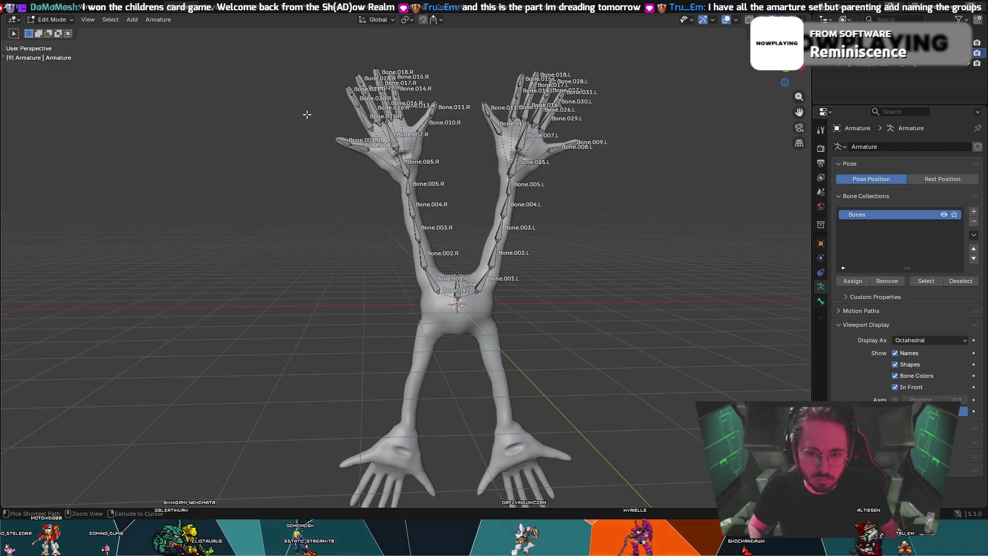
key("ctrl+z")
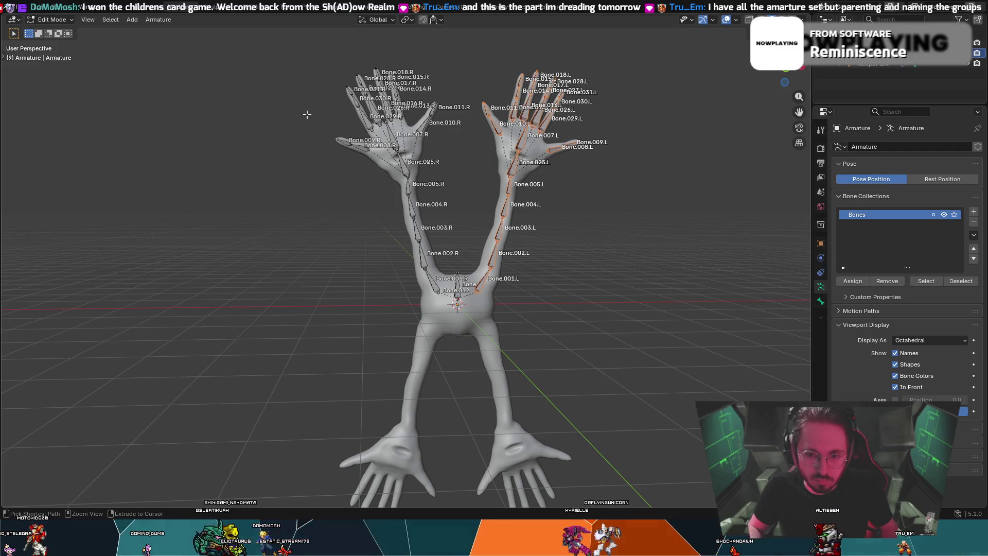
left_click_drag(302, 42, 675, 303)
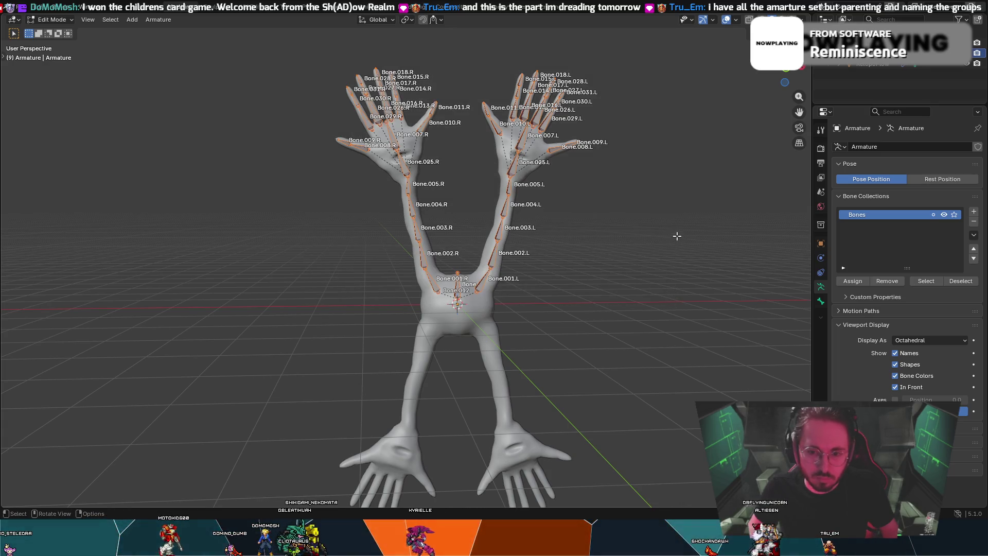
key("shift+d")
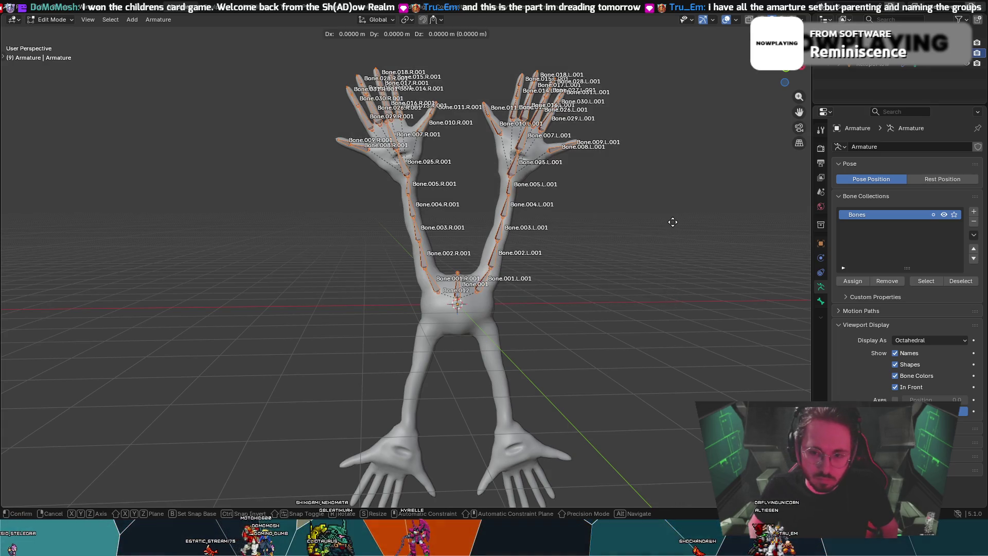
key("r")
type("180")
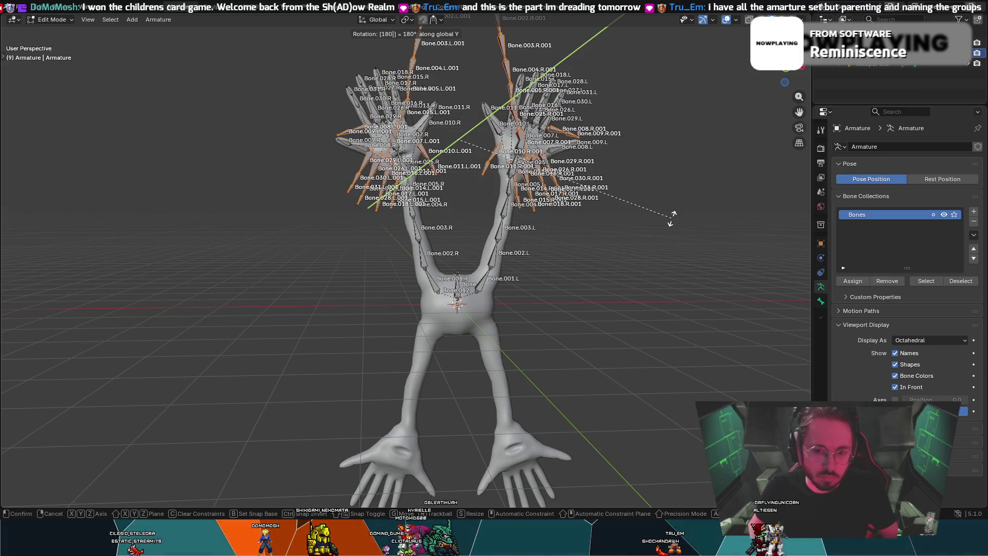
key("Return")
key("z")
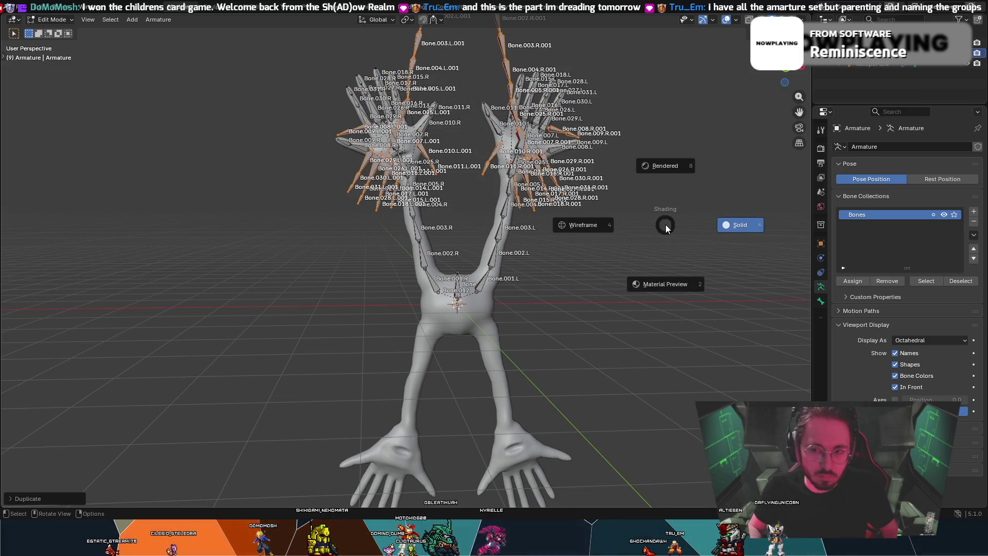
key("Escape")
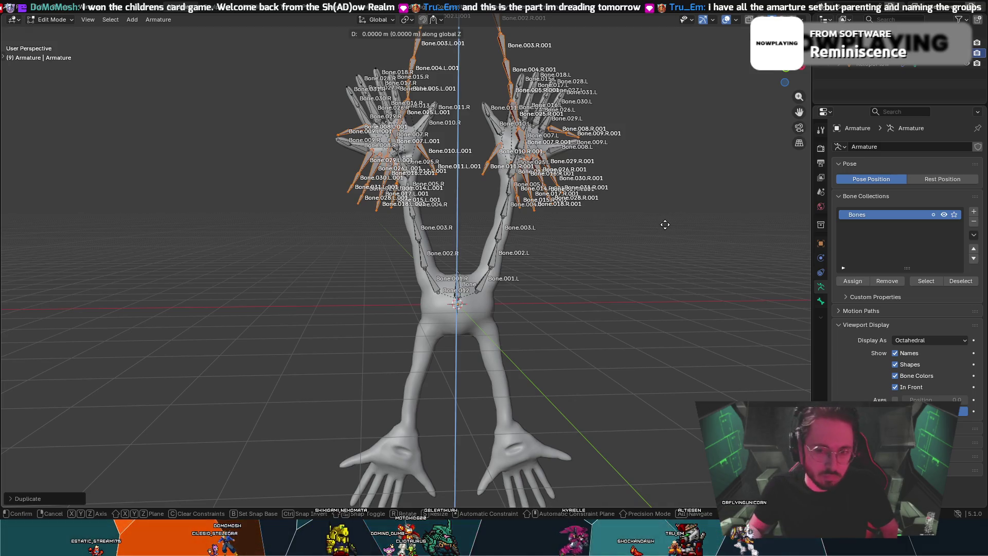
left_click(653, 46)
mouse_move(653, 46)
middle_mouse_down()
mouse_move(592, 67)
mouse_move(512, 72)
mouse_move(563, 325)
mouse_move(632, 450)
mouse_move(626, 376)
mouse_move(604, 467)
mouse_move(611, 436)
mouse_move(643, 411)
middle_mouse_up()
scroll(564, 326, "up", 5)
scroll(566, 329, "up", 3)
scroll(631, 450, "down", 5)
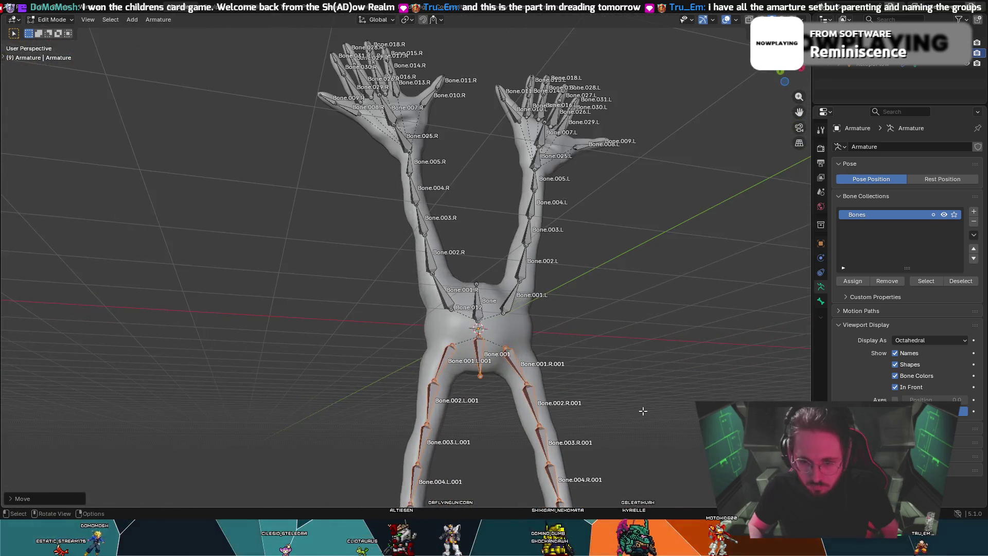
mouse_move(639, 374)
middle_mouse_down()
mouse_move(625, 386)
mouse_move(597, 300)
mouse_move(578, 314)
mouse_move(579, 300)
middle_mouse_up()
key("ctrl+z")
mouse_move(518, 207)
middle_mouse_down()
mouse_move(481, 128)
mouse_move(490, 161)
mouse_move(467, 152)
middle_mouse_up()
scroll(491, 161, "up", 2)
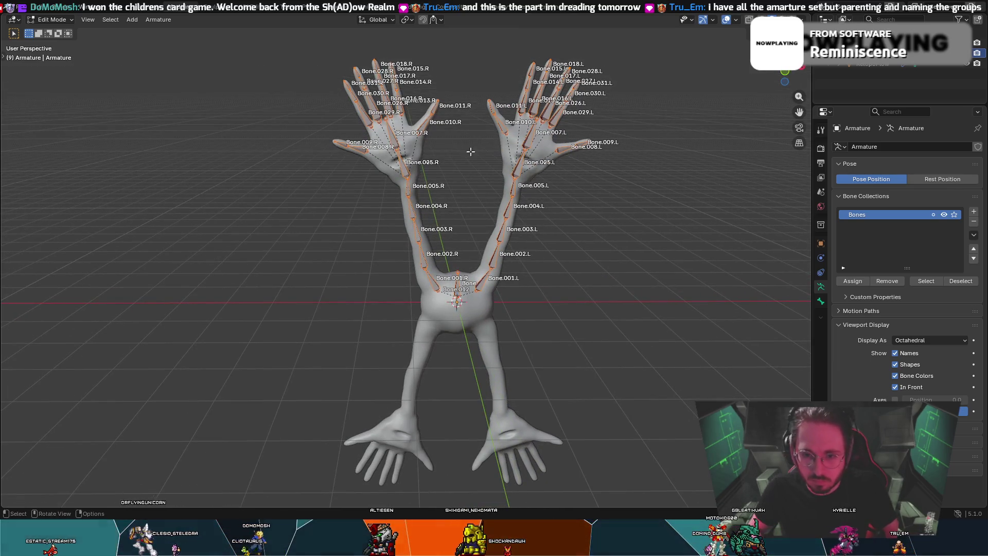
right_click(523, 163)
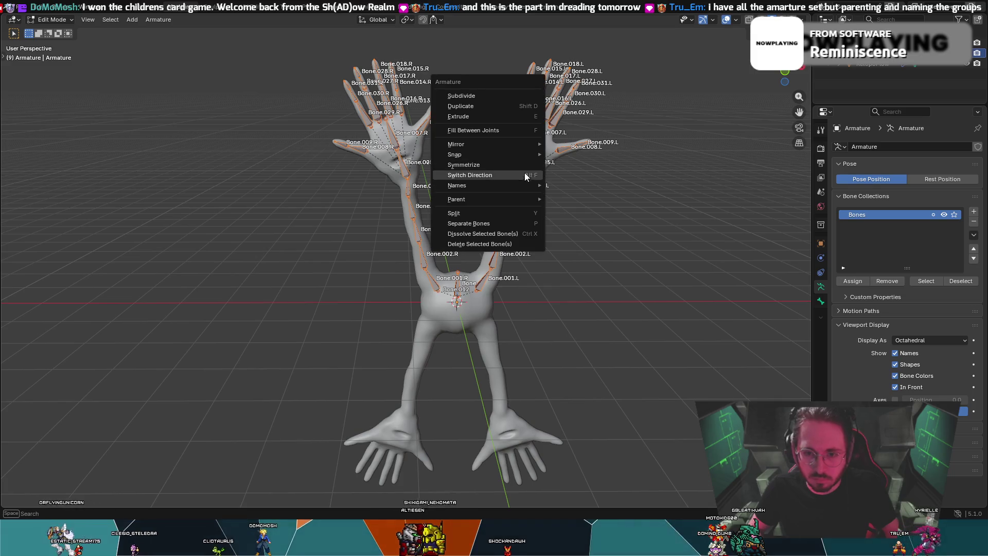
- Try Auto-Name Top/Bottom and Symmetrize, then undo back to the .R/.L names
mouse_move(523, 184)
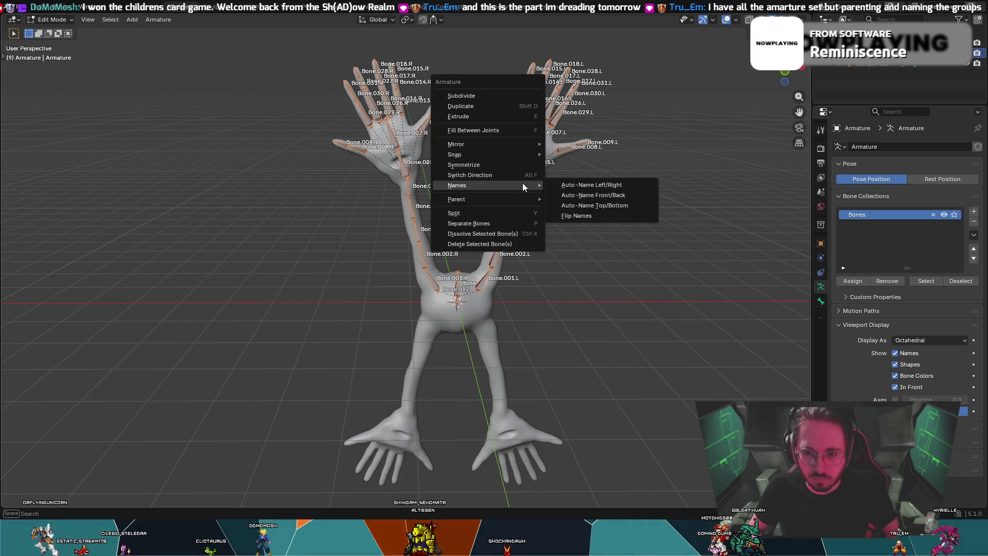
left_click(587, 205)
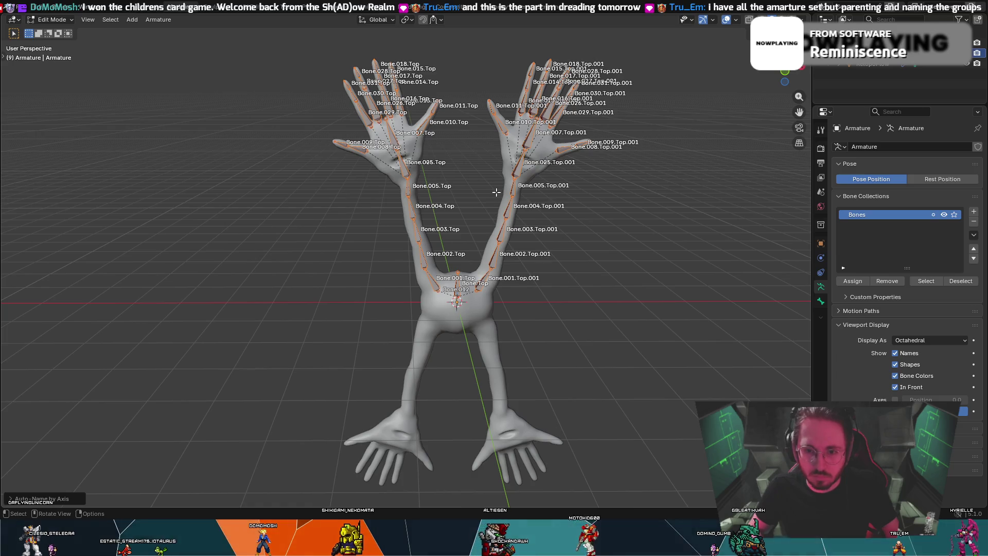
right_click(517, 172)
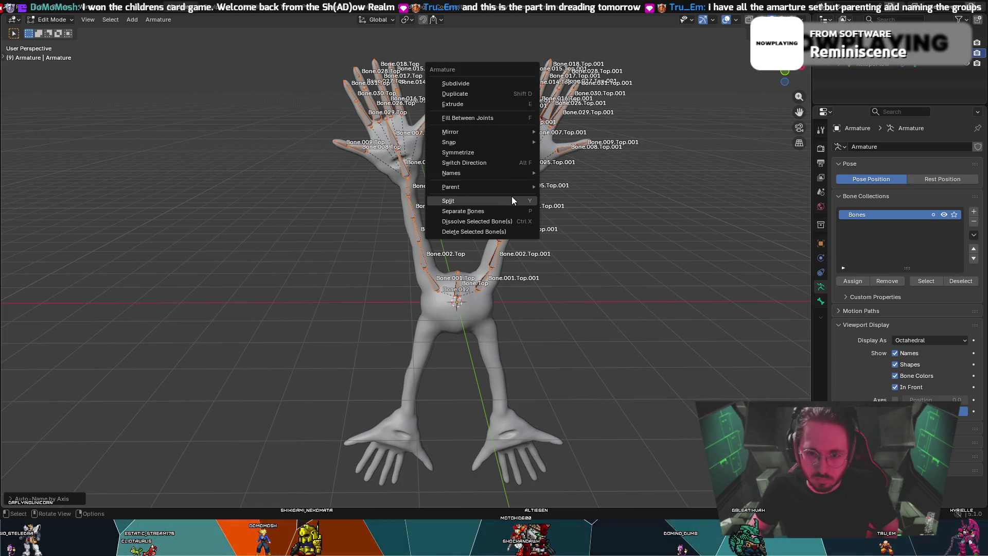
left_click(456, 152)
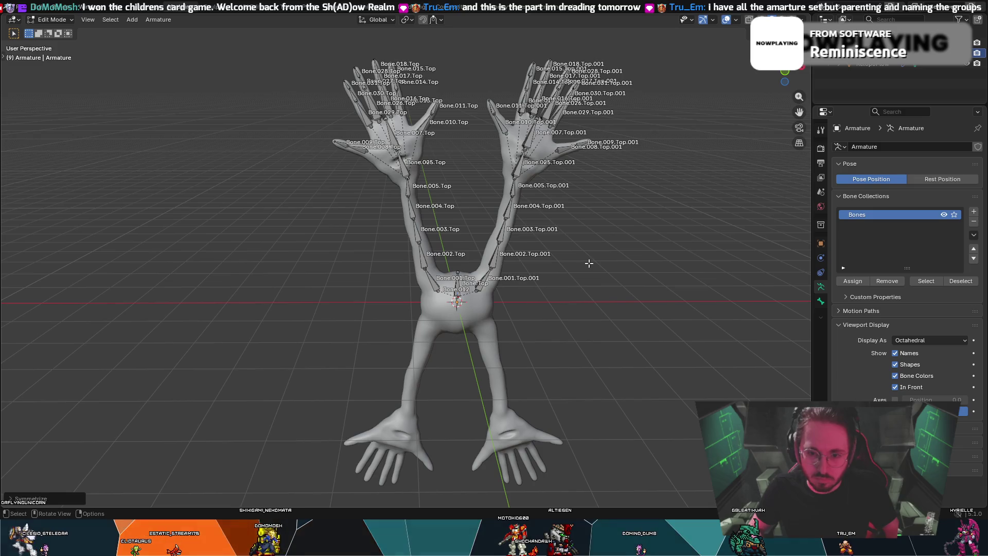
key("a")
key("ctrl+z")
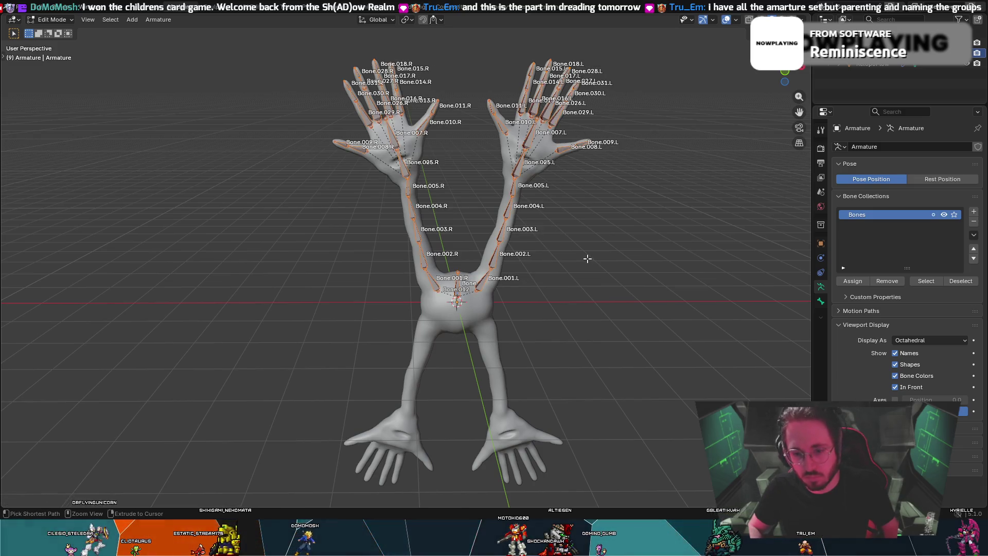
key("ctrl+z")
key("ctrl+shift+z")
key("ctrl+z")
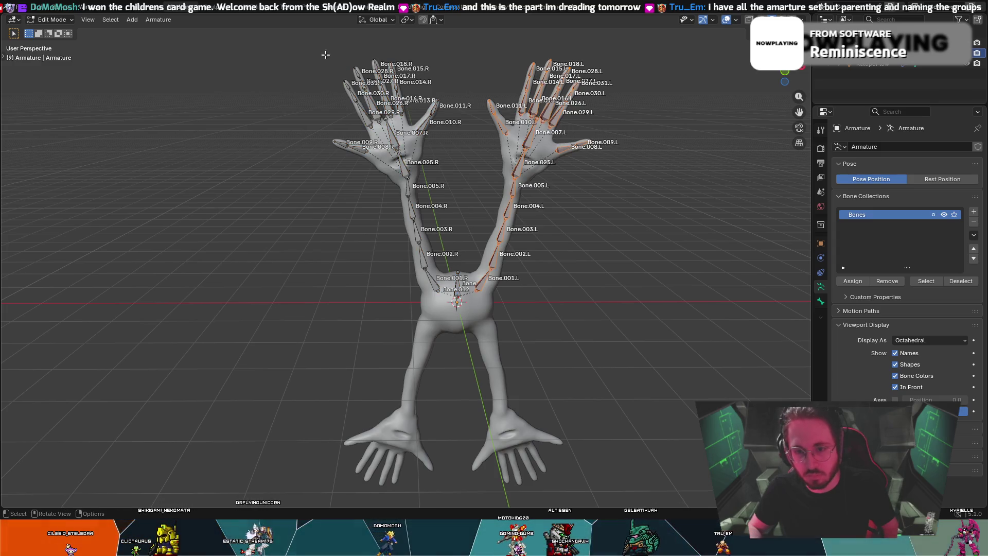
- Box-select both arms' bones, rename them with .Top suffixes, and symmetrize
mouse_move(276, 45)
left_mouse_down()
mouse_move(714, 239)
mouse_move(704, 315)
left_mouse_up()
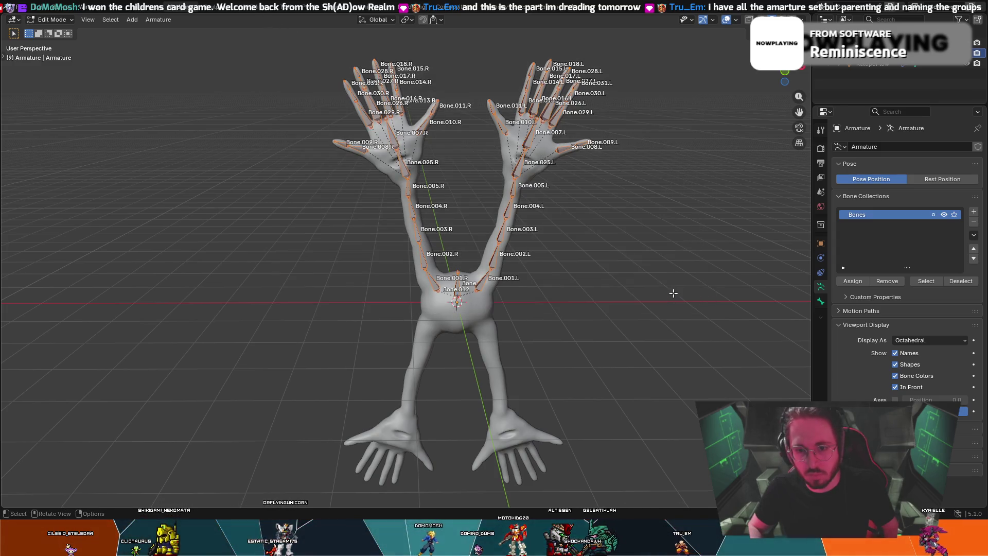
right_click(515, 132)
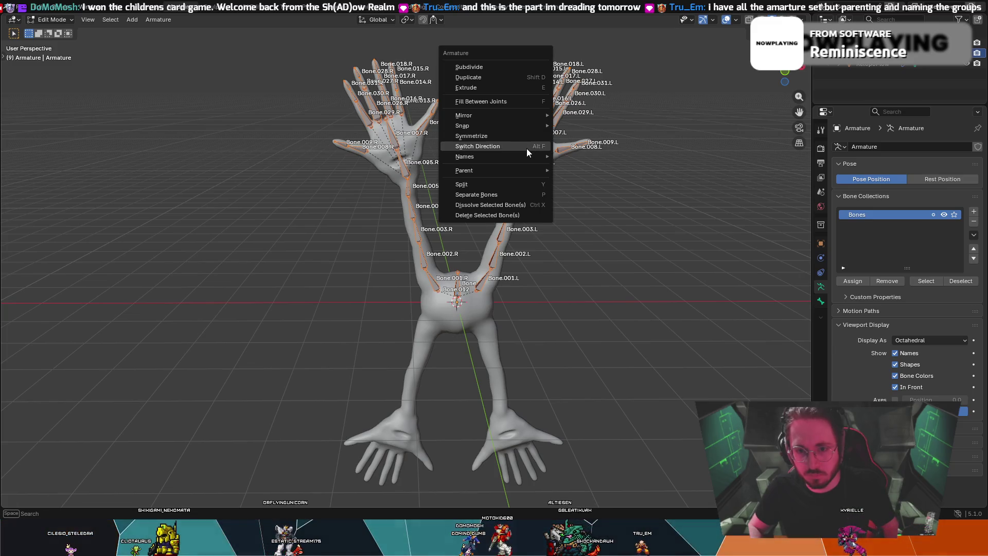
mouse_move(524, 156)
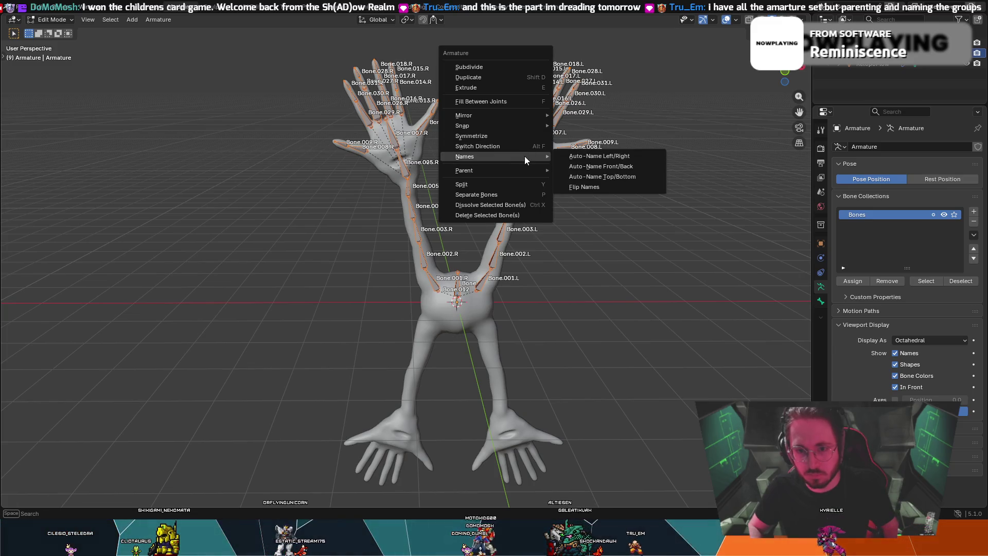
left_click(601, 178)
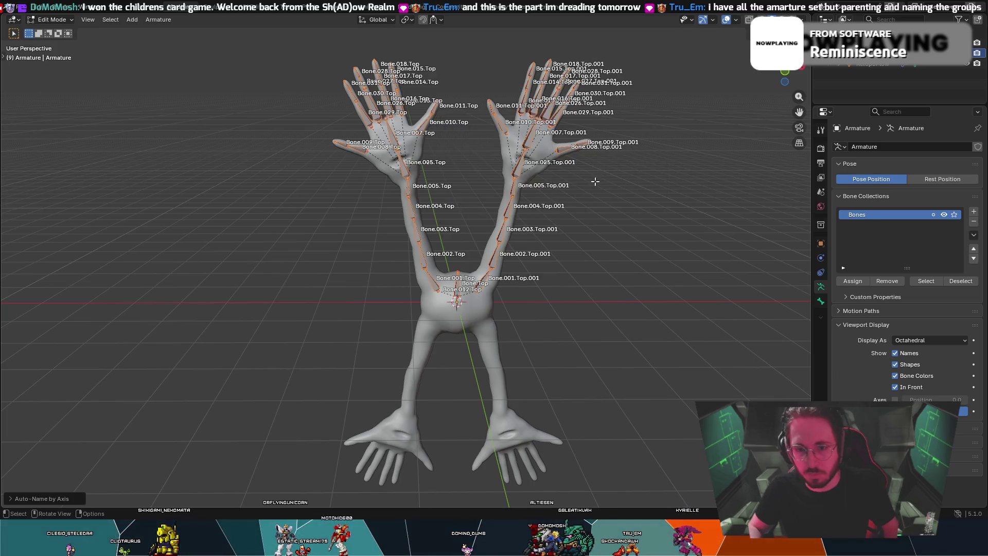
mouse_move(524, 158)
middle_mouse_down()
mouse_move(669, 167)
mouse_move(536, 174)
middle_mouse_up()
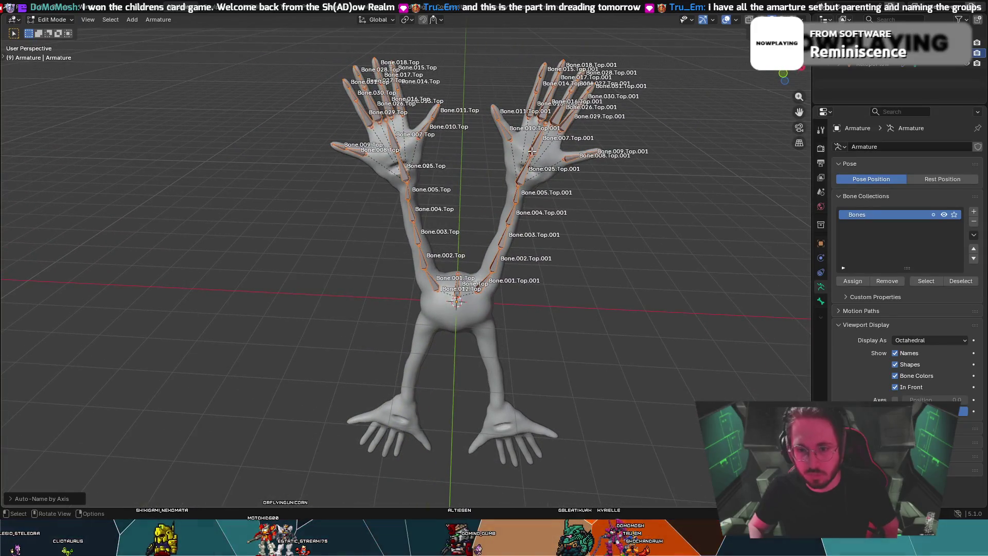
right_click(533, 147)
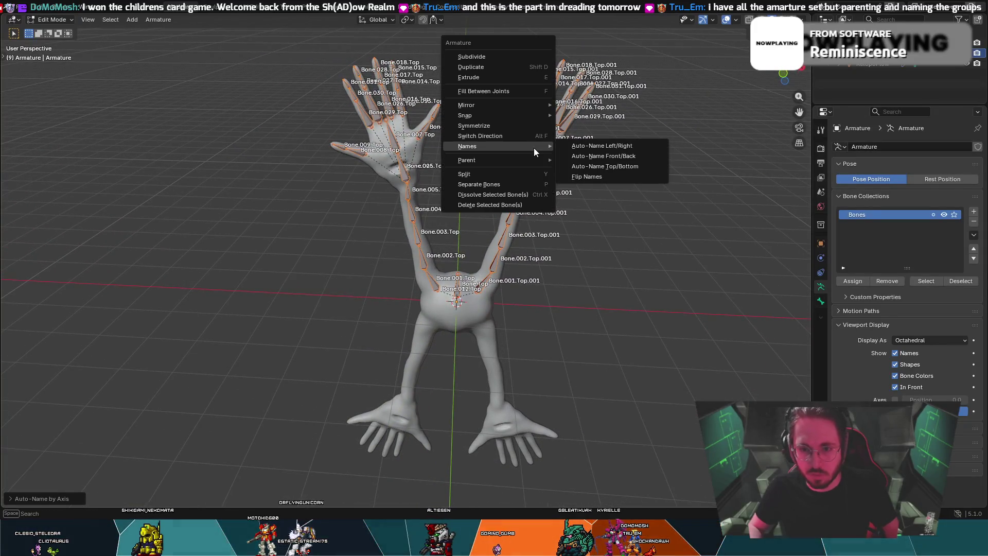
left_click(518, 123)
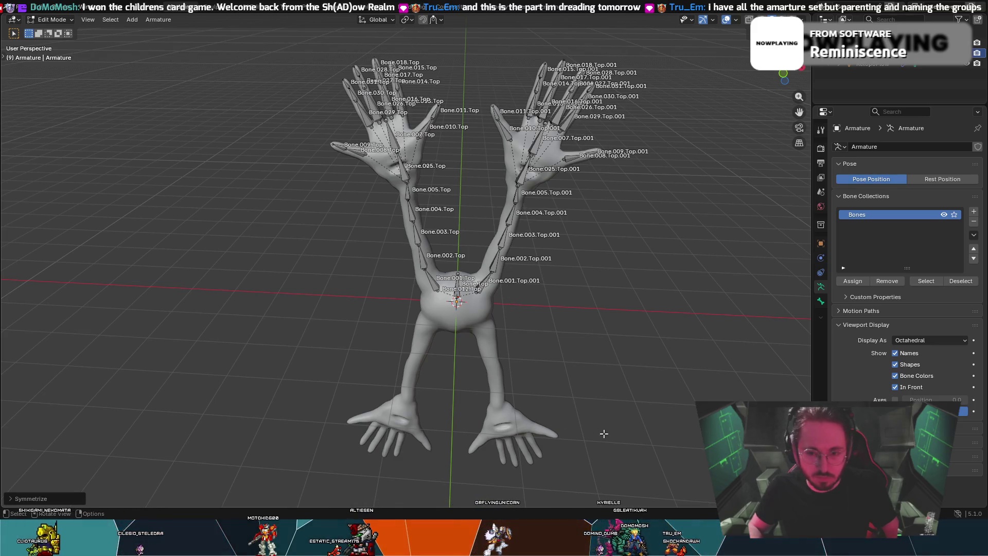
- Set the Symmetrize direction to -X to +X, leaving Bone Colors checked
middle_click_drag(552, 307, 525, 313)
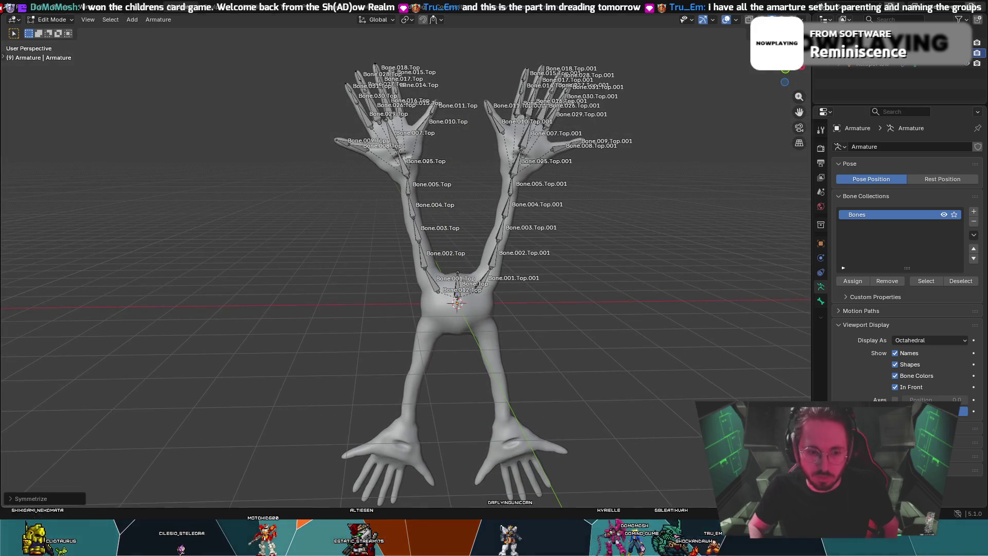
left_click(45, 499)
left_click(72, 486)
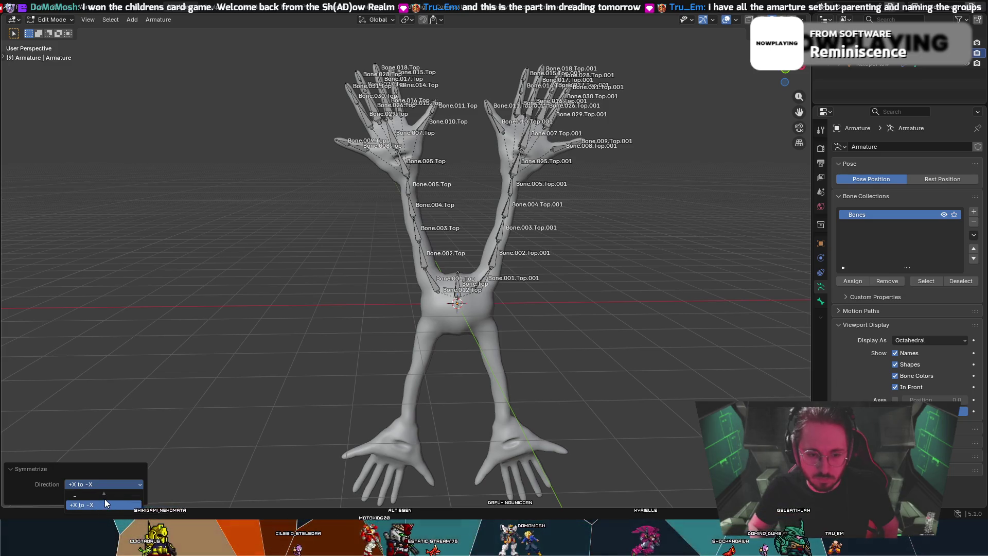
scroll(95, 500, "up", 1)
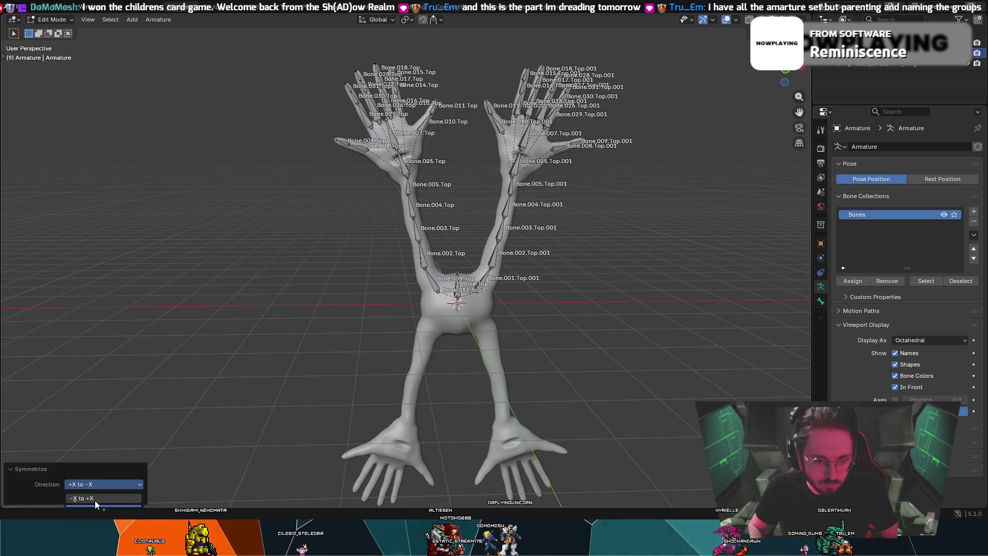
left_click(95, 498)
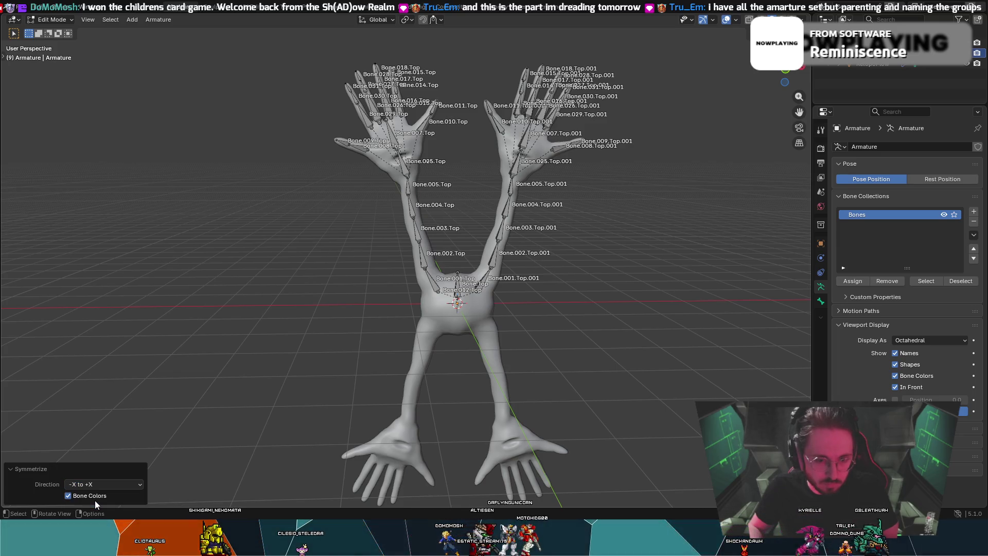
left_click(106, 483)
left_click(56, 470)
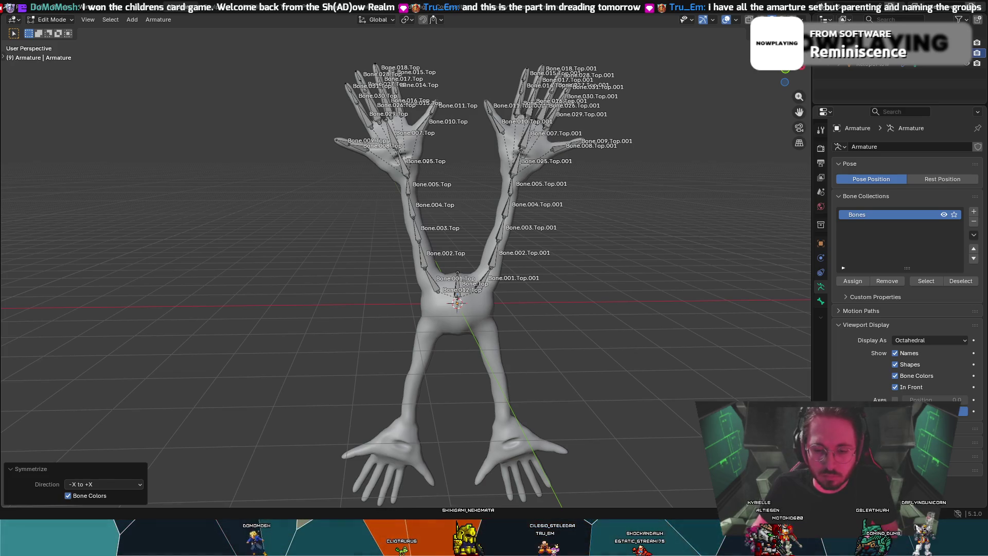
key("a")
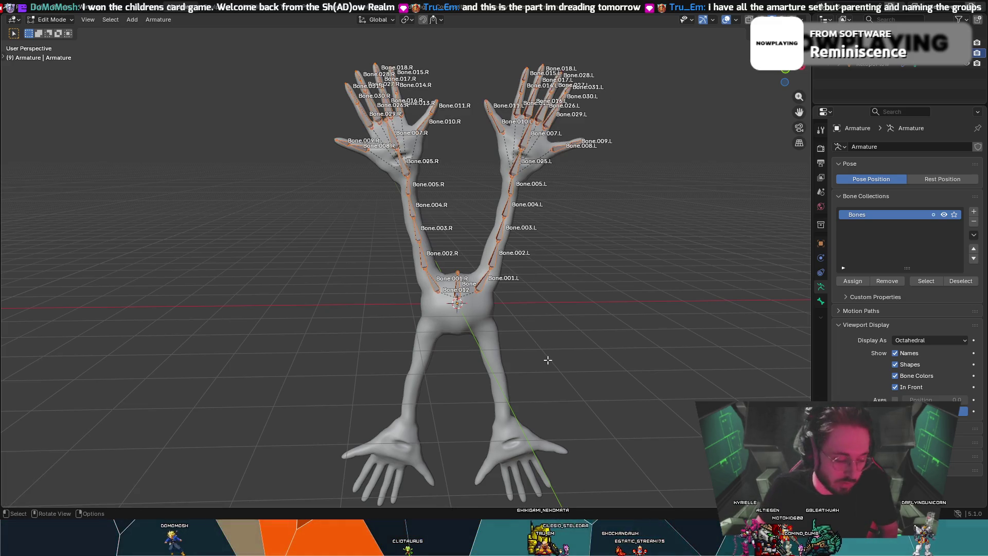
- Auto-name all bones Top/Bottom so they end in .Top, and add the creature mesh to the selection
right_click(524, 166)
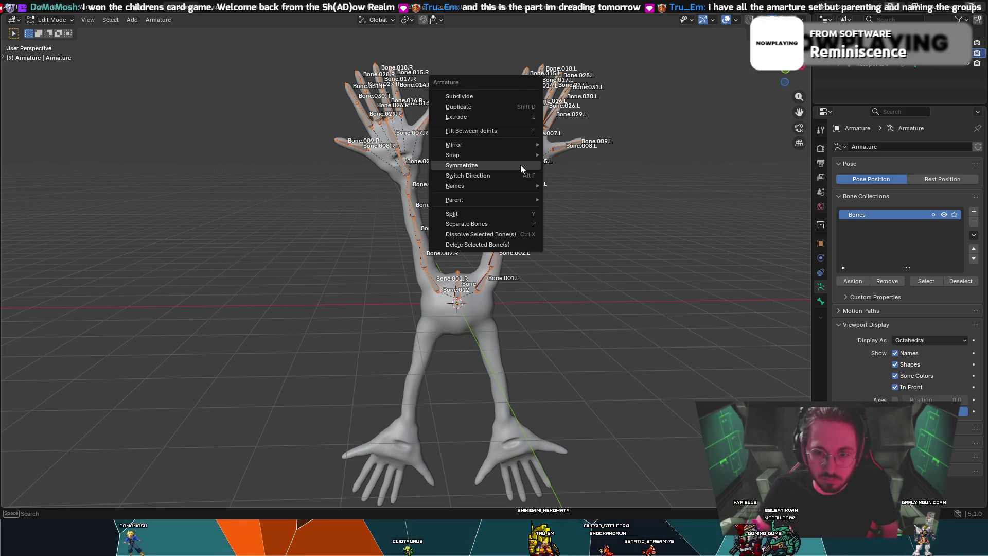
mouse_move(521, 186)
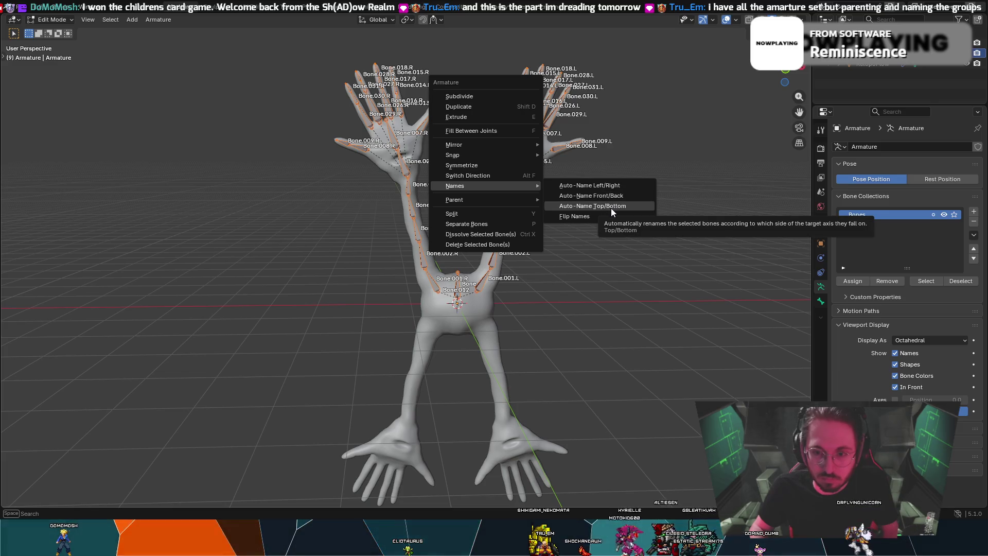
left_click(598, 206)
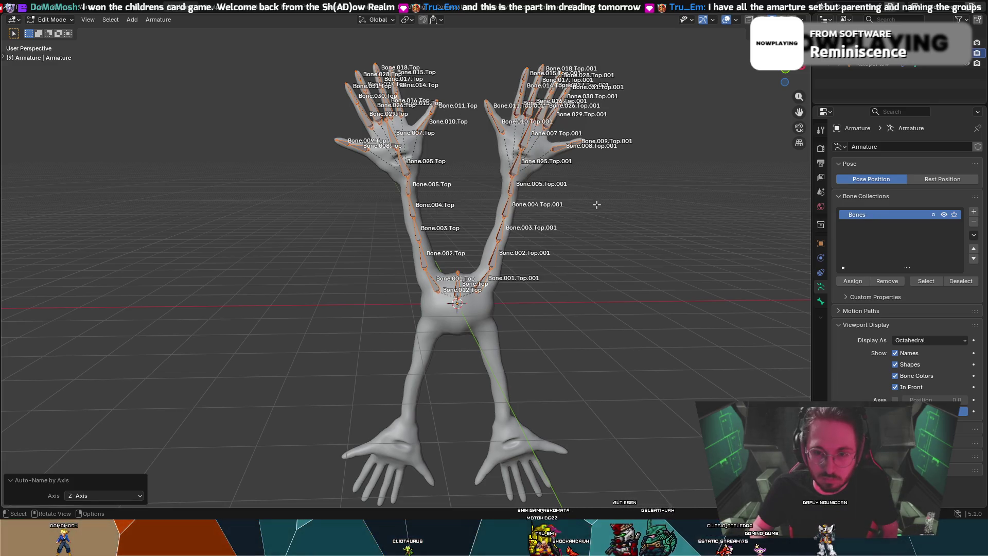
left_click(883, 65)
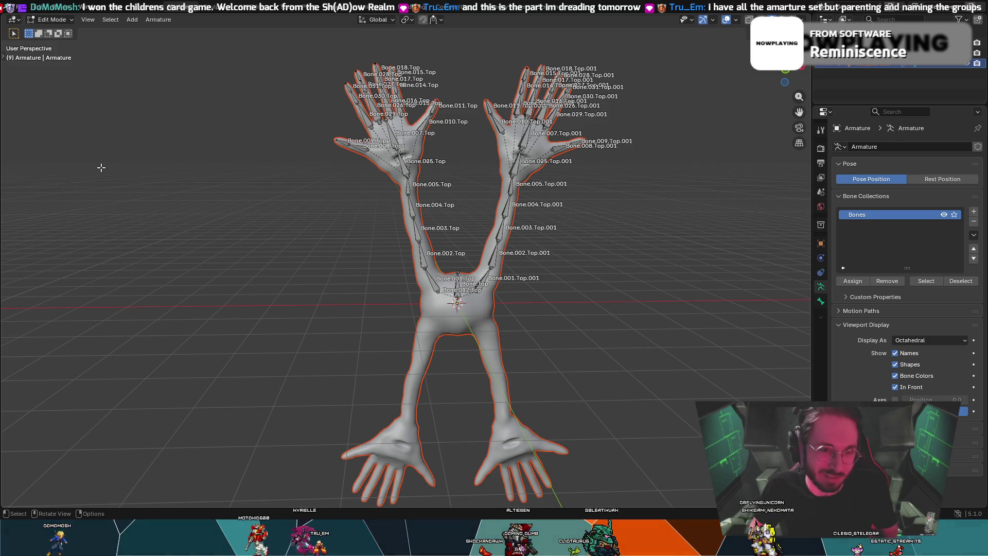
- Switch to Object Mode and deselect the creature mesh
left_click(44, 20)
left_click(48, 31)
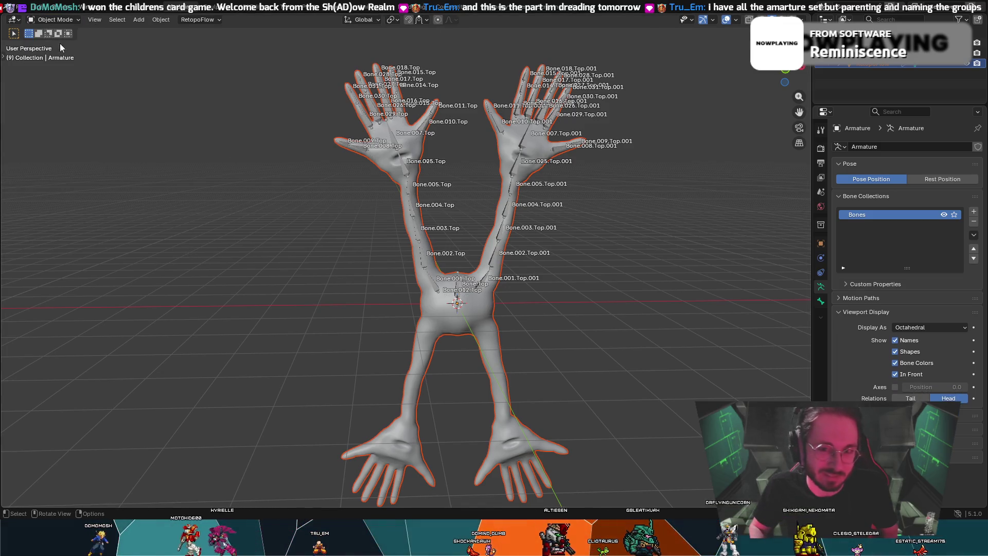
key("r")
key("Escape")
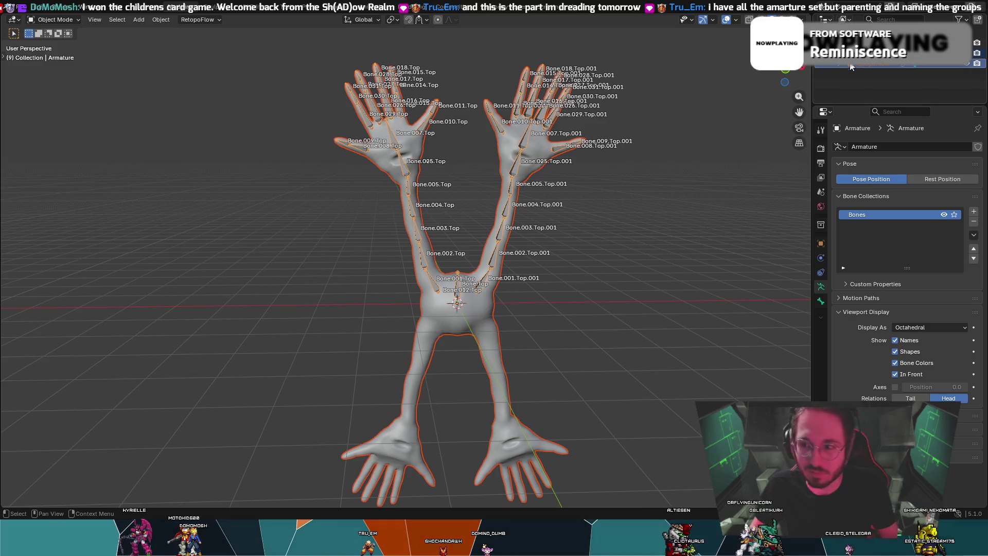
left_click(678, 163)
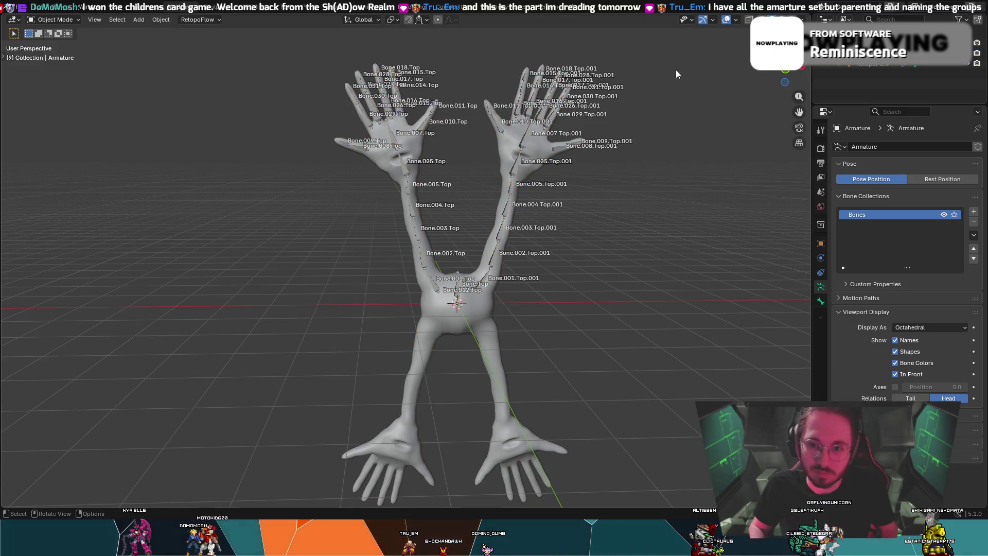
- Box-select mesh and armature, rotate them 90° about Y, and return to Edit Mode
left_click_drag(679, 53, 147, 494)
key("r")
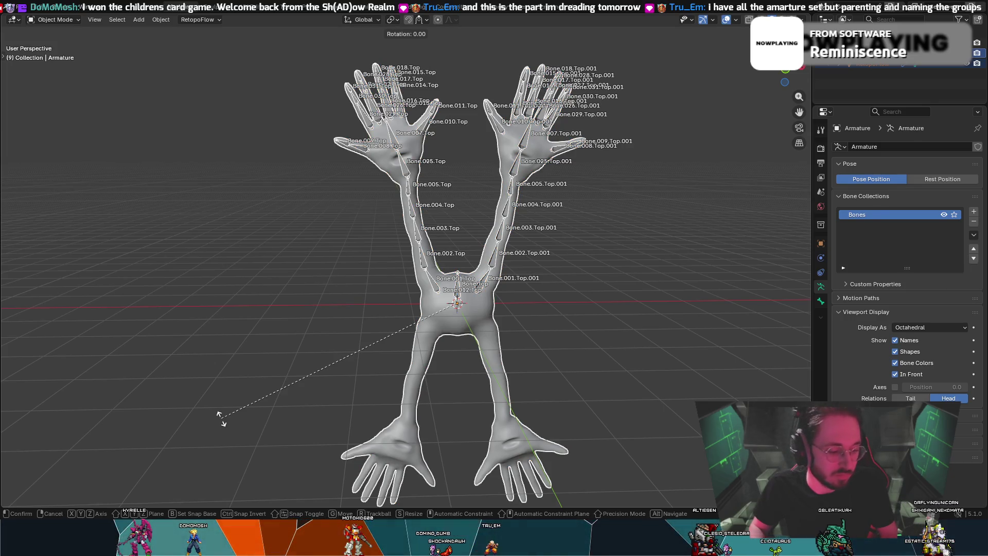
type("y90")
key("Return")
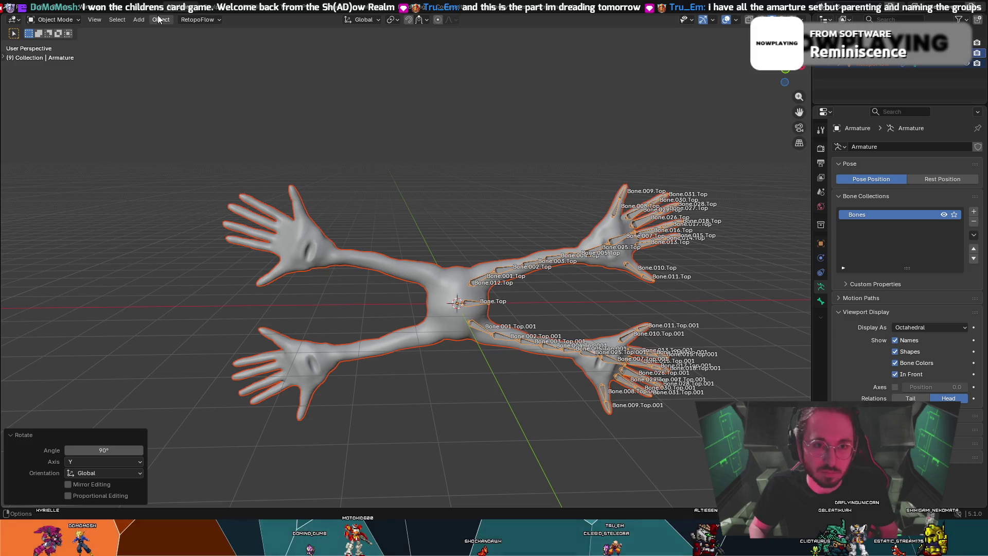
key("Tab")
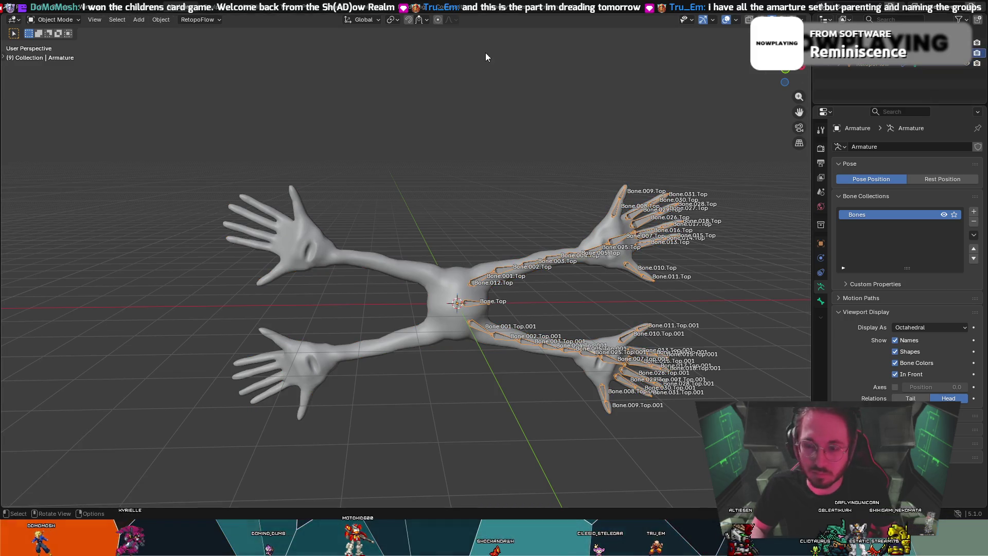
mouse_move(471, 154)
middle_mouse_down()
mouse_move(464, 177)
mouse_move(494, 170)
middle_mouse_up()
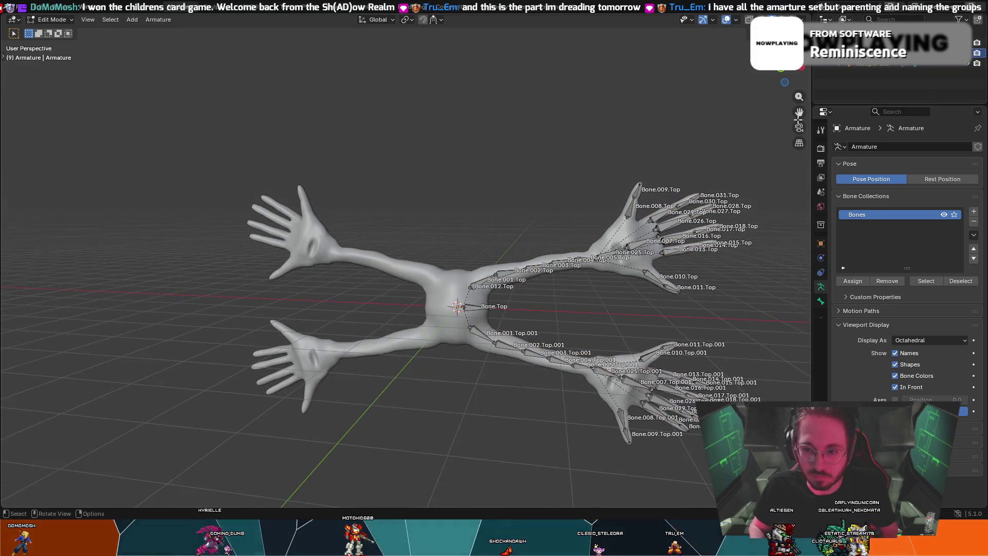
- Select all arm and hand bones and symmetrize them with direction +X to -X
mouse_move(782, 148)
left_mouse_down()
mouse_move(635, 430)
mouse_move(481, 494)
left_mouse_up()
middle_click_drag(514, 381, 546, 323)
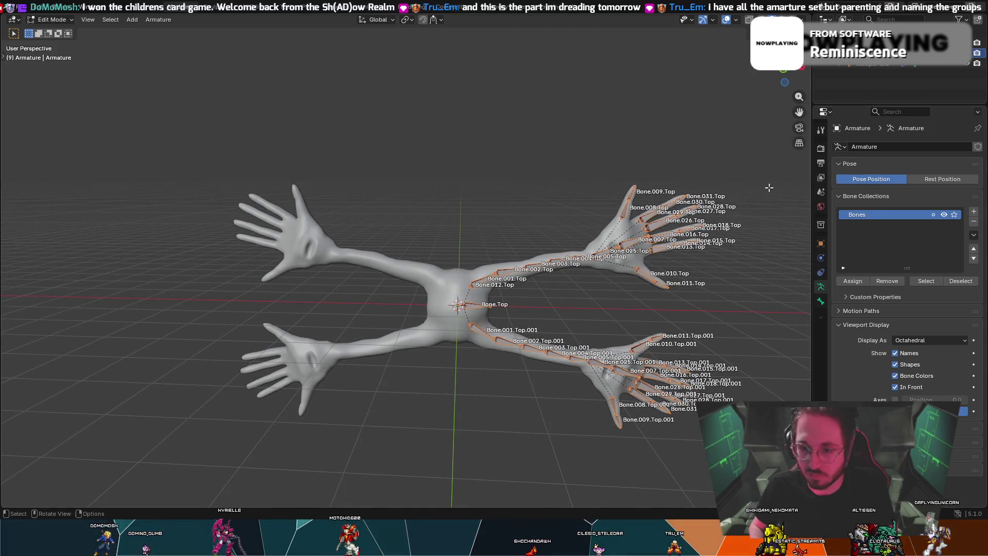
right_click(626, 251)
left_click(613, 224)
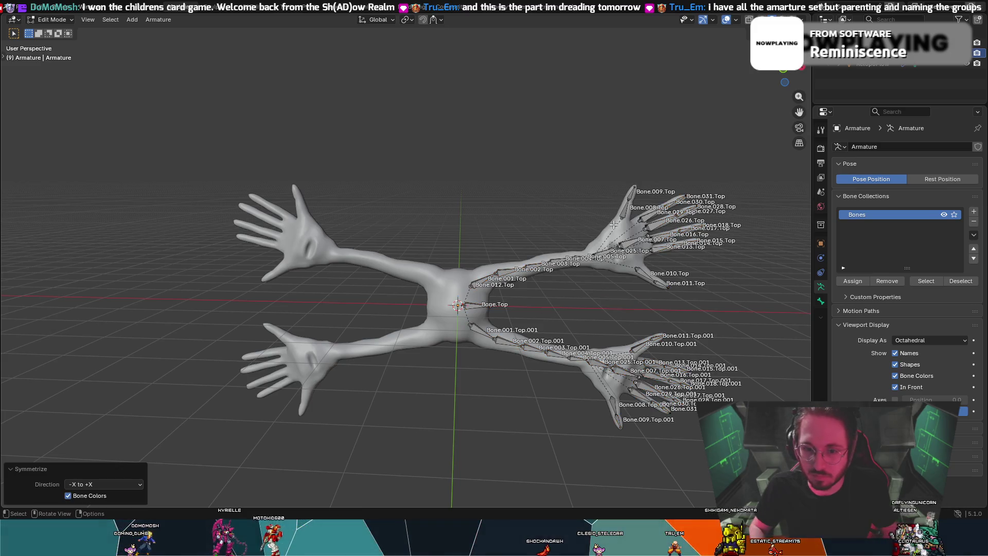
left_click(131, 484)
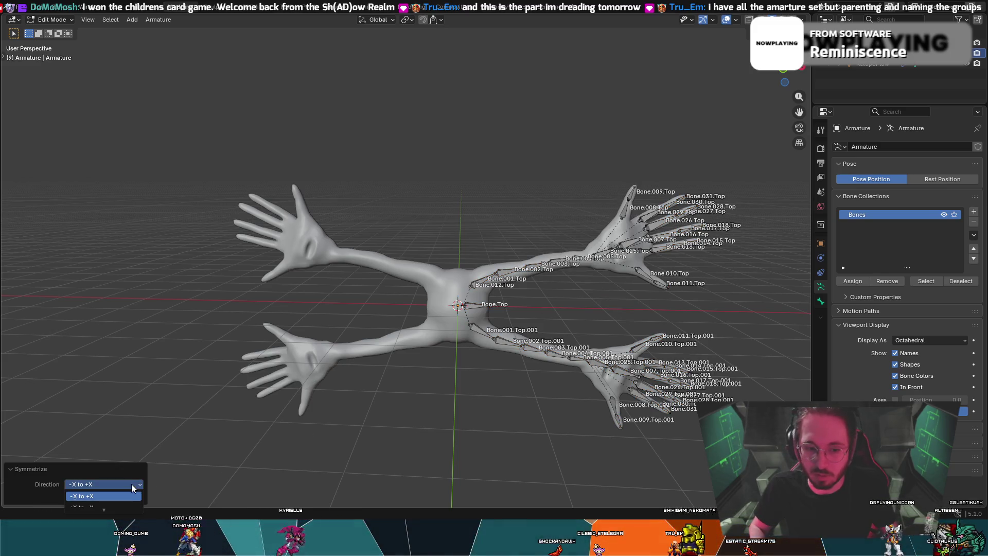
scroll(116, 500, "down", 1)
left_click(116, 503)
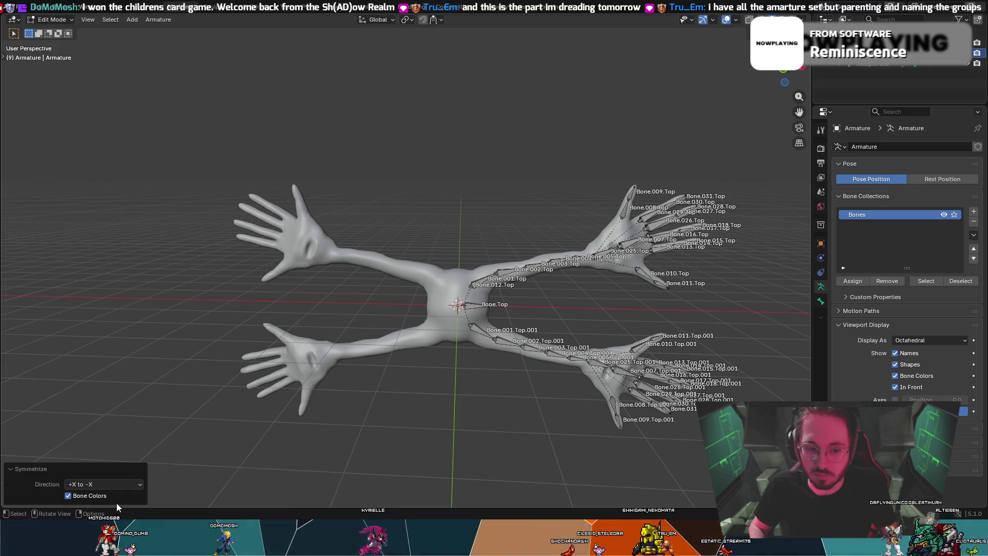
mouse_move(501, 253)
middle_mouse_down()
mouse_move(516, 222)
mouse_move(576, 258)
middle_mouse_up()
- Auto-name all bones Left/Right and symmetrize again, then undo both changes
key("a")
right_click(576, 258)
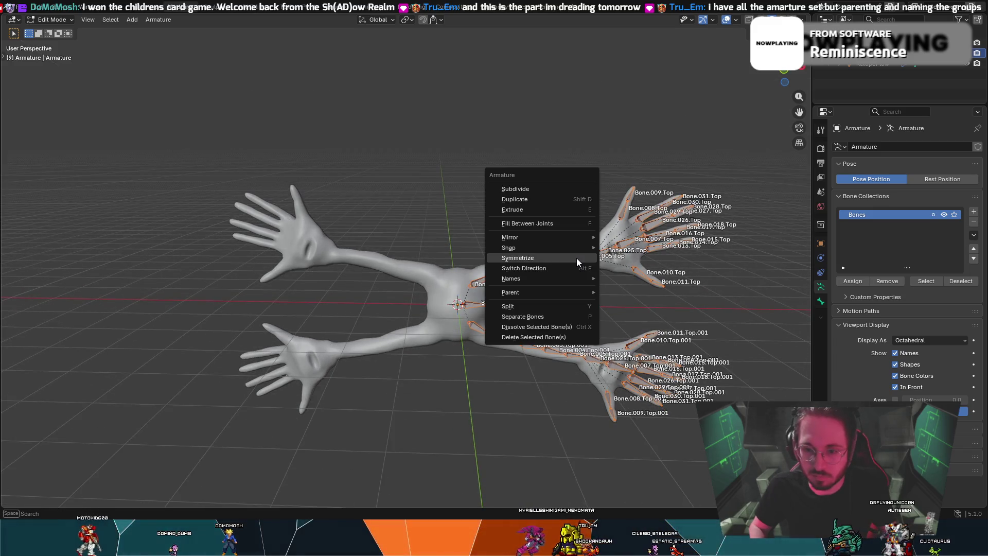
mouse_move(566, 278)
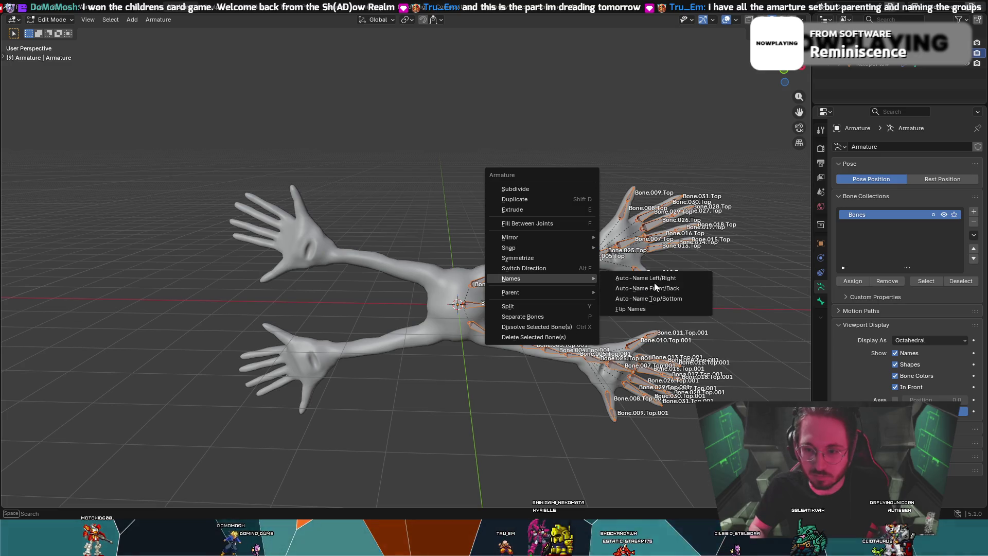
left_click(654, 279)
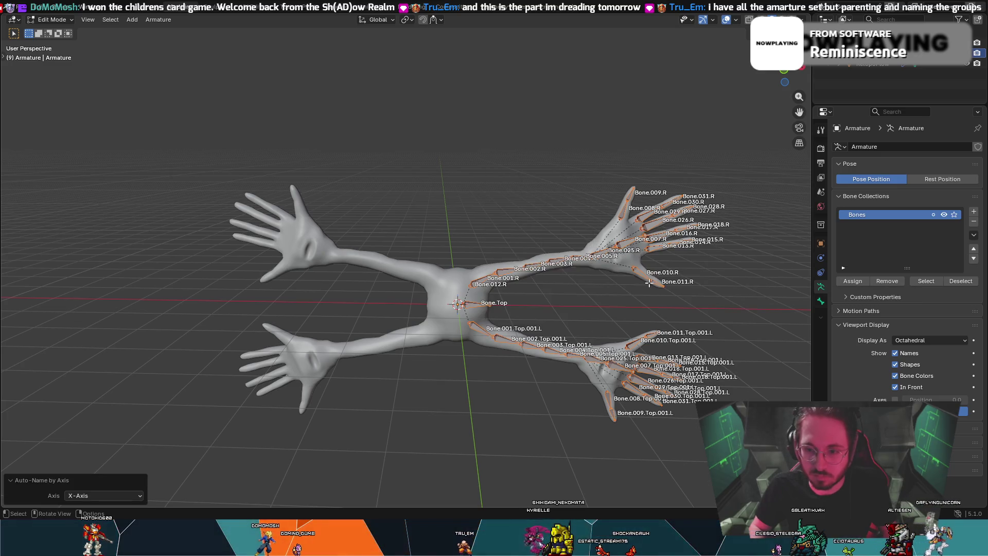
right_click(641, 291)
left_click(615, 262)
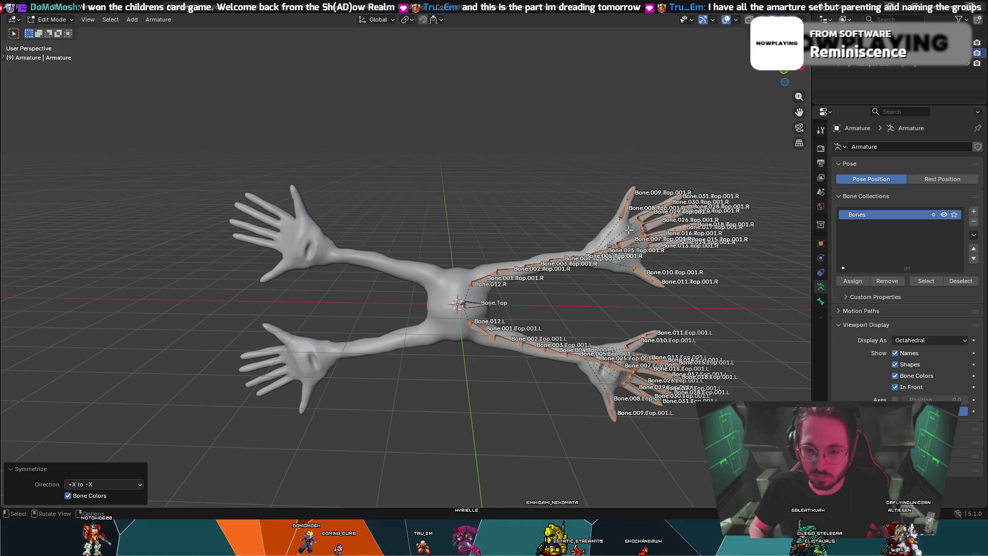
key("ctrl+z")
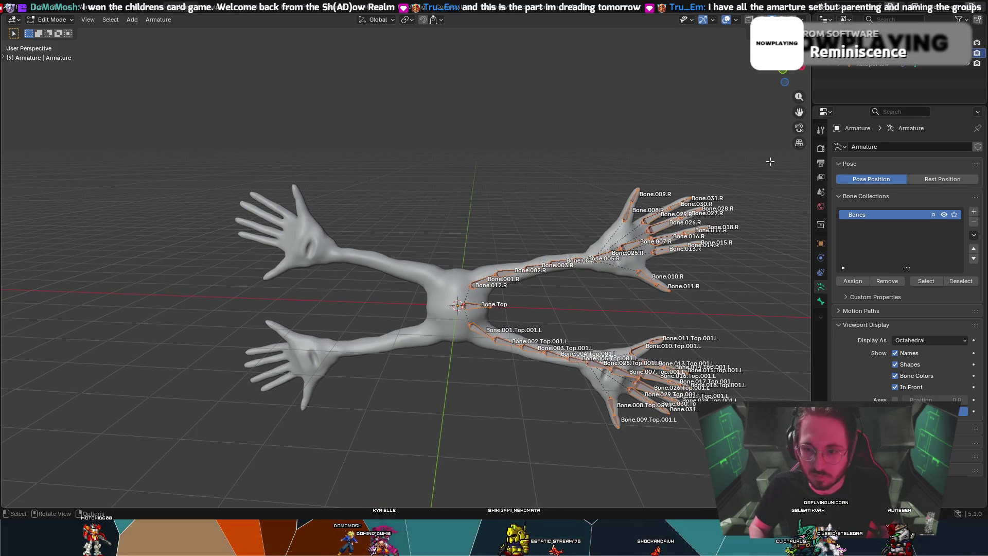
key("ctrl+z")
key("ctrl+z")
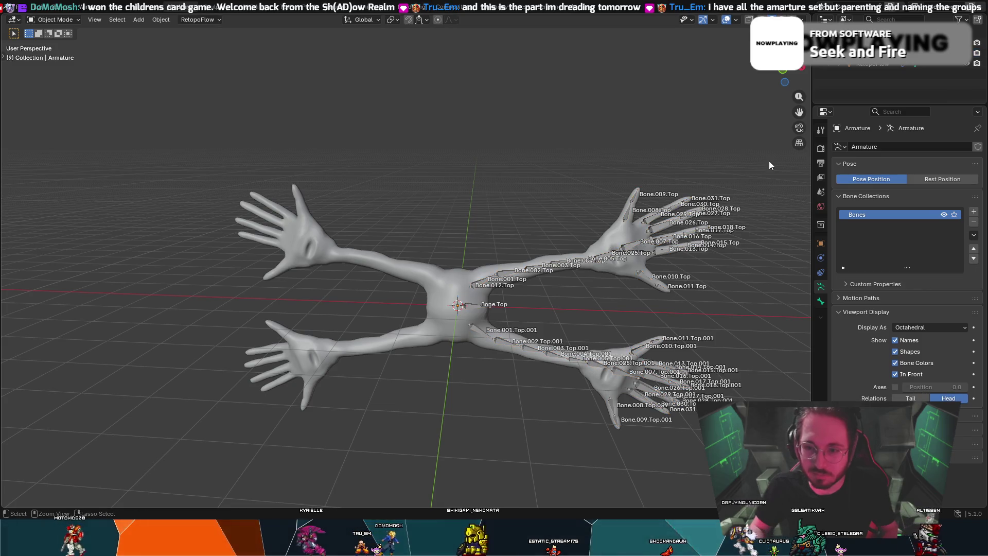
- Undo the sideways rotation, select all bones, and show bone names in the viewport
key("ctrl+z")
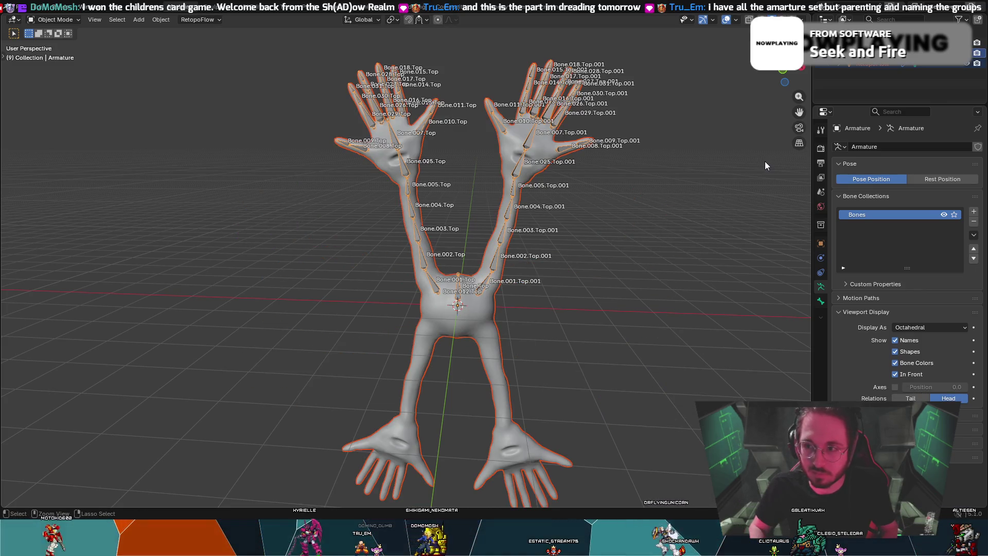
key("ctrl+z")
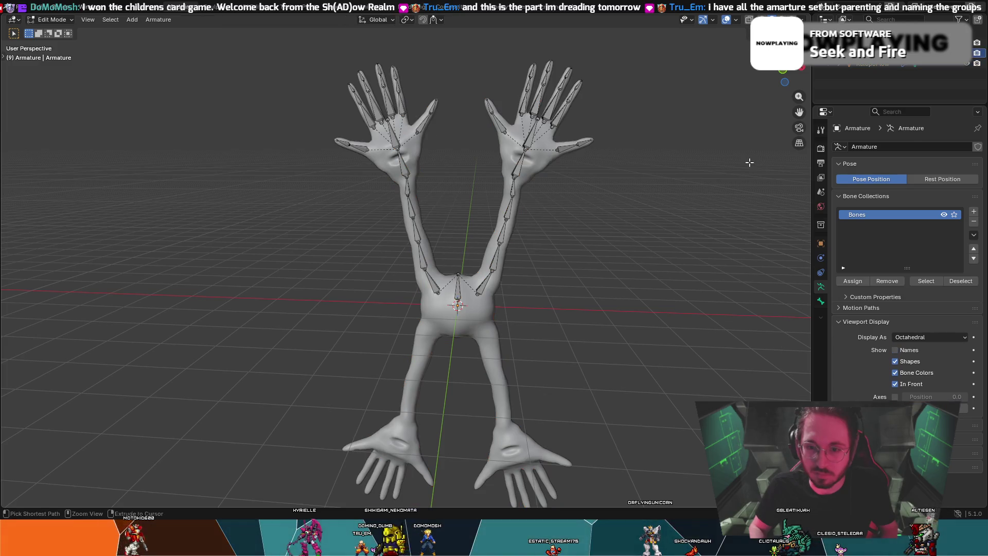
key("a")
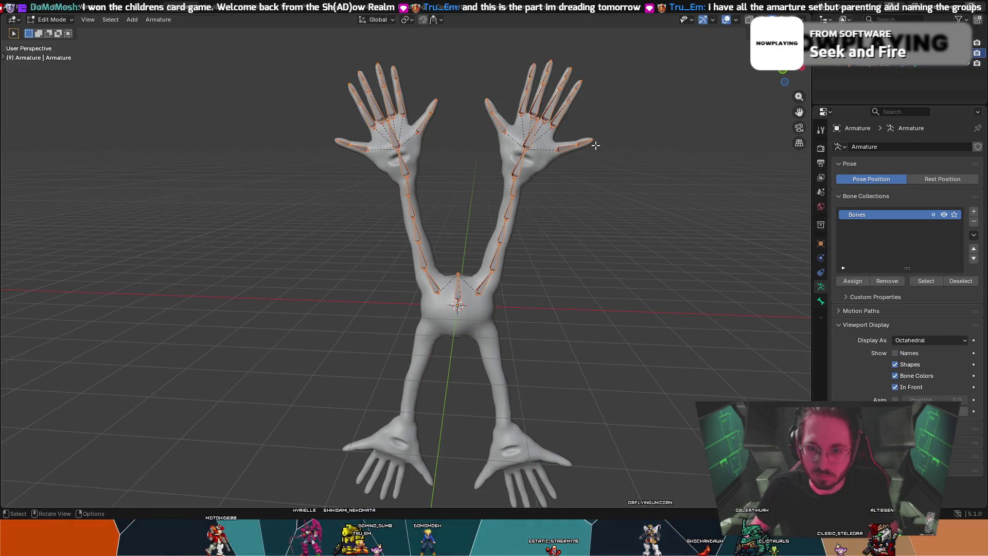
middle_click_drag(596, 146, 604, 146)
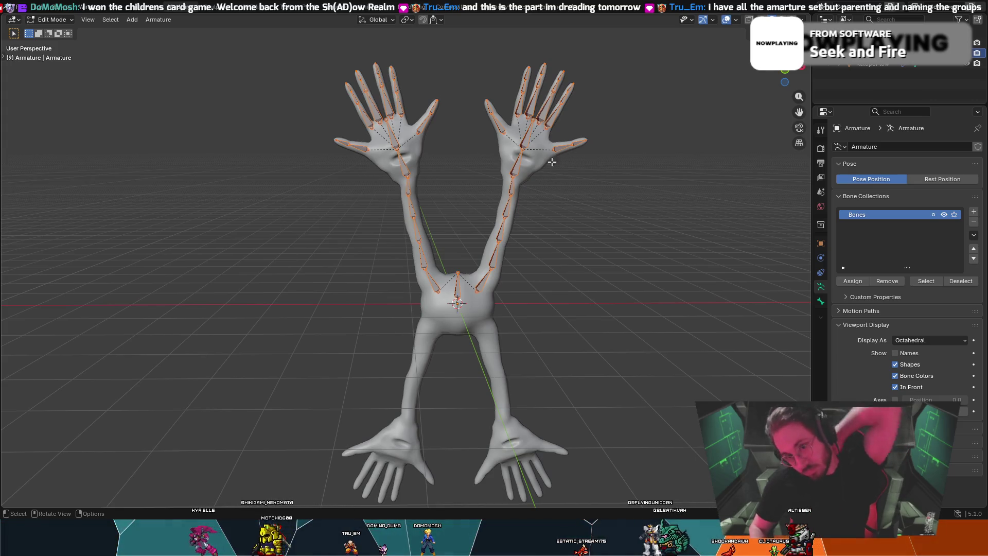
left_click(895, 353)
- Select and then deselect the Bone.Top bone, viewing the model from above
mouse_move(569, 255)
middle_mouse_down()
mouse_move(563, 247)
mouse_move(574, 252)
mouse_move(550, 274)
mouse_move(552, 333)
middle_mouse_up()
scroll(551, 333, "up", 3)
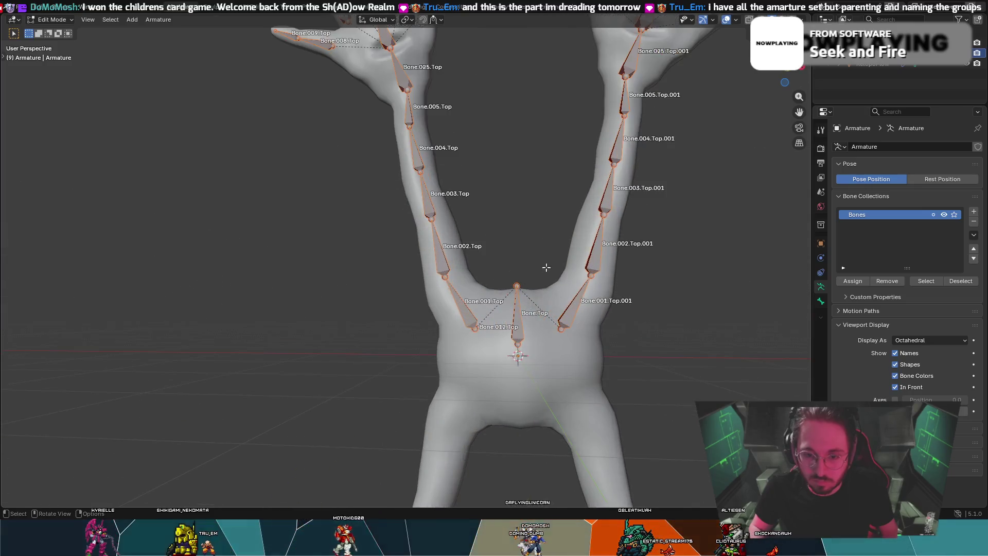
left_click(517, 316)
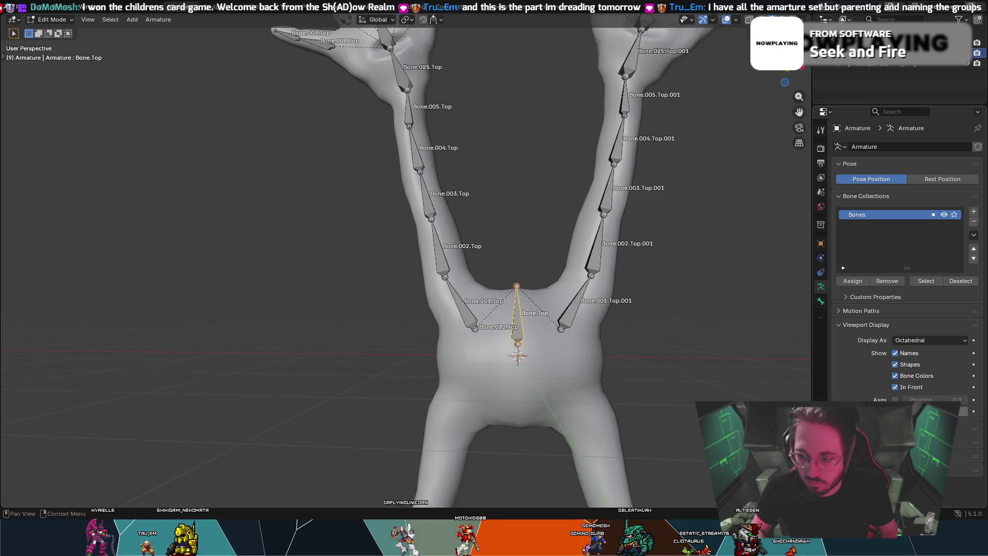
scroll(662, 355, "down", 2)
left_click(661, 355)
scroll(662, 356, "down", 4)
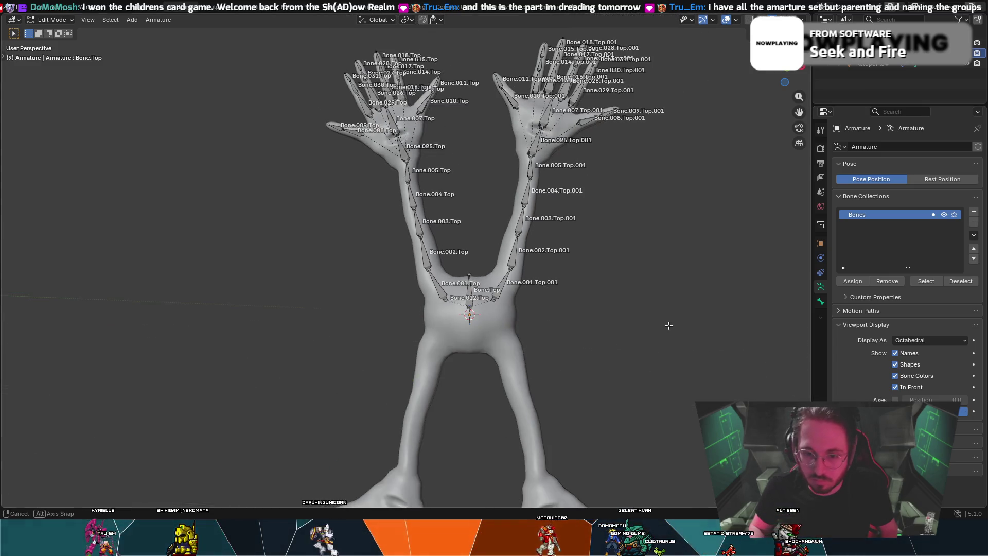
scroll(677, 296, "down", 1)
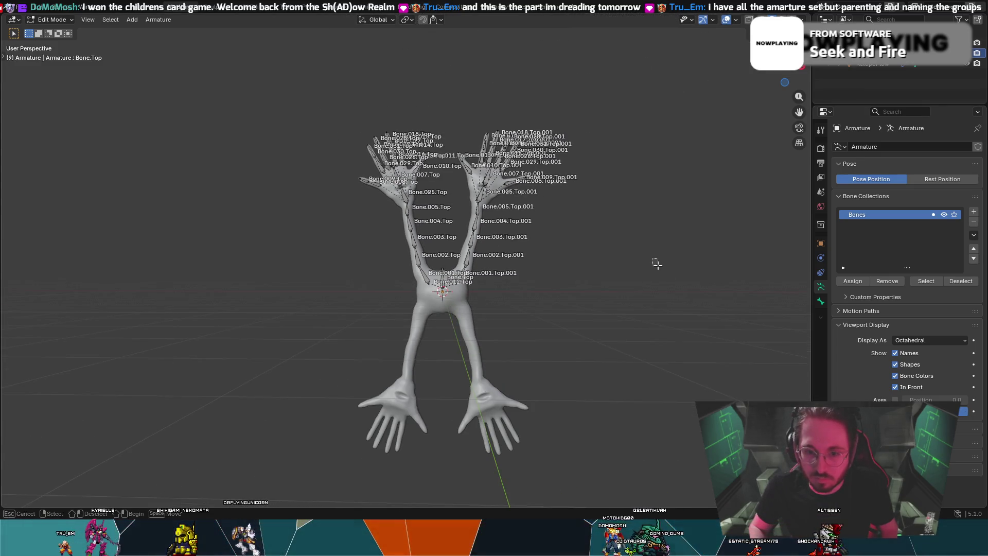
middle_click_drag(657, 264, 659, 273)
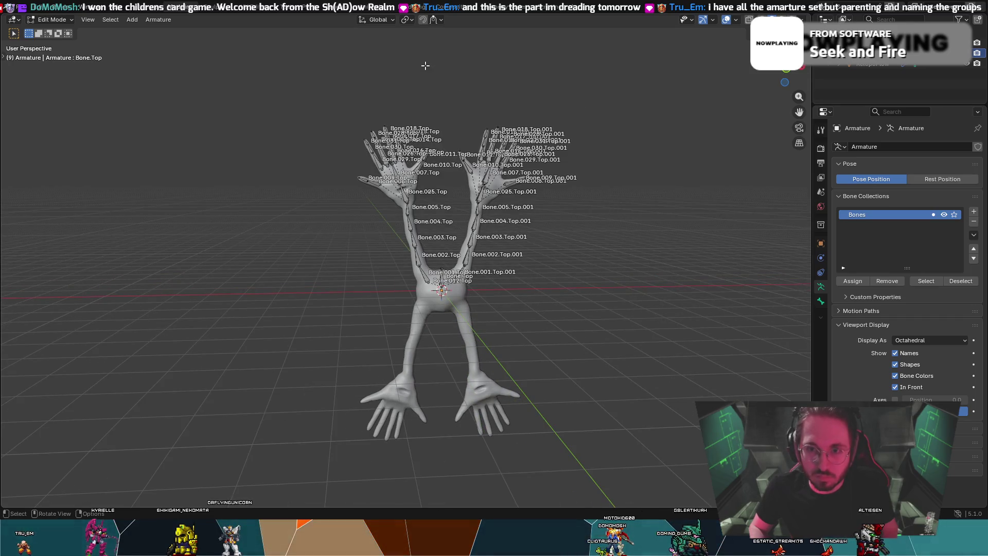
scroll(350, 102, "up", 2)
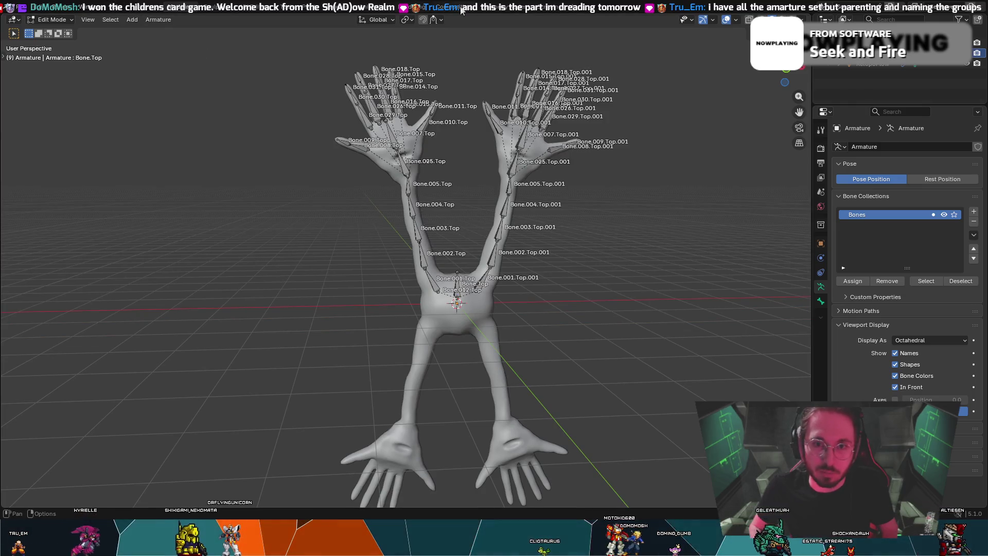
- Switch the armature to Pose Mode and hide the bone name labels
left_click(52, 19)
left_click(52, 51)
mouse_move(168, 79)
middle_mouse_down()
mouse_move(203, 93)
mouse_move(300, 91)
middle_mouse_up()
left_click(909, 353)
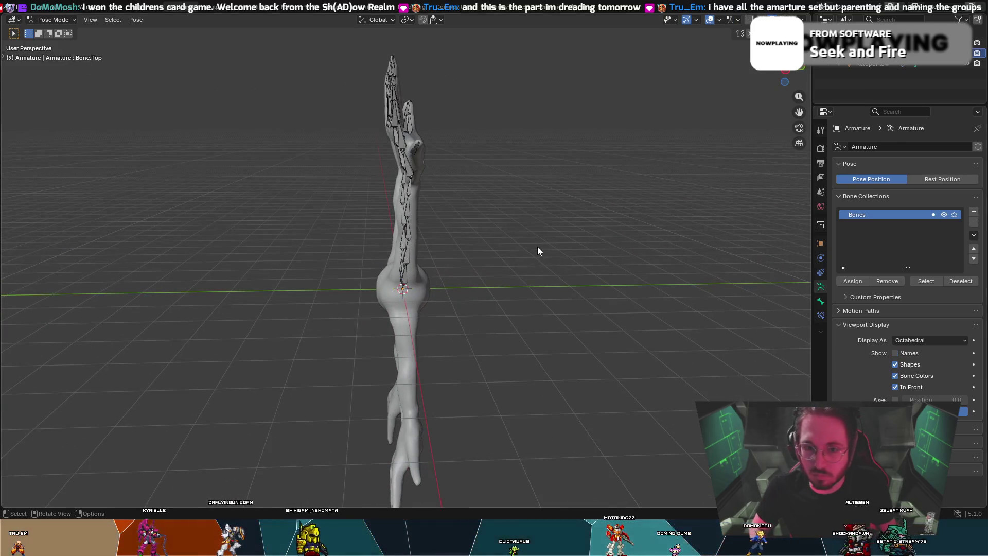
- Select the wrist bone Bone.025.Top and move it to a new position
middle_click_drag(537, 251, 437, 247)
mouse_move(289, 39)
middle_mouse_down()
mouse_move(344, 93)
mouse_move(421, 91)
mouse_move(352, 82)
middle_mouse_up()
scroll(343, 135, "up", 5)
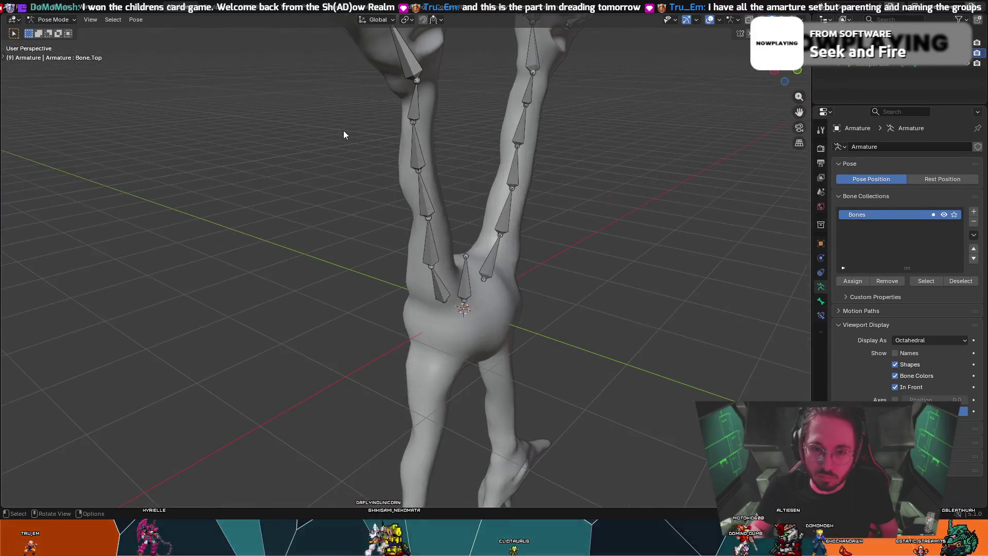
mouse_move(403, 171)
middle_mouse_down()
mouse_move(310, 193)
mouse_move(431, 84)
mouse_move(478, 145)
mouse_move(449, 92)
middle_mouse_up()
left_click(400, 96)
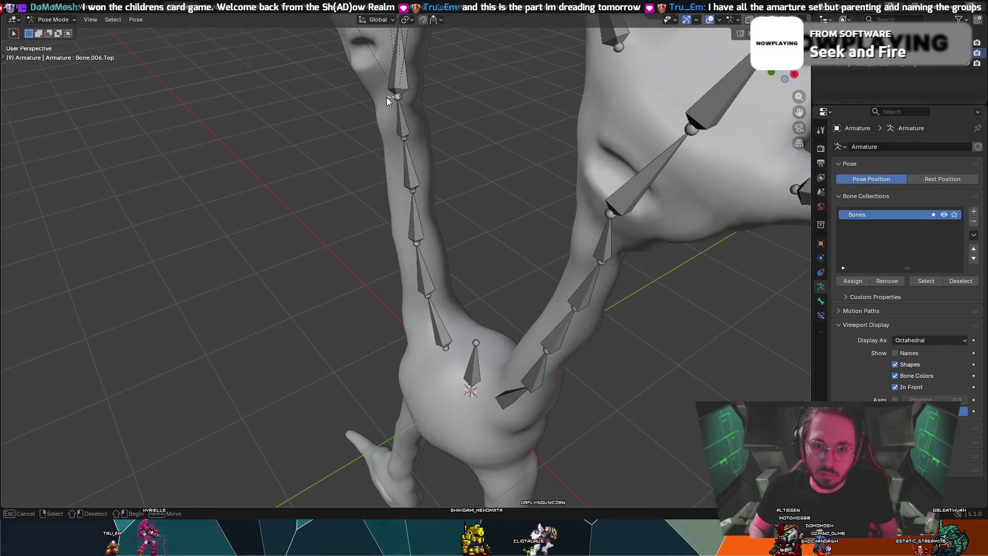
left_click(403, 97)
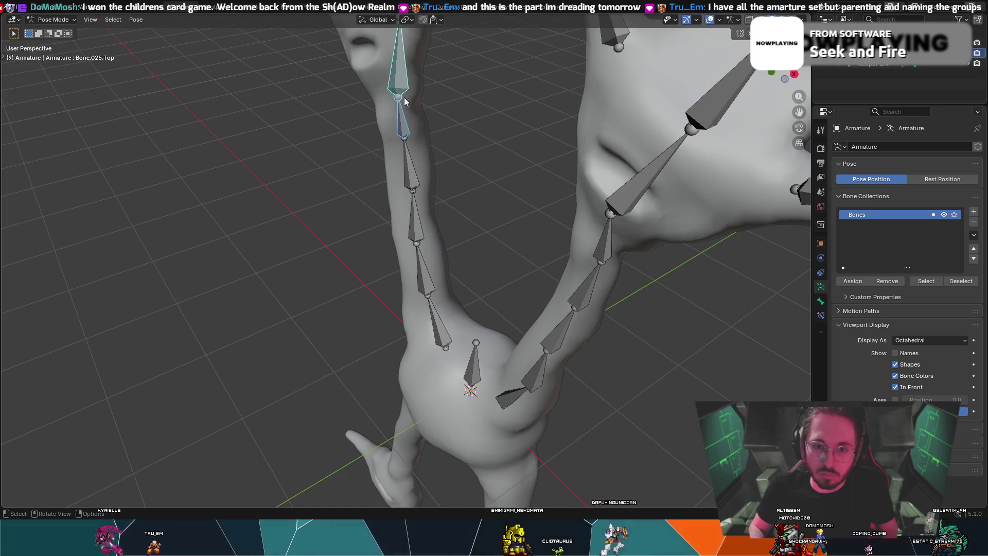
key("g")
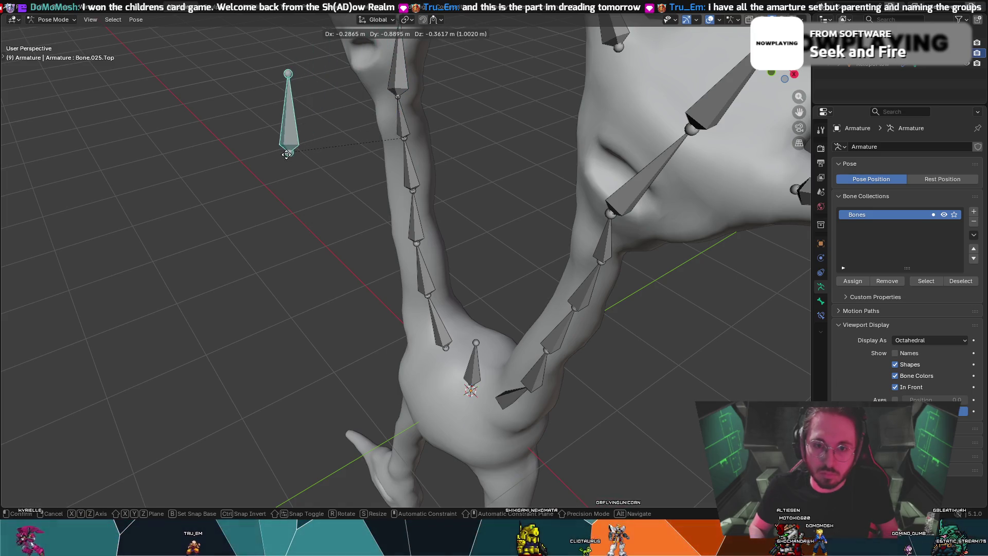
left_click(286, 153)
- Undo the wrist bone move, return to Edit Mode, and undo once more
middle_click_drag(249, 135, 363, 115)
left_click(482, 131)
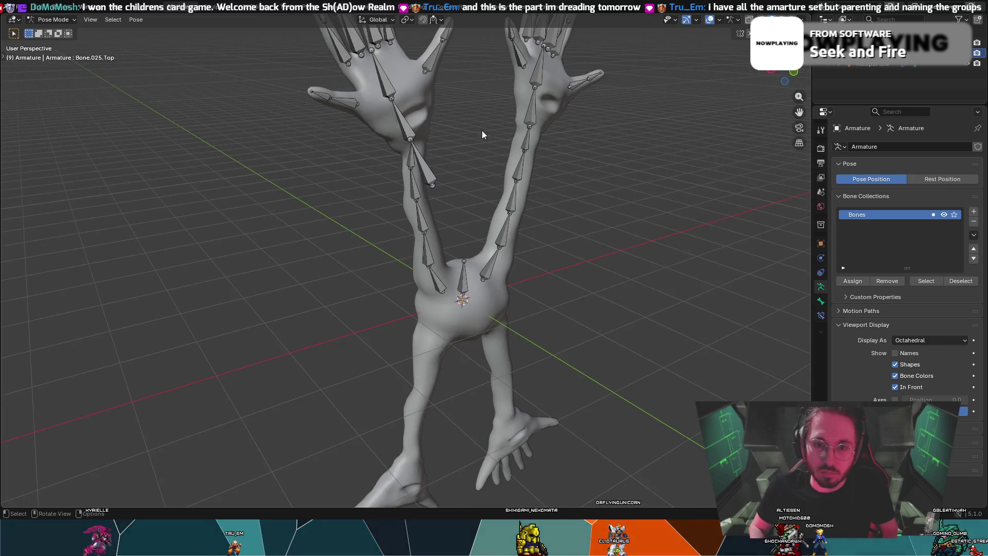
middle_click_drag(481, 130, 504, 125)
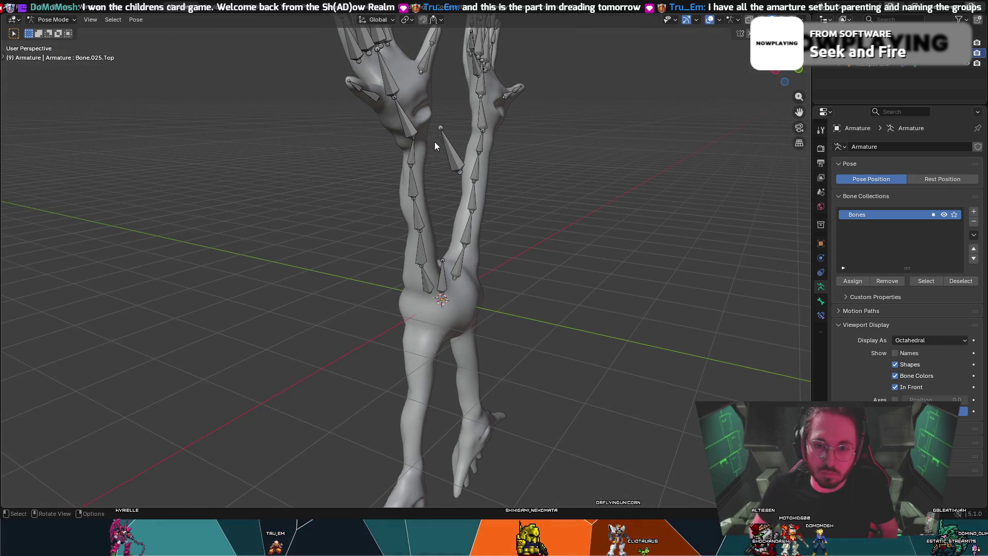
key("ctrl+z")
key("ctrl+z")
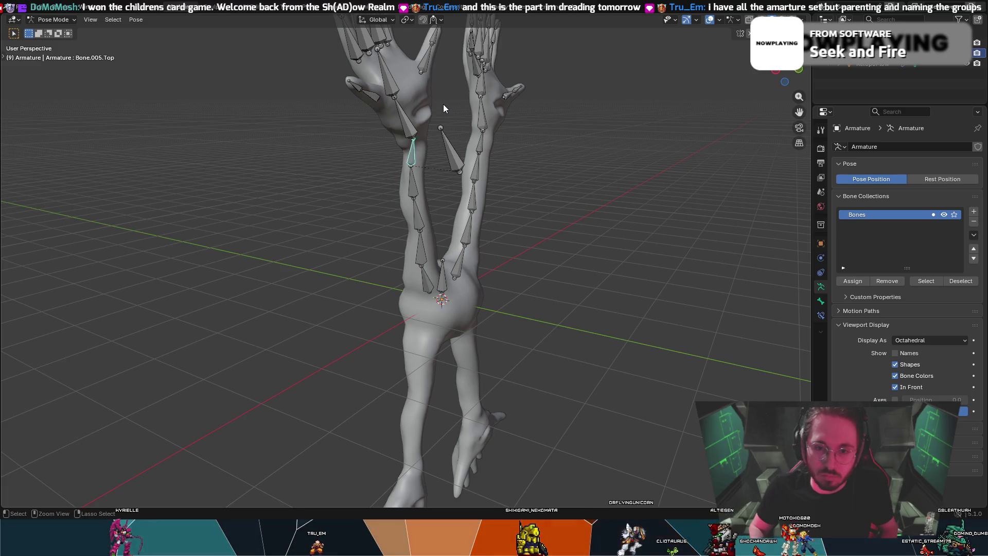
key("Tab")
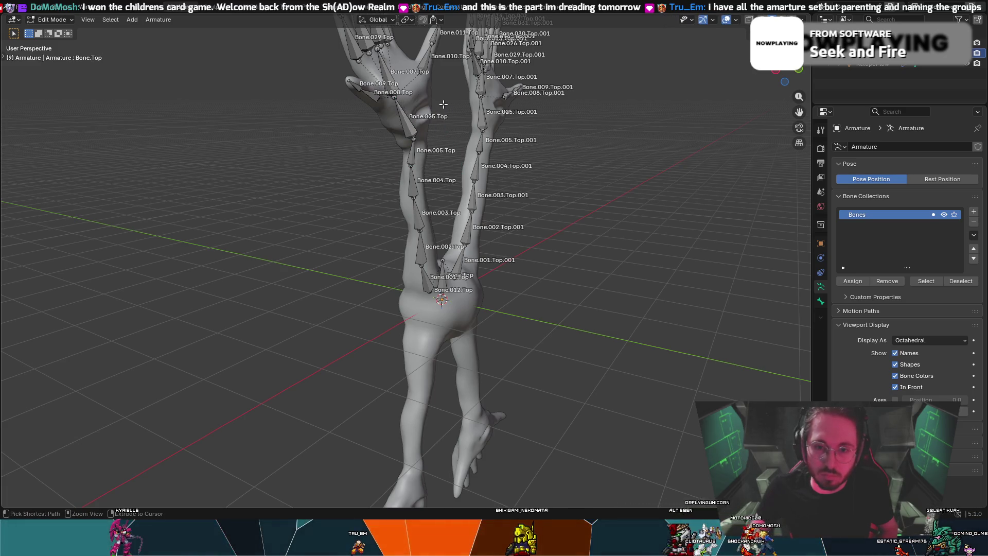
key("ctrl+z")
key("ctrl+z")
key("ctrl+z")
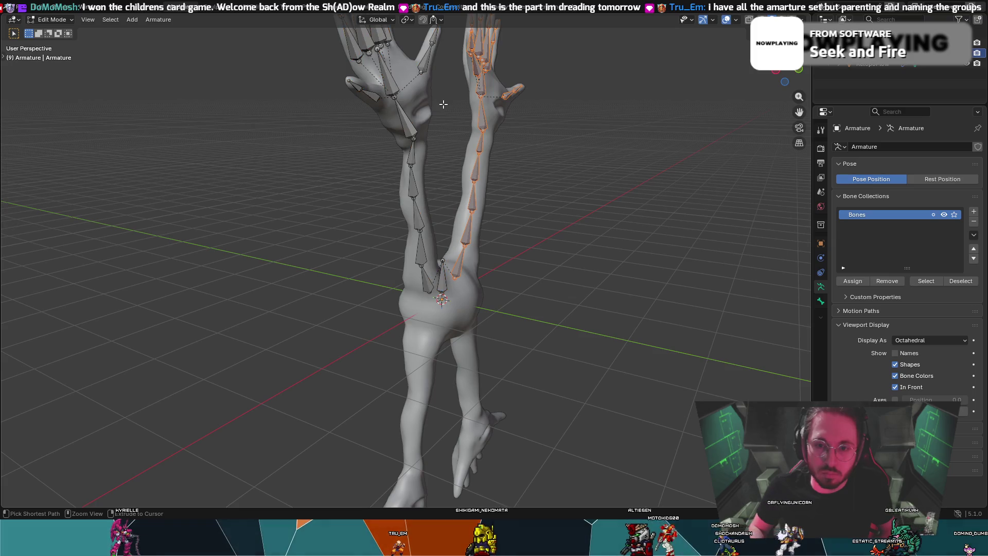
- Move the hand bone Bone.025.R aside and delete it
left_click(405, 120)
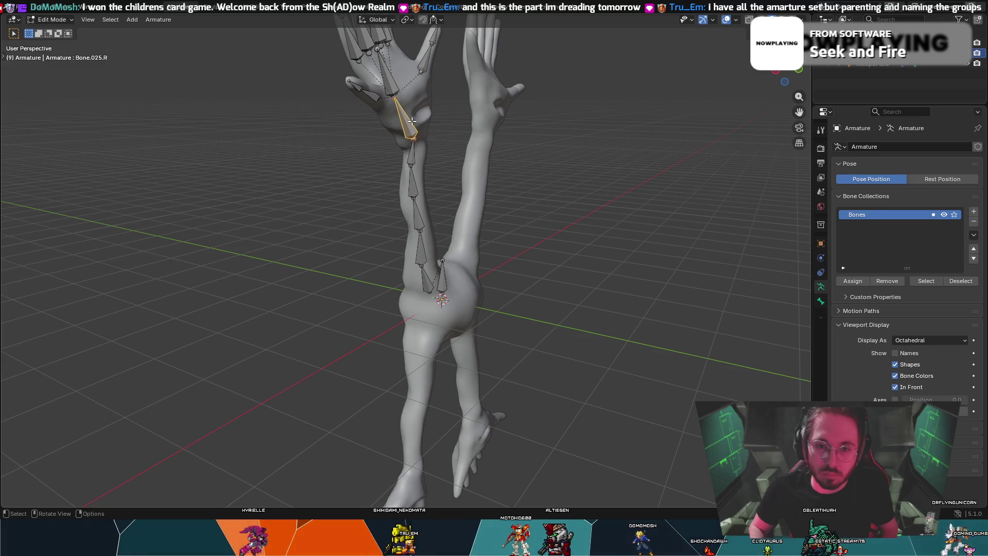
key("g")
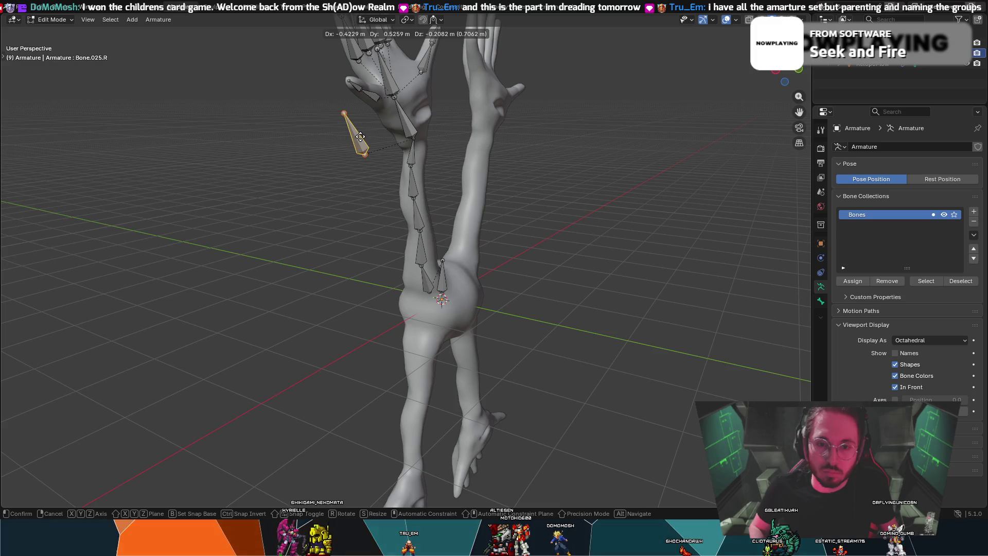
left_click(360, 137)
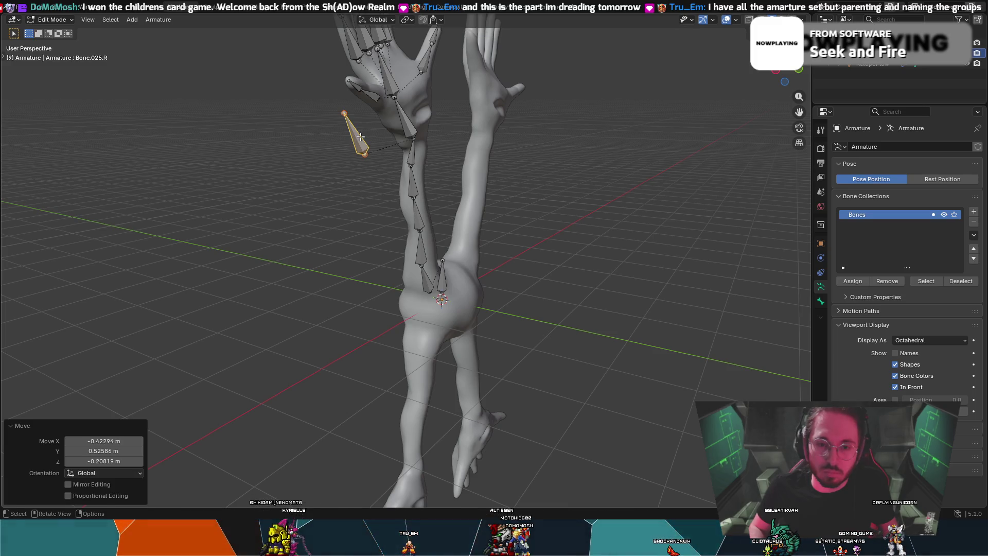
right_click(347, 177)
left_click(327, 217)
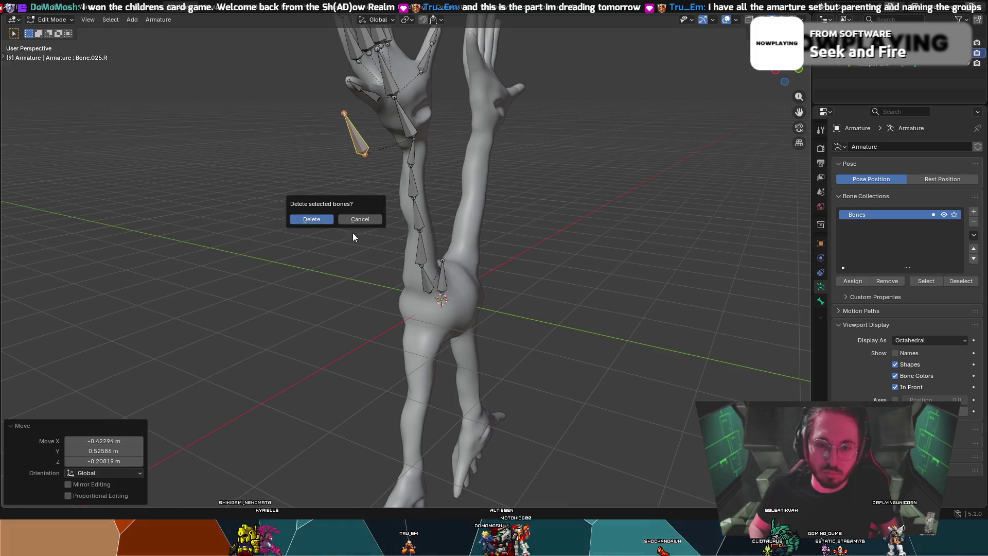
left_click(312, 220)
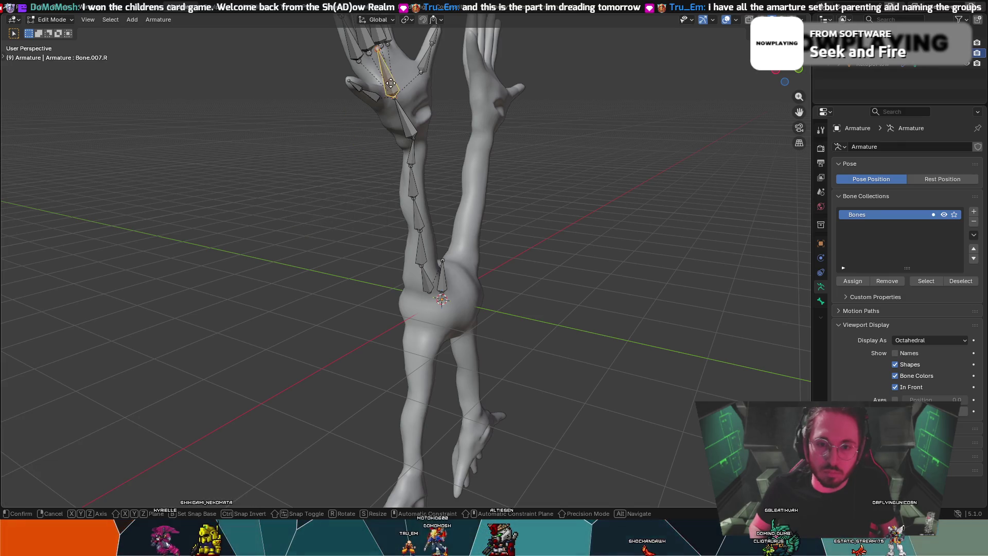
- Try parenting the bone with Make Parent > Connected, then undo it
key("Escape")
mouse_move(404, 118)
left_mouse_down()
mouse_move(375, 132)
mouse_move(411, 124)
left_mouse_up()
key("Escape")
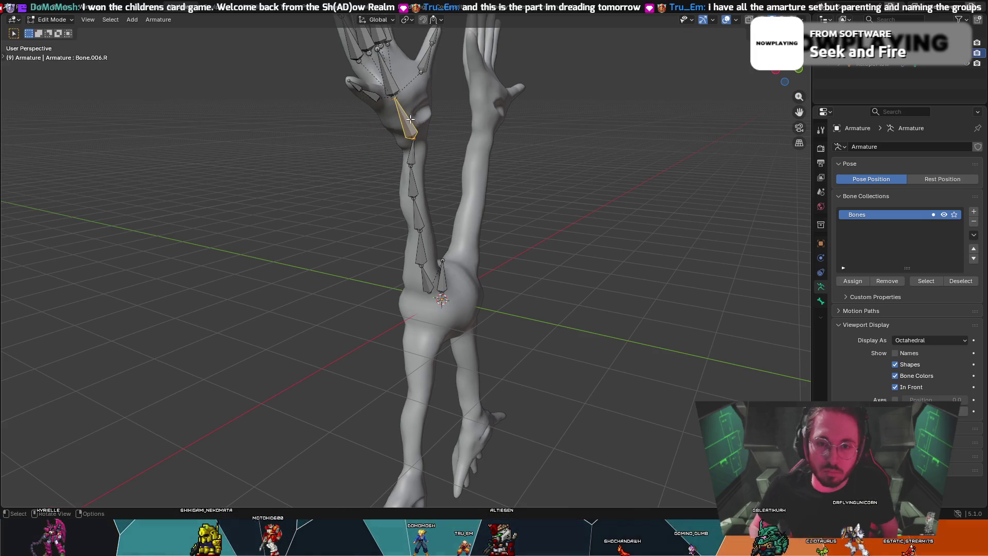
right_click(392, 90)
mouse_move(384, 130)
left_click(431, 130)
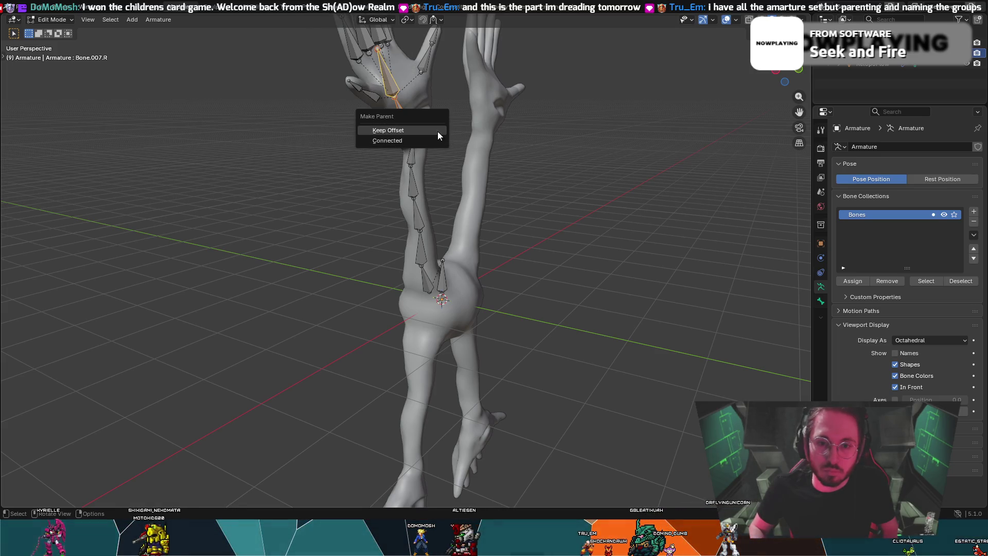
left_click(434, 140)
key("ctrl+z")
key("ctrl+z")
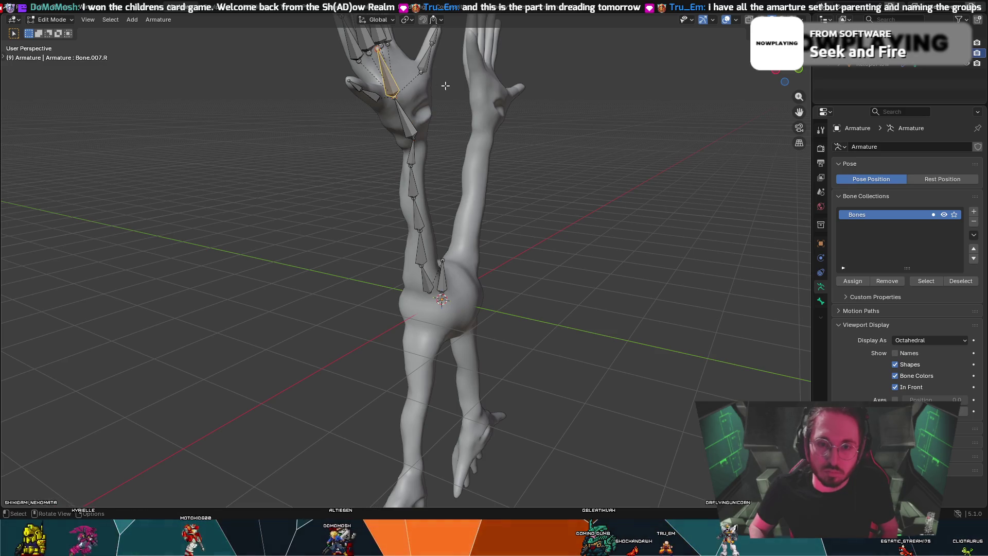
- Dissolve the selected bone, then delete the leftover hand bone Bone.007.R
key("x")
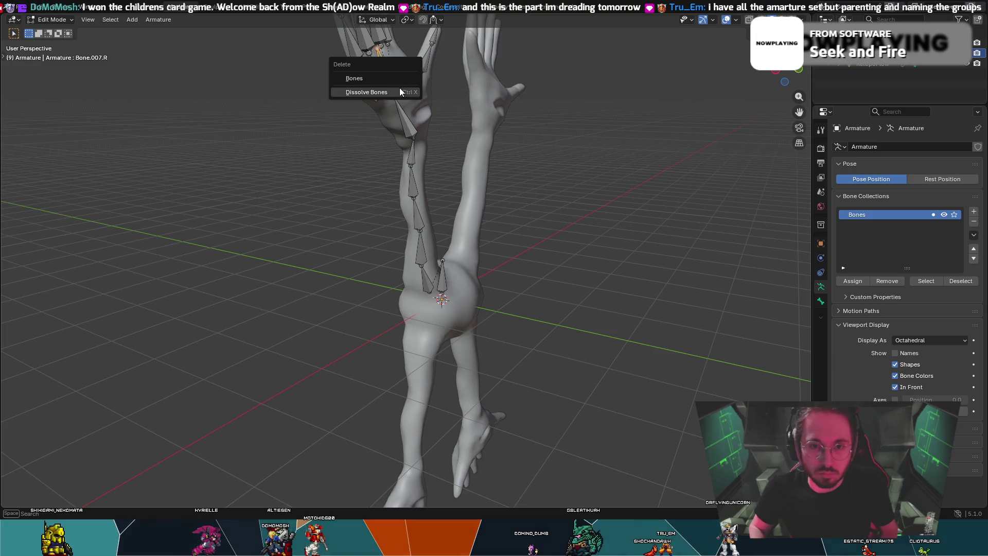
left_click(399, 91)
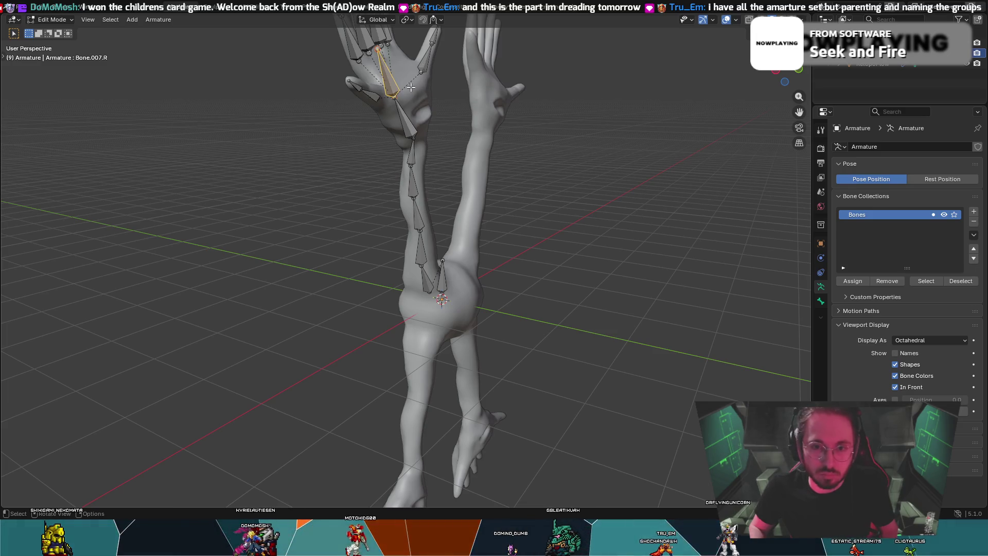
right_click(393, 87)
left_click(386, 173)
left_click(406, 174)
middle_click_drag(403, 158, 388, 116)
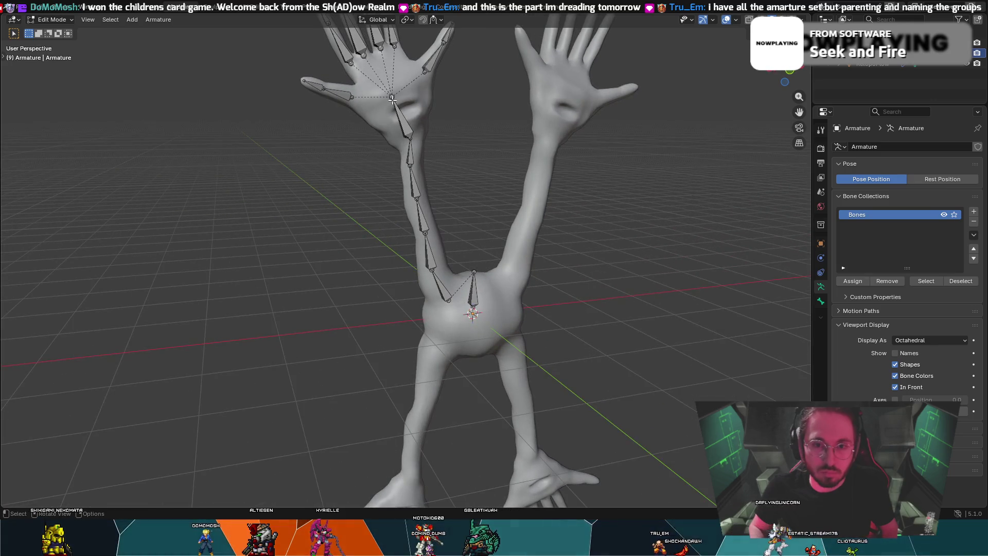
- Extrude a new bone from the hand, then cancel and undo a second extrusion
mouse_move(408, 72)
middle_mouse_down()
mouse_move(538, 94)
mouse_move(632, 93)
mouse_move(522, 83)
mouse_move(515, 62)
mouse_move(439, 115)
middle_mouse_up()
key("e")
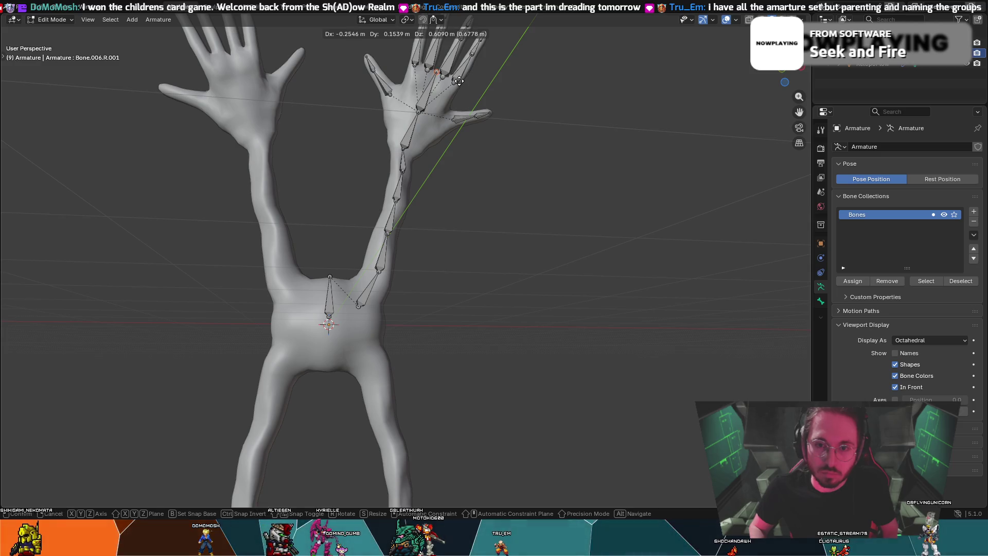
left_click(458, 81)
mouse_move(458, 81)
middle_mouse_down()
mouse_move(218, 125)
mouse_move(350, 106)
mouse_move(331, 101)
middle_mouse_up()
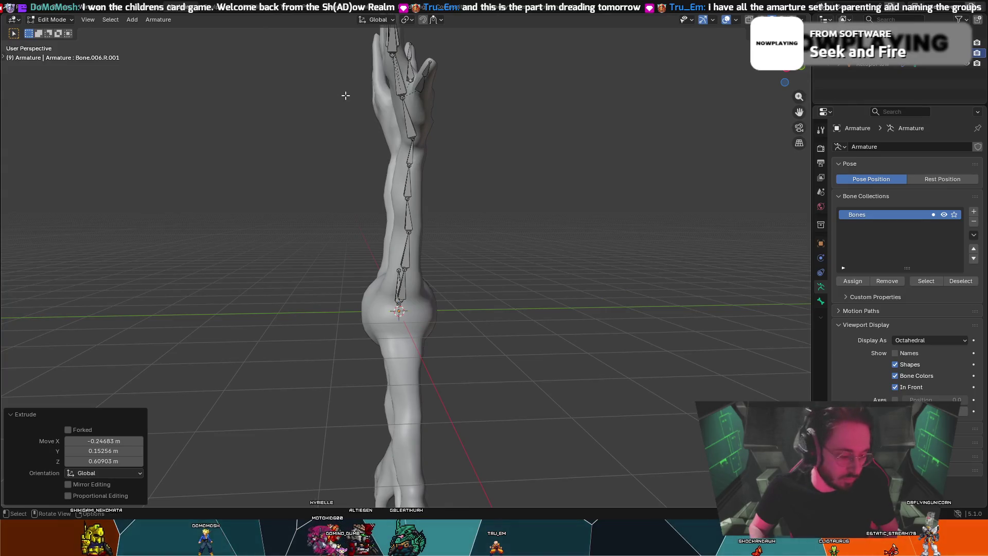
key("e")
key("Escape")
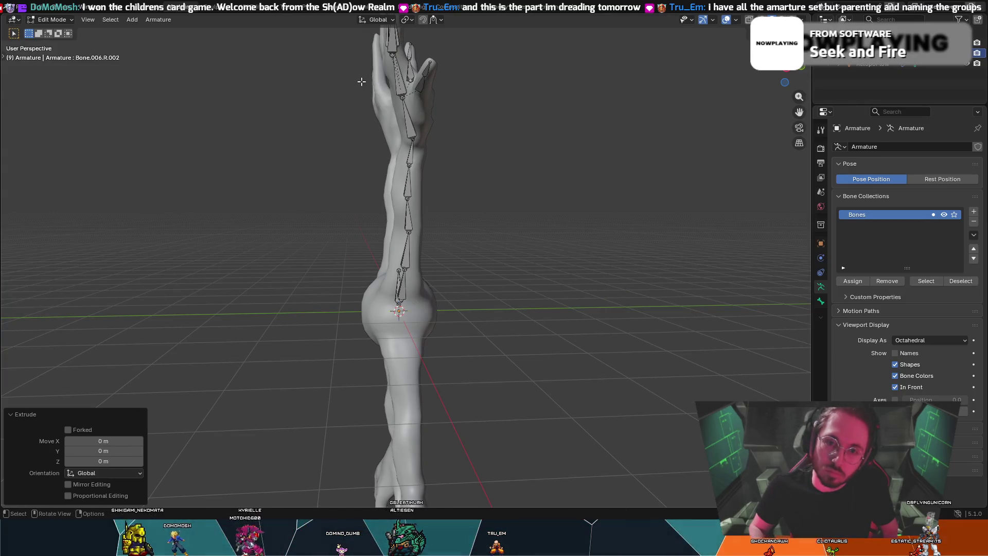
key("ctrl+z")
- Reposition the finger bone, box-select the left hand's finger bones, and show bone names
key("g")
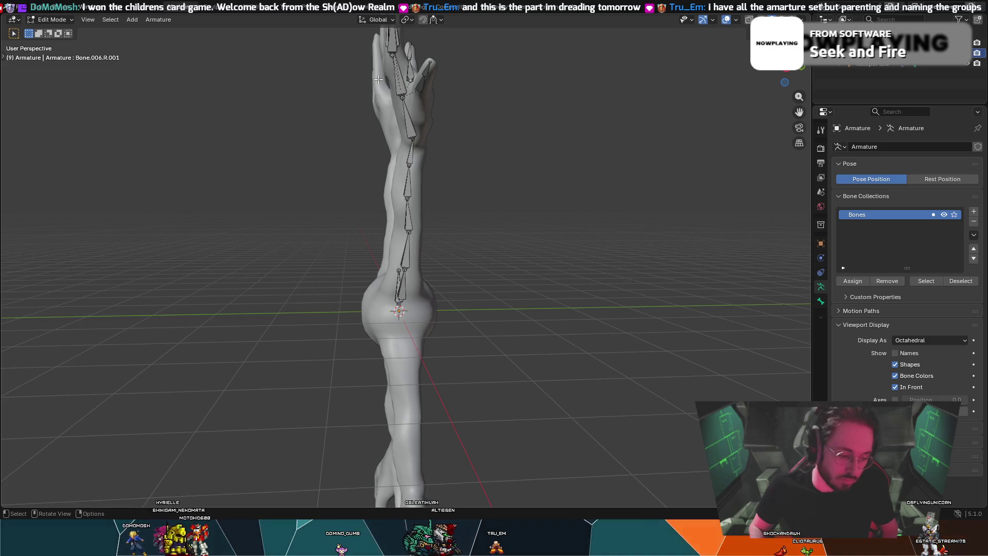
left_click(375, 80)
middle_click_drag(357, 79, 257, 112)
mouse_move(323, 89)
middle_mouse_down()
mouse_move(474, 71)
mouse_move(368, 93)
mouse_move(237, 87)
mouse_move(398, 88)
middle_mouse_up()
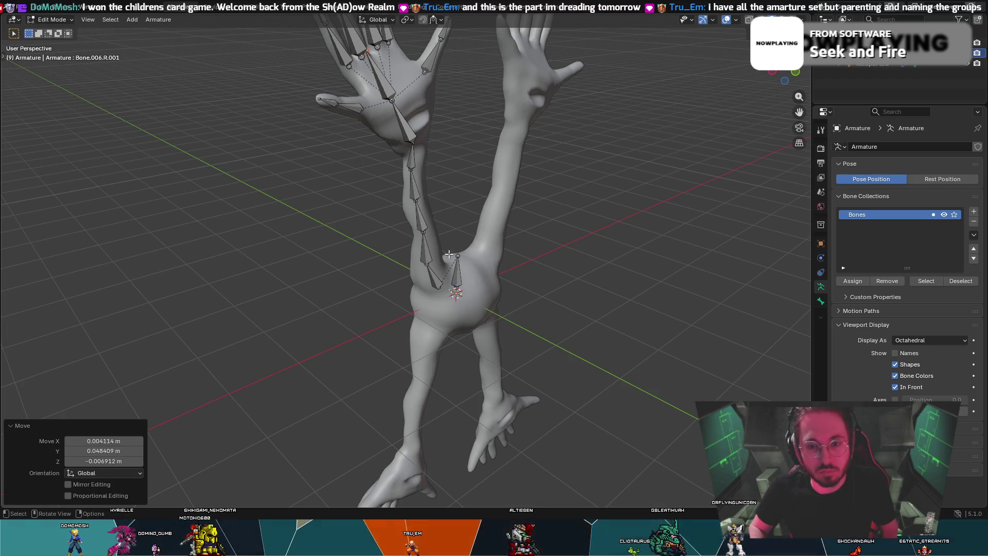
middle_click_drag(471, 263, 327, 69)
mouse_move(312, 45)
left_mouse_down()
mouse_move(404, 105)
mouse_move(444, 294)
left_mouse_up()
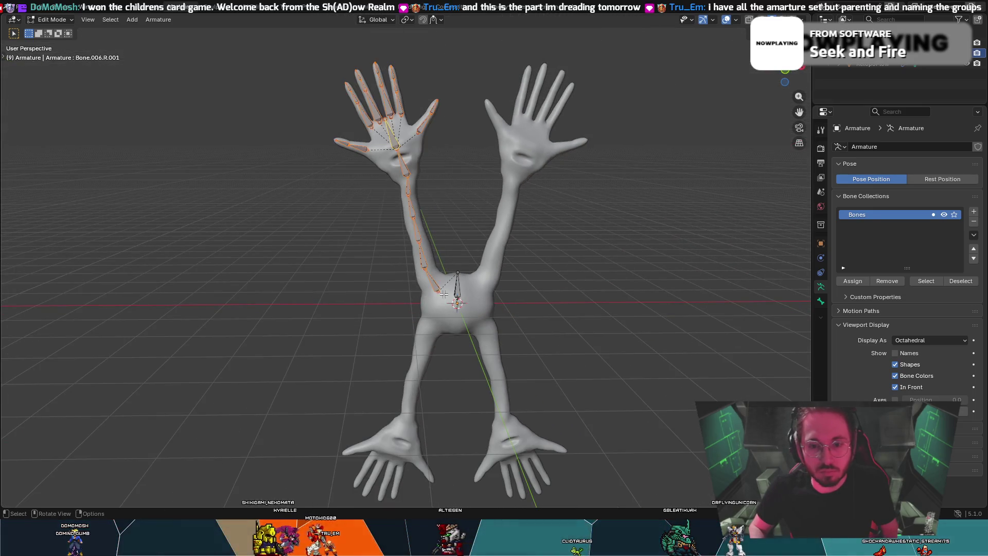
left_click(894, 353)
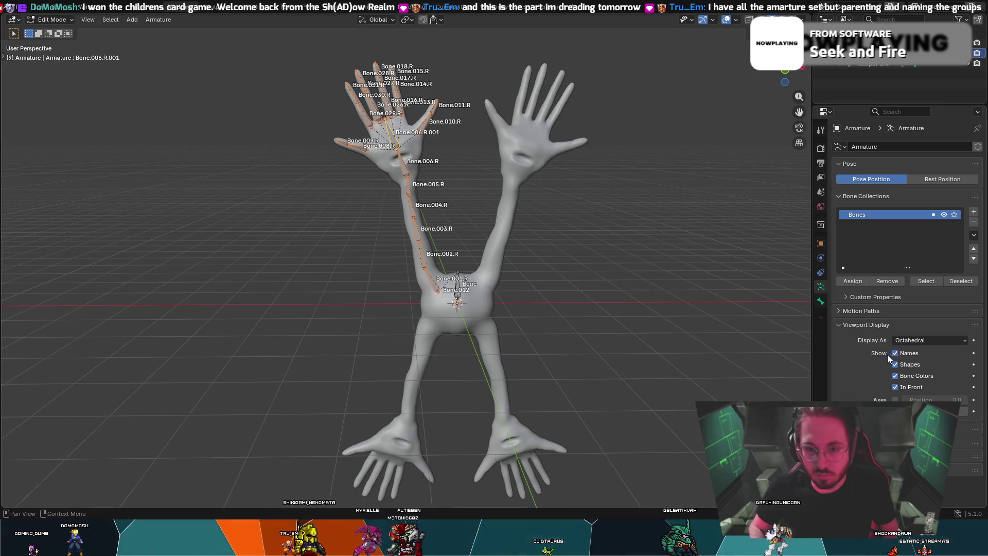
- Auto-name the selected arm and hand bones Left/Right, giving them side suffixes
right_click(398, 153)
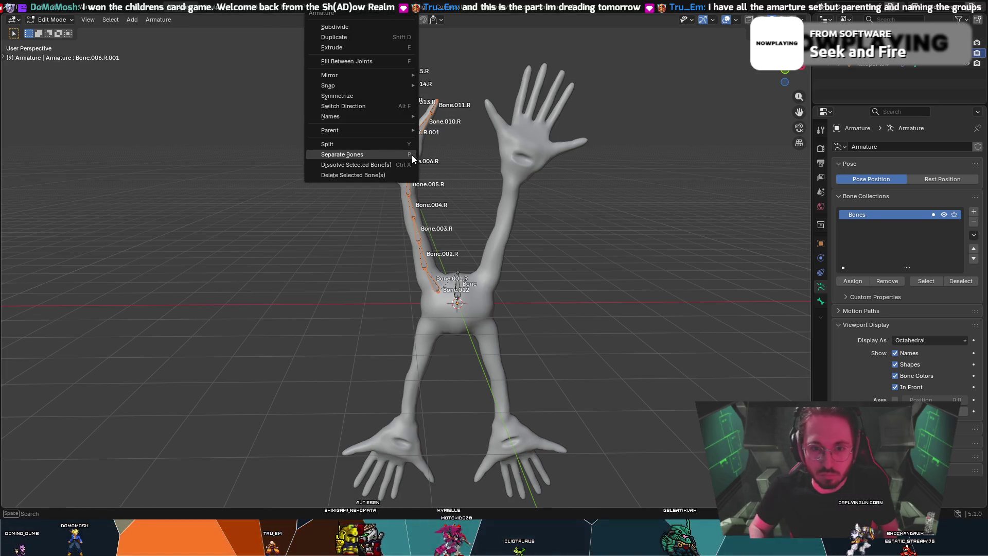
mouse_move(341, 183)
middle_mouse_down()
mouse_move(324, 184)
mouse_move(345, 185)
middle_mouse_up()
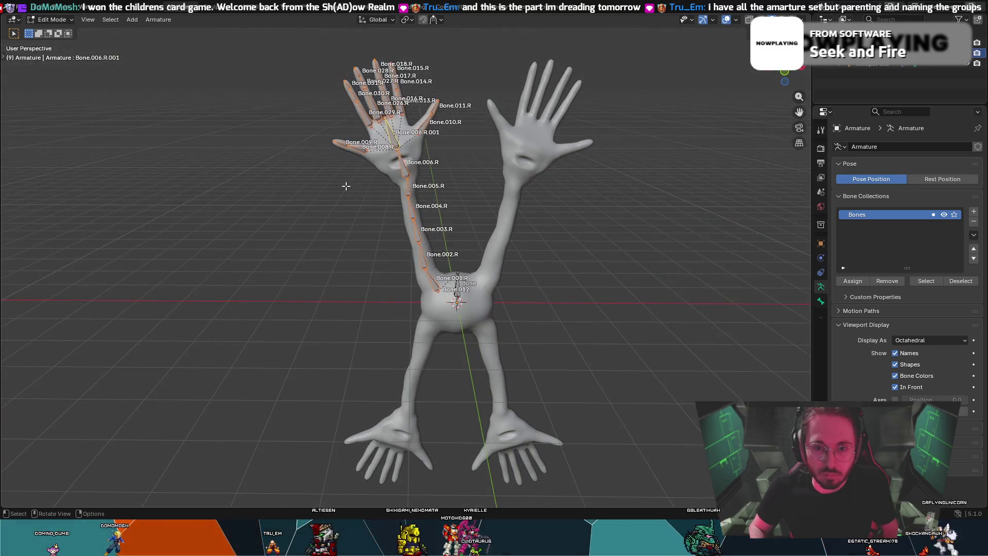
right_click(396, 139)
mouse_move(397, 116)
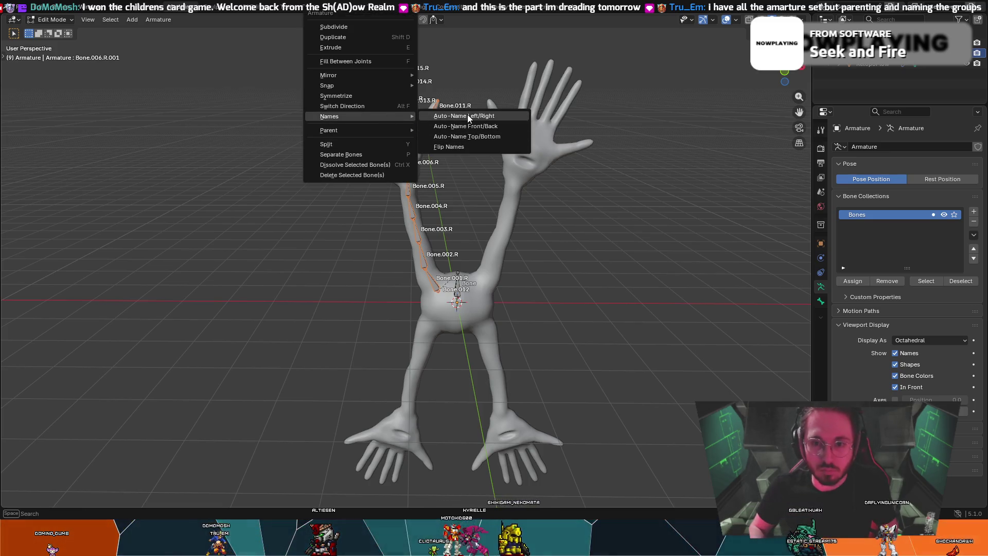
left_click(467, 115)
- Symmetrize the bones into matching .L bones, deselect them, and switch to Pose Mode
right_click(388, 140)
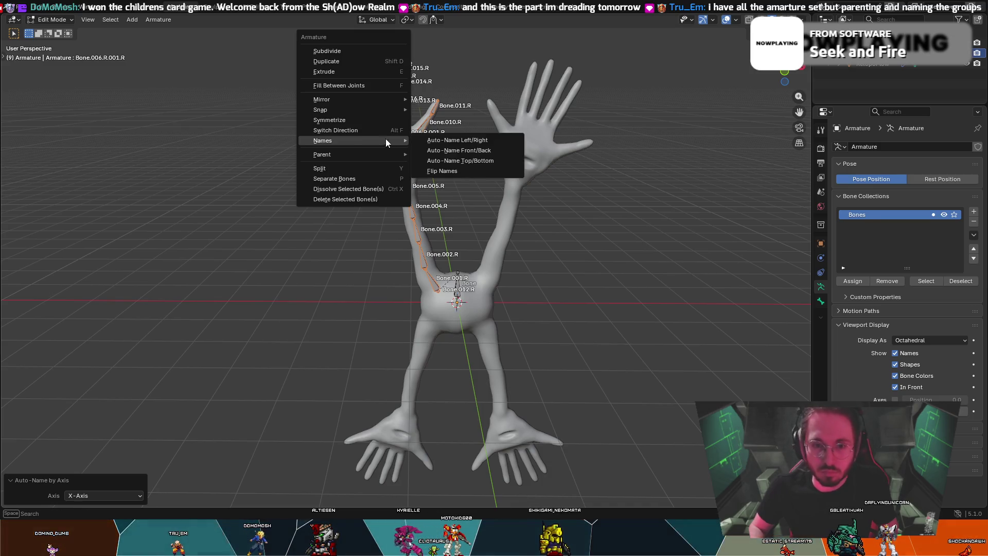
left_click(383, 150)
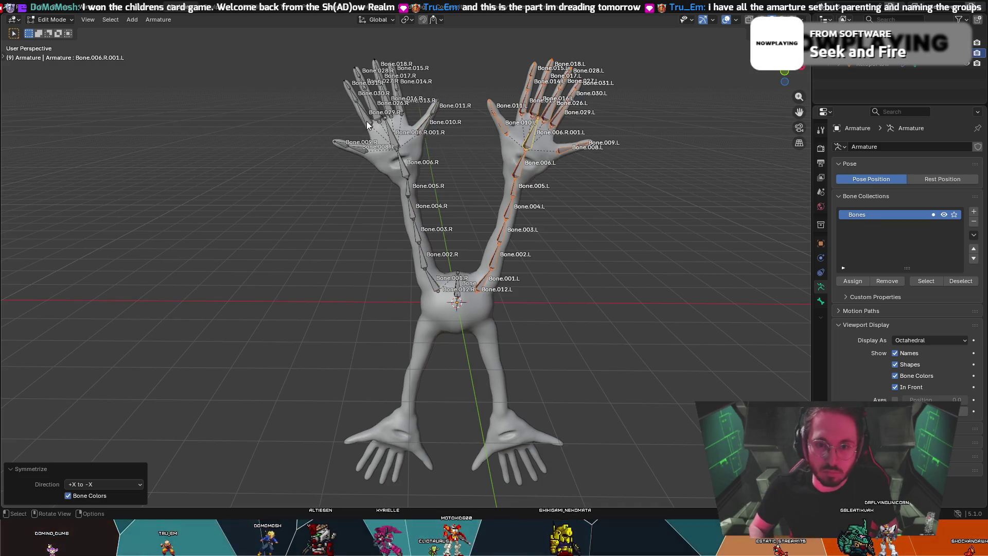
left_click(587, 236)
left_click(52, 20)
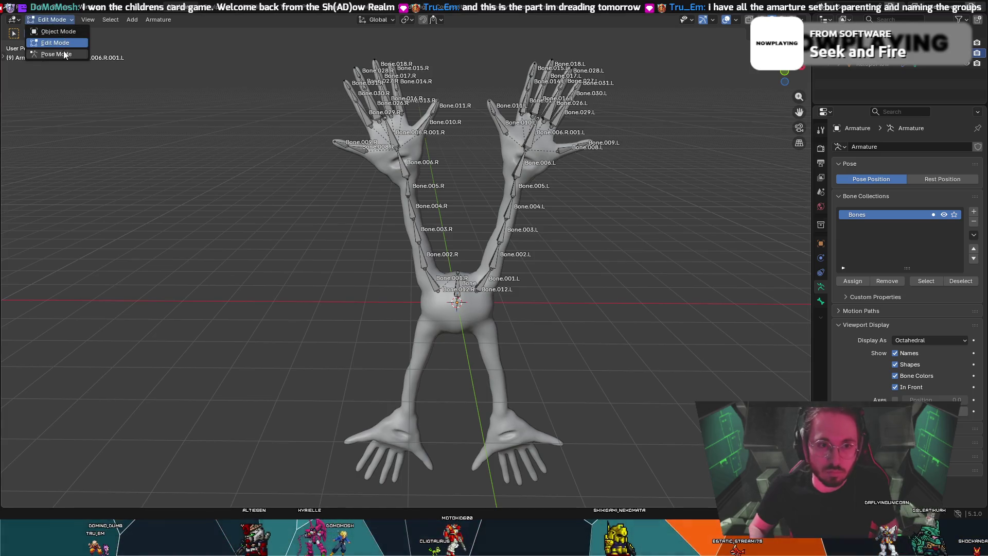
left_click(50, 54)
mouse_move(231, 83)
middle_mouse_down()
mouse_move(318, 97)
mouse_move(378, 91)
middle_mouse_up()
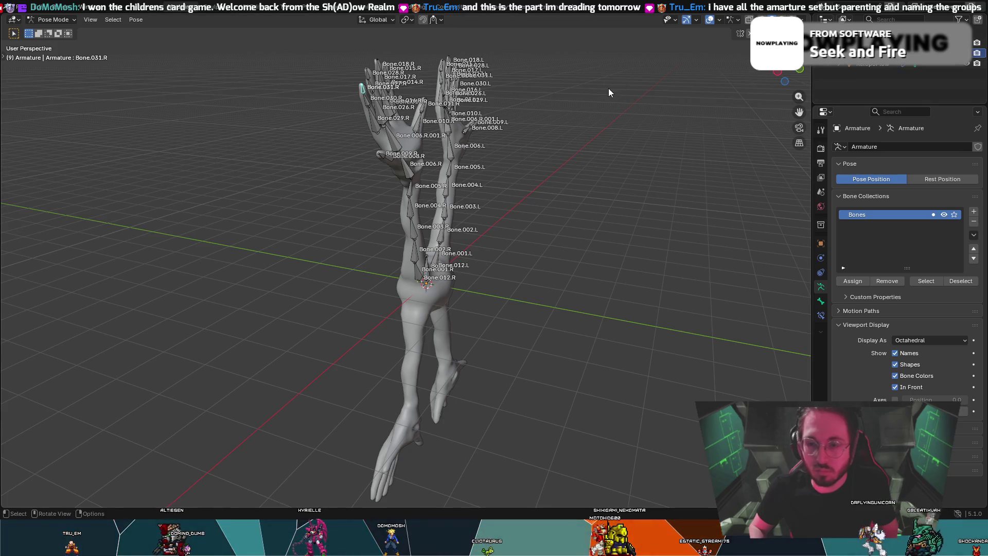
middle_click_drag(609, 88, 490, 84)
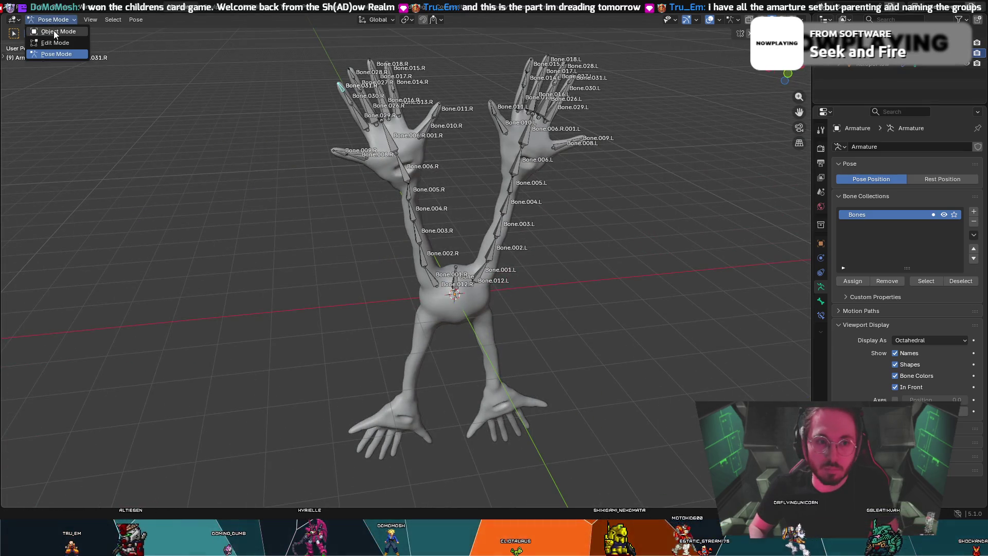
- Back in Object Mode, select only the RetopoFlow mesh and apply its Displace modifier
left_click(53, 31)
left_click(869, 64, "ctrl")
left_click(901, 66)
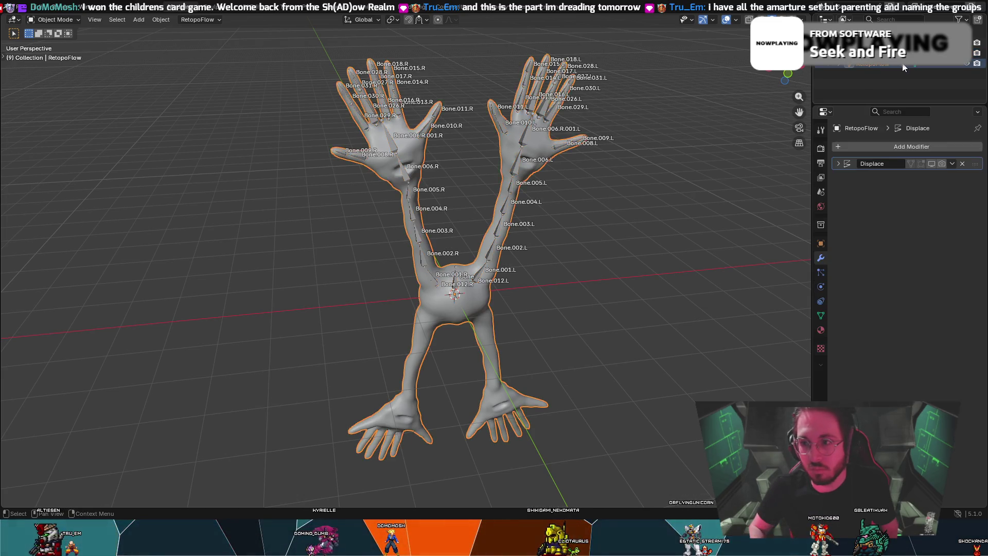
left_click(952, 164)
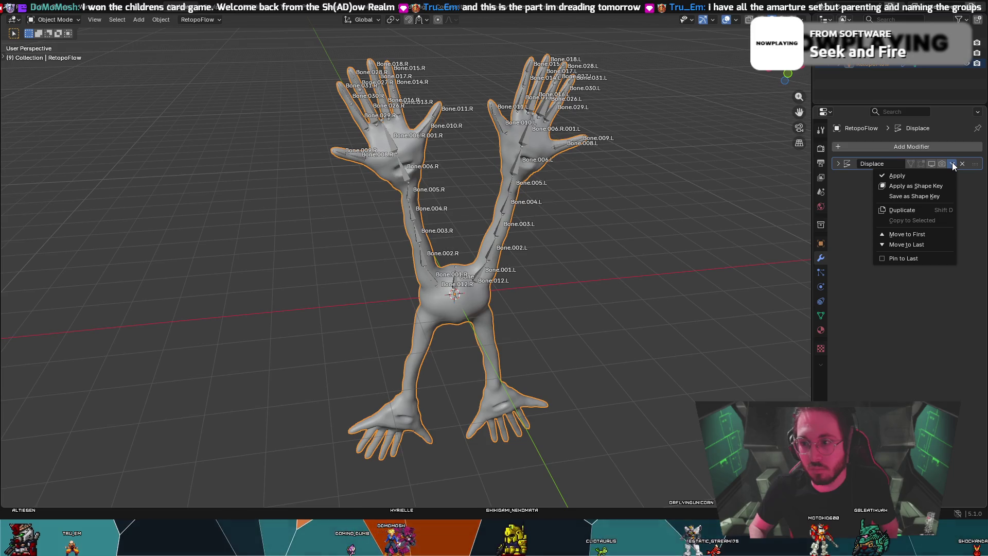
left_click(959, 162)
left_click(962, 163)
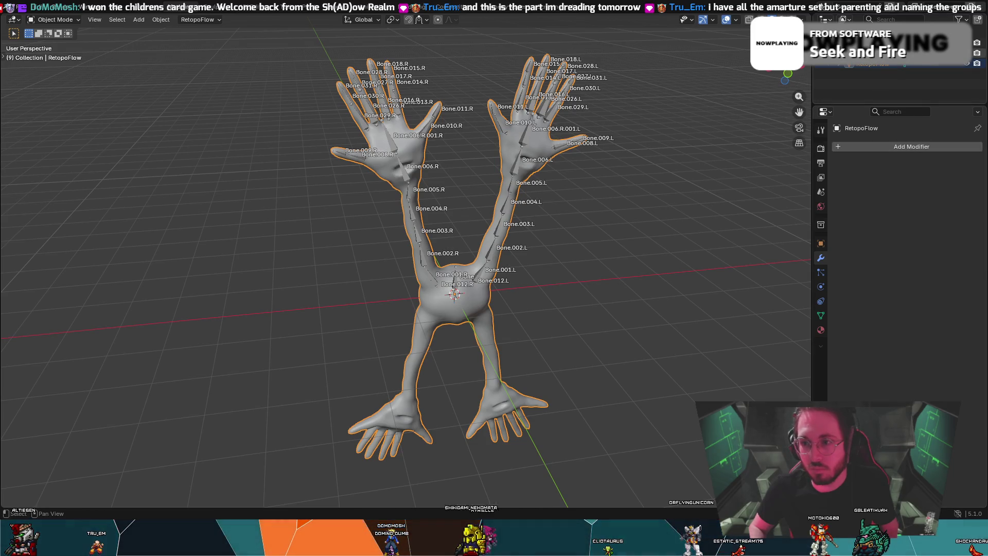
- Make the armature active, enter Pose Mode and test-rotate a bone to check the rig
left_click(874, 54)
left_click(875, 66)
left_click(875, 54)
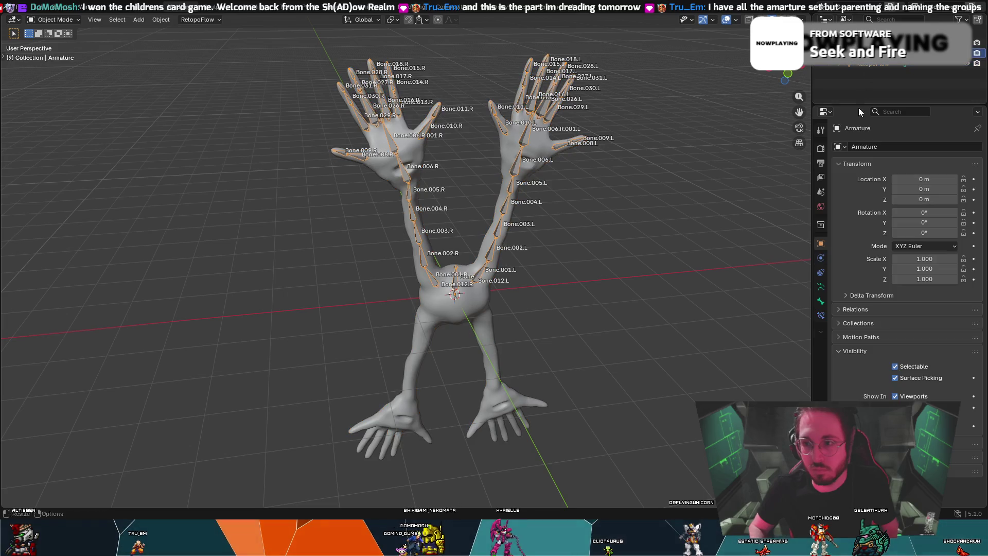
mouse_move(832, 264)
middle_mouse_down()
mouse_move(718, 247)
mouse_move(713, 227)
middle_mouse_up()
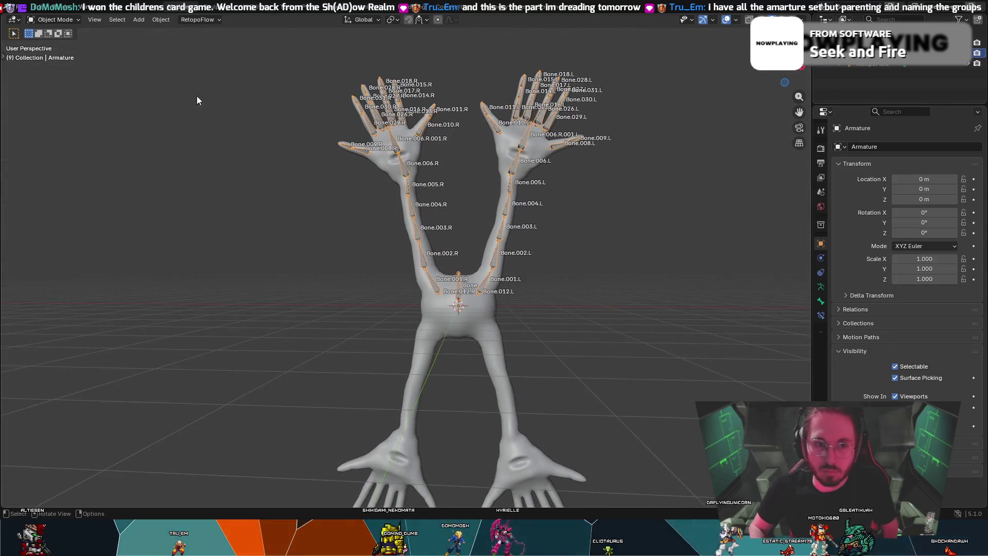
left_click(48, 19)
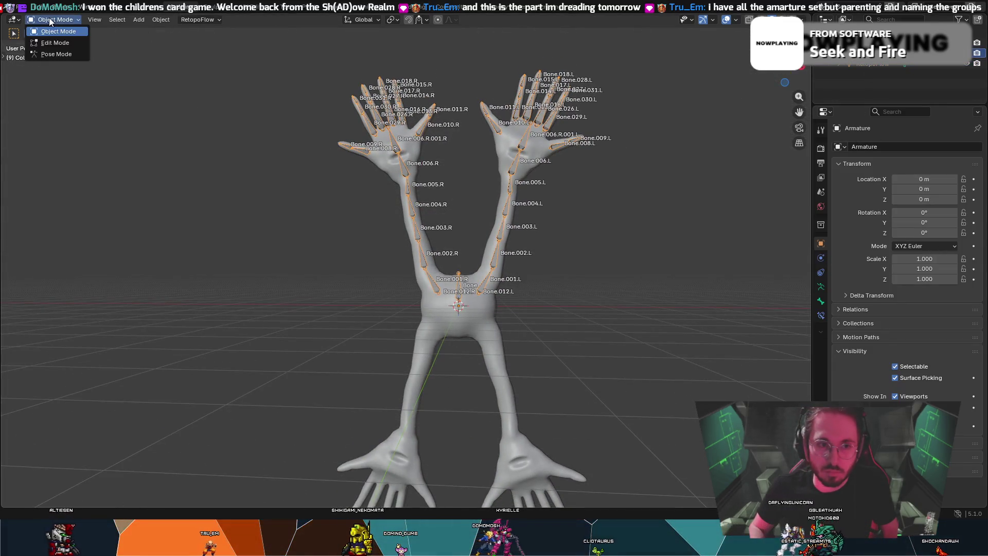
left_click(51, 51)
mouse_move(333, 88)
middle_mouse_down()
mouse_move(421, 97)
mouse_move(404, 89)
middle_mouse_up()
key("r")
left_click(452, 97)
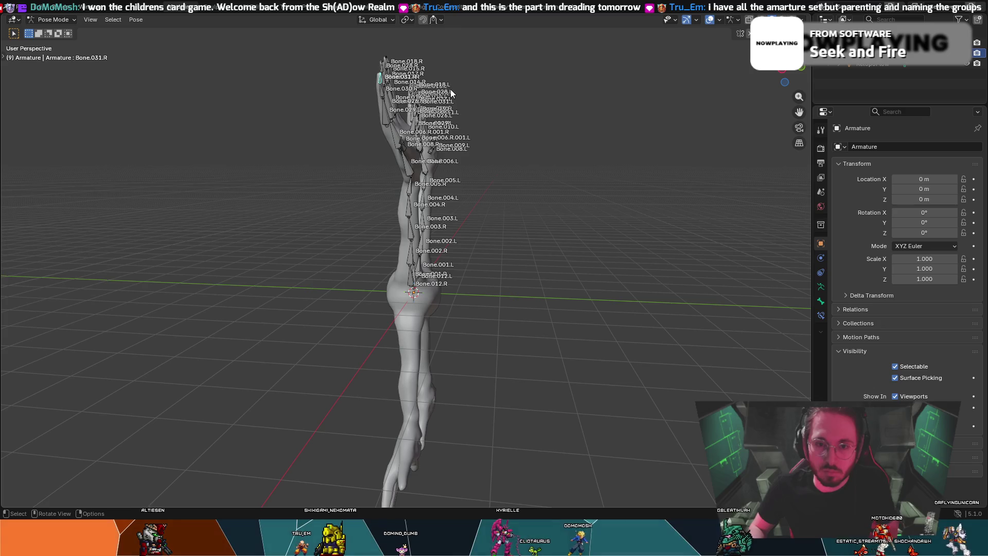
- Leave Pose Mode for Object Mode and leave only the RetopoFlow mesh selected
key("ctrl+Tab")
middle_click_drag(471, 90, 369, 95)
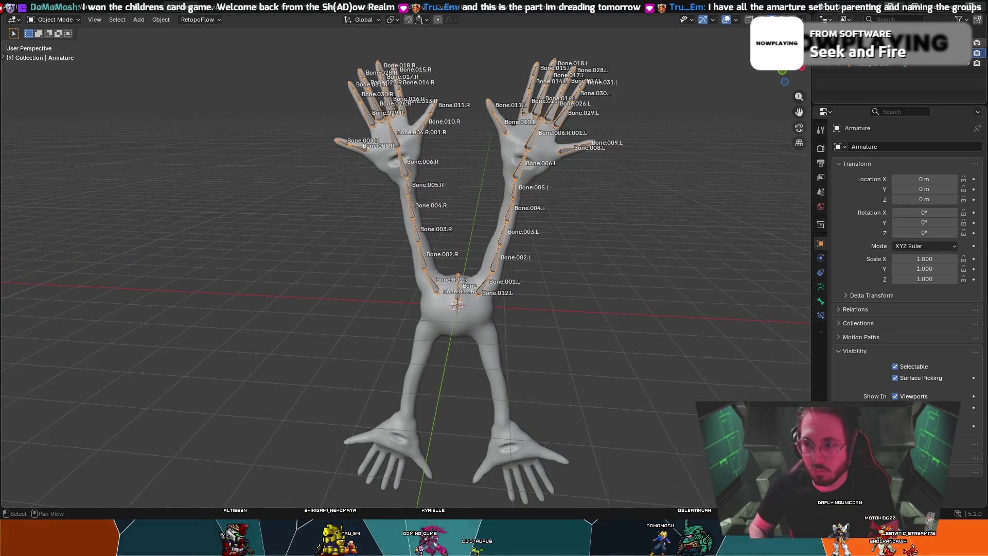
left_click(875, 67)
right_click(874, 66)
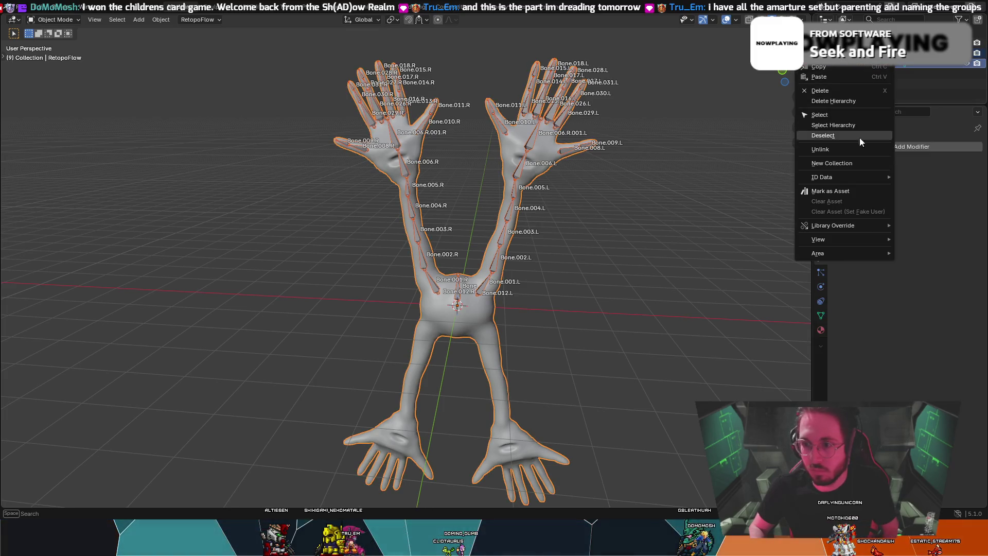
key("Escape")
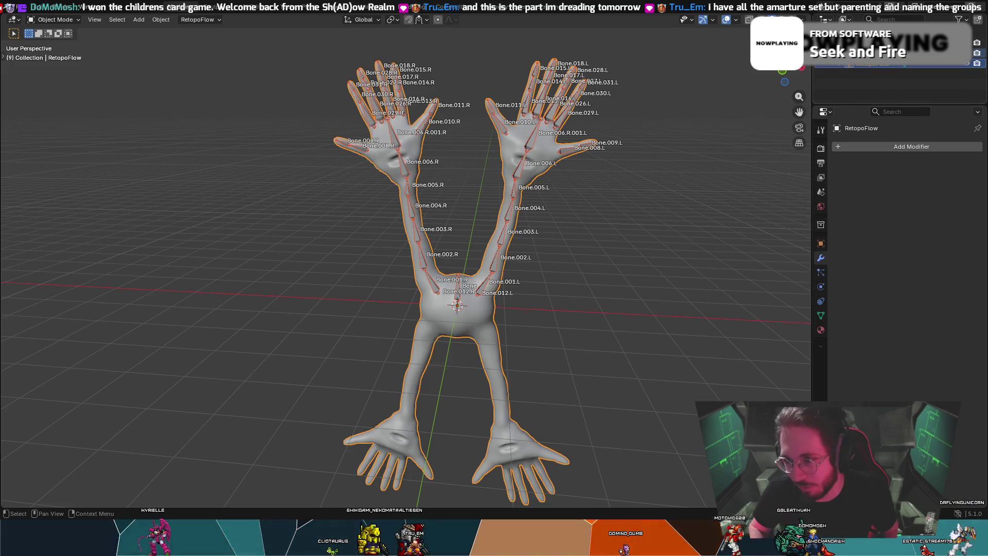
left_click(879, 82)
left_click(544, 141)
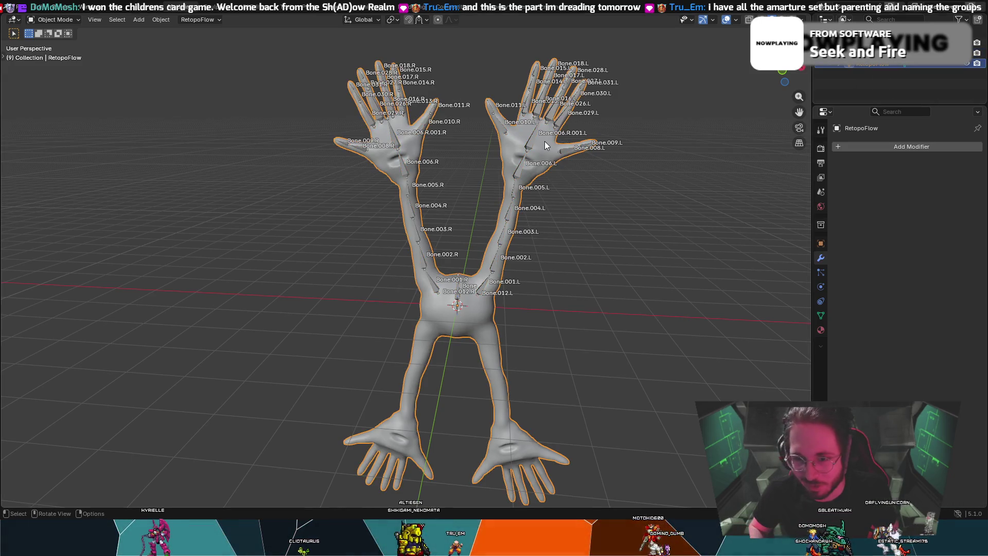
- Select everything, toggle the armature and mesh as active, finishing with the RetopoFlow mesh reselected
mouse_move(703, 100)
middle_mouse_down()
mouse_move(616, 91)
mouse_move(710, 98)
middle_mouse_up()
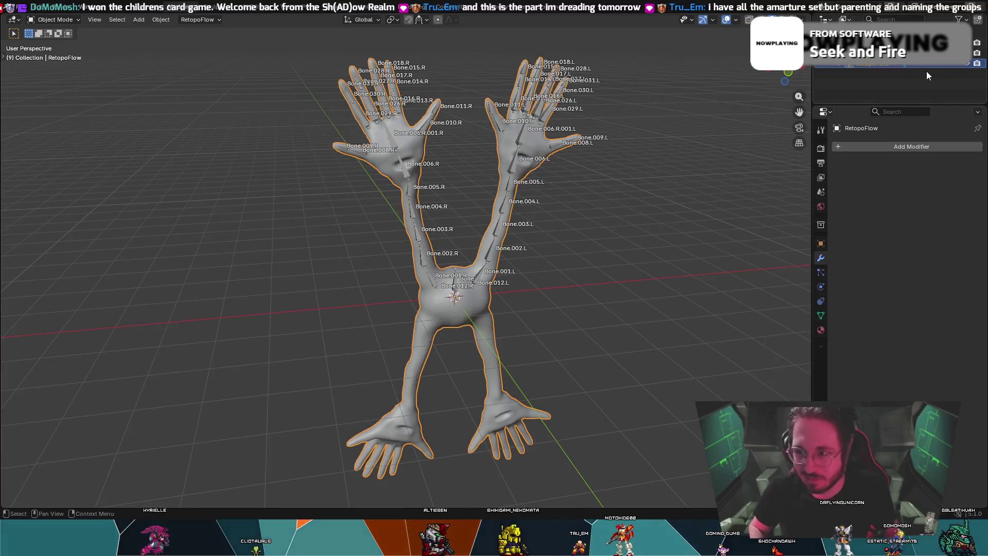
key("a")
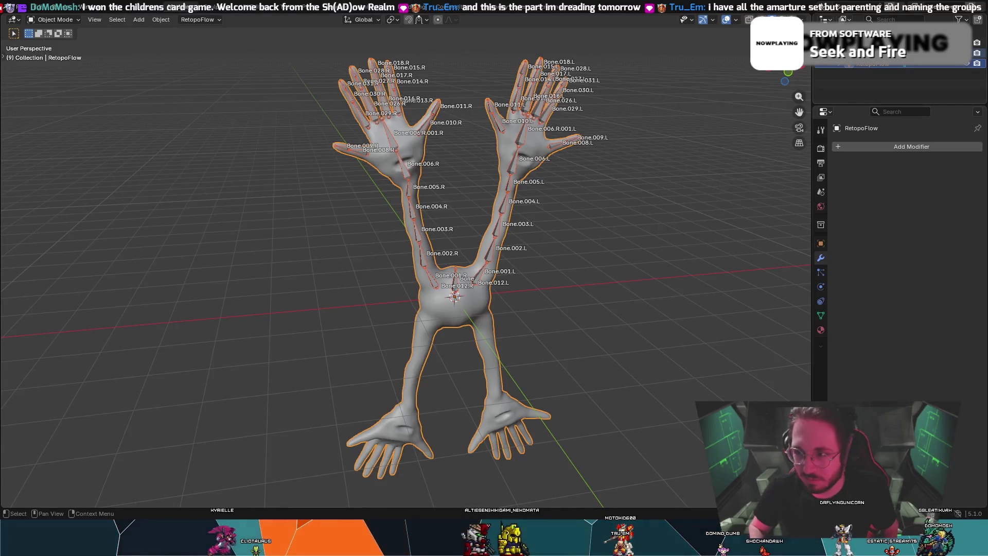
left_click(875, 52)
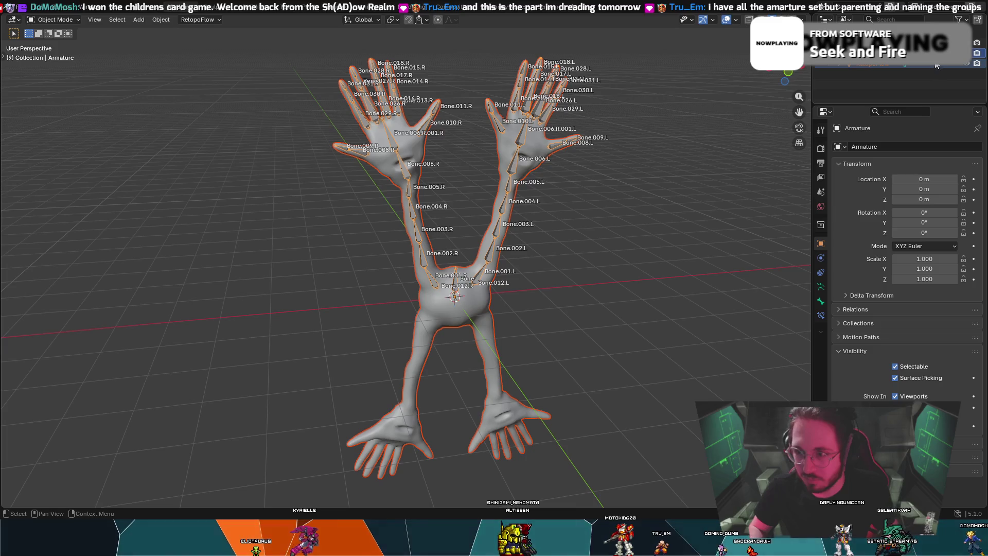
left_click(541, 147)
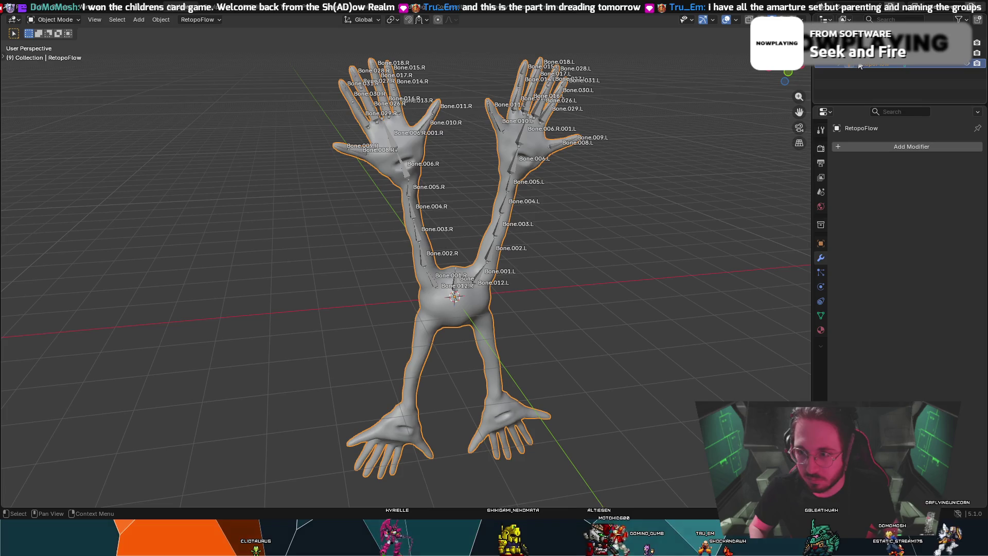
left_click(870, 52)
left_click(871, 64)
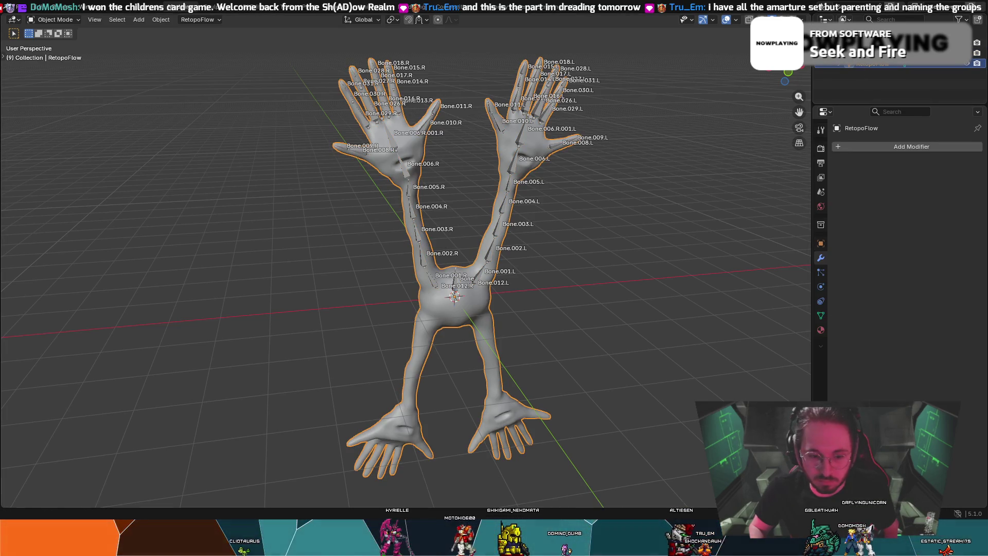
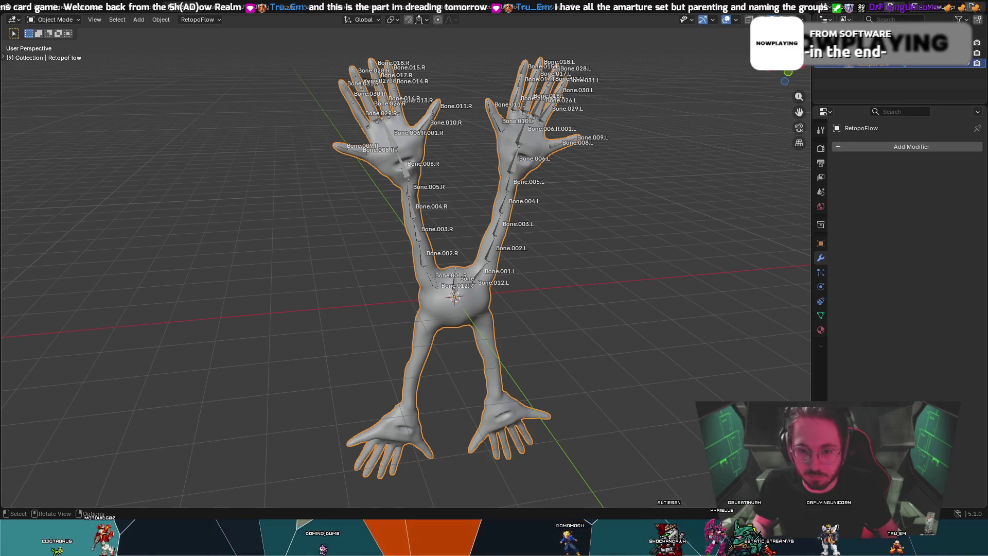
- Orbit to a front view of the creature and select the armature instead of the body mesh
middle_click_drag(494, 360, 492, 285)
middle_click_drag(477, 327, 520, 315)
left_click(565, 278)
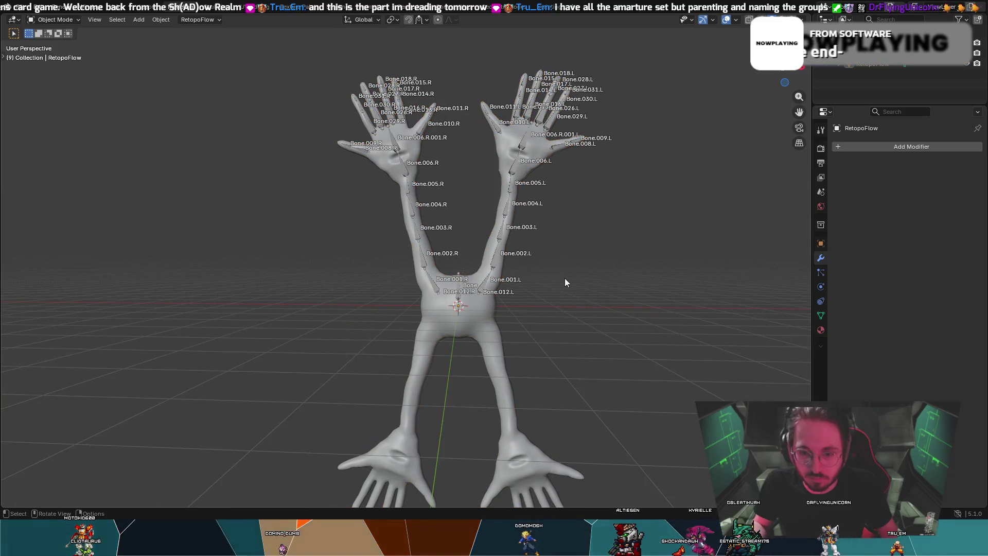
middle_click_drag(588, 188, 615, 117)
mouse_move(607, 52)
left_mouse_down()
mouse_move(297, 132)
mouse_move(297, 306)
left_mouse_up()
middle_click_drag(543, 198, 529, 192)
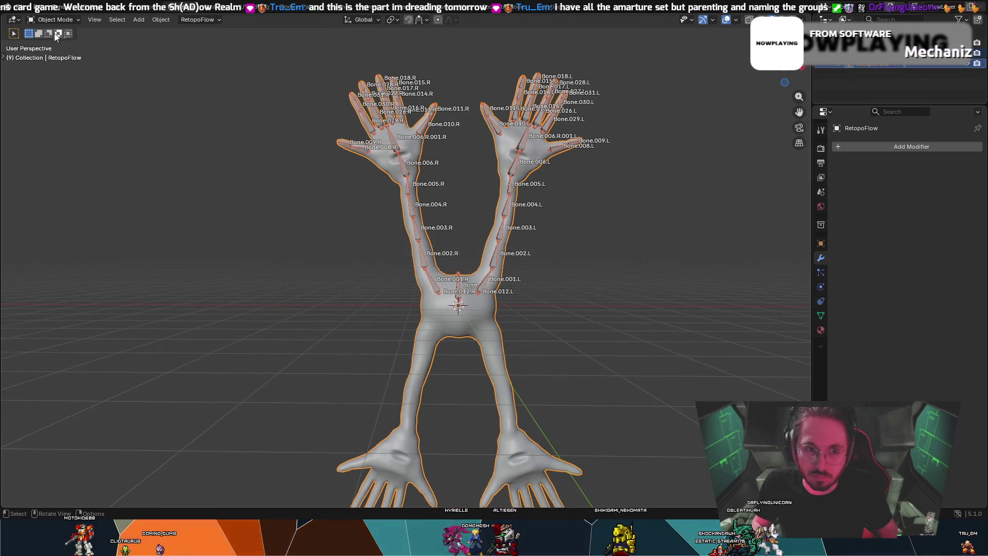
left_click(530, 103)
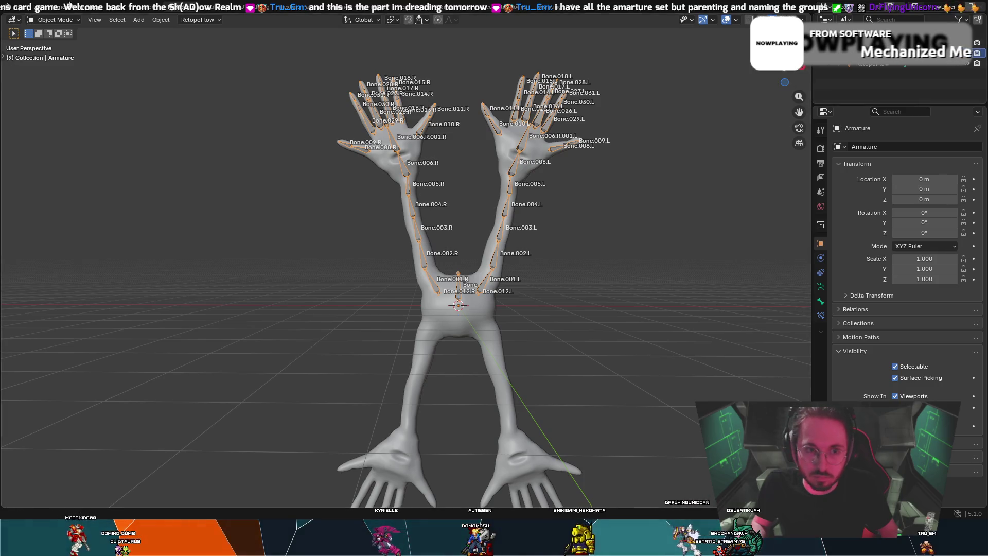
left_click(66, 21)
- Enter bone Edit Mode in Front Orthographic view with the central Bone selected
left_click(67, 41)
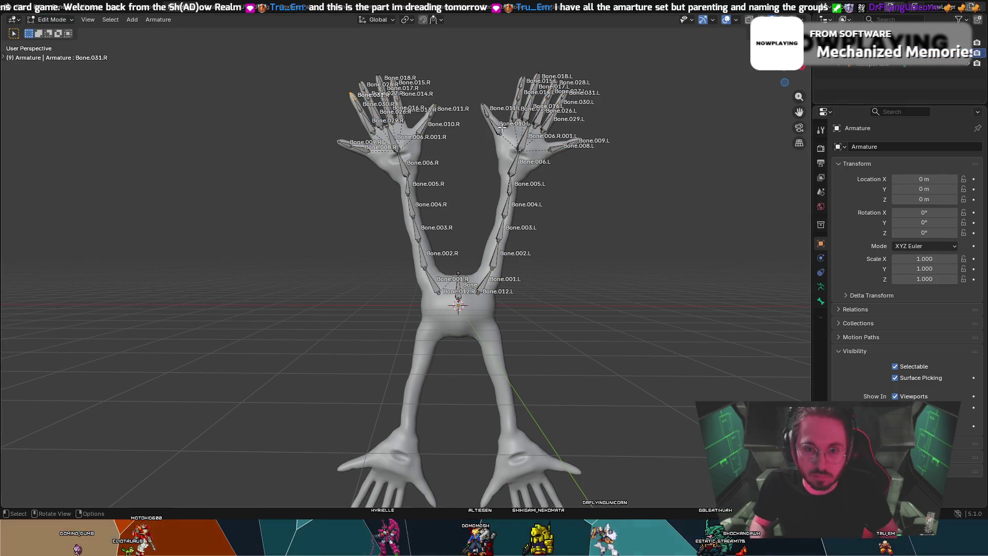
left_click_drag(323, 52, 619, 293)
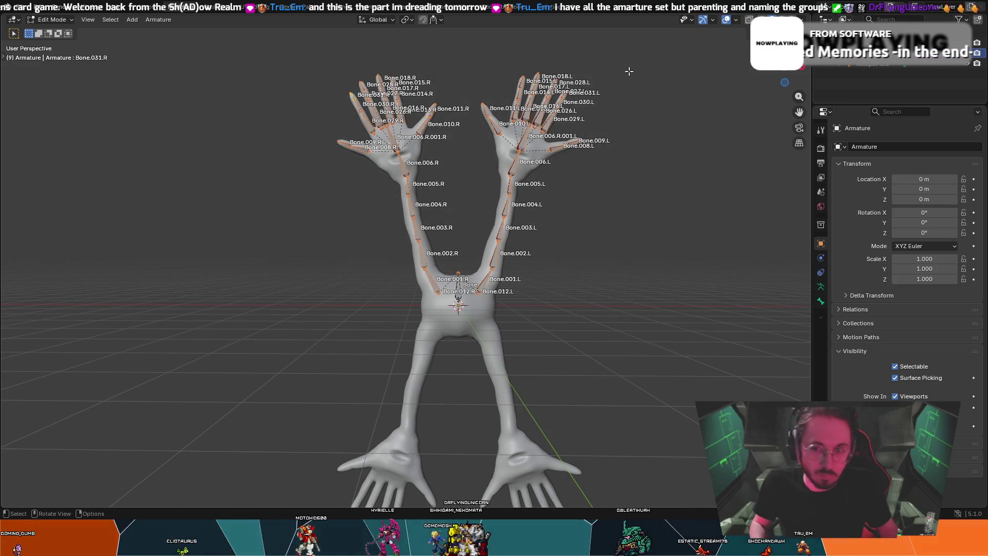
left_click(785, 83)
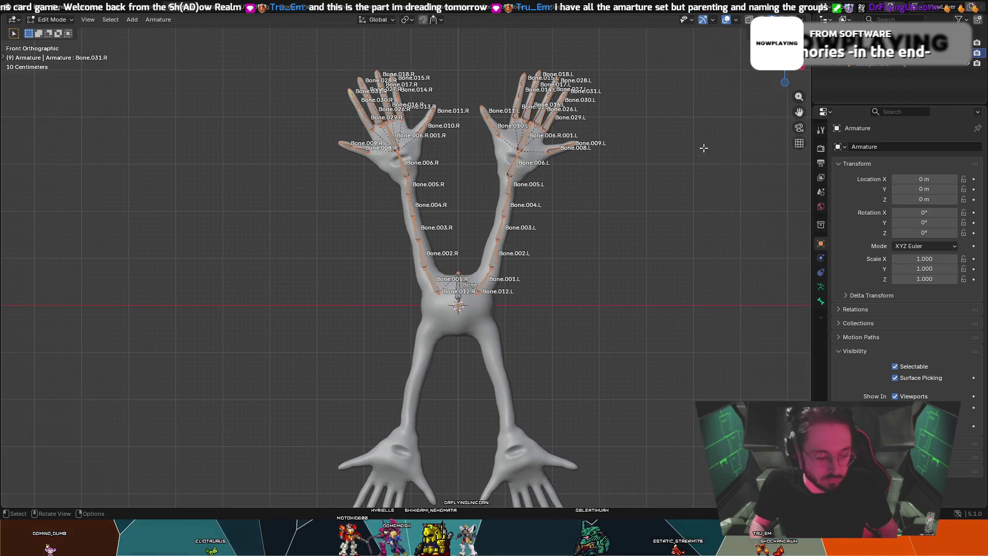
left_click(458, 284)
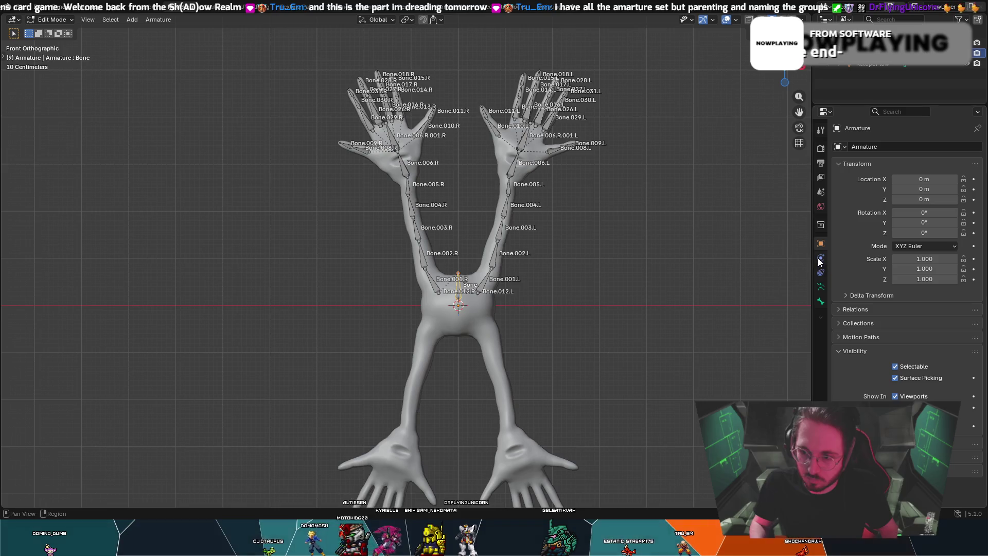
- Show the Armature Data settings, box-select all bones and duplicate them with Shift+D
left_click(821, 286)
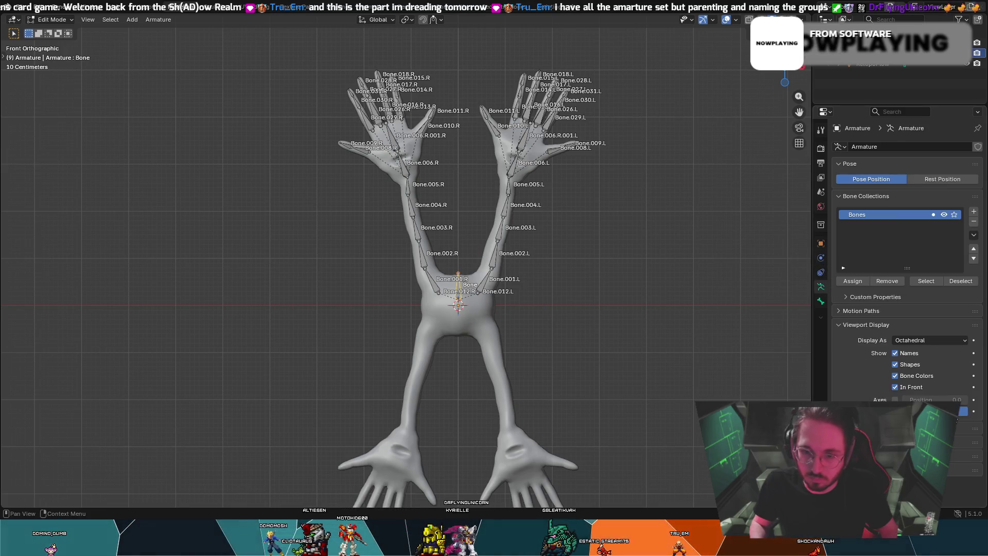
mouse_move(284, 43)
left_mouse_down()
mouse_move(748, 320)
mouse_move(698, 304)
left_mouse_up()
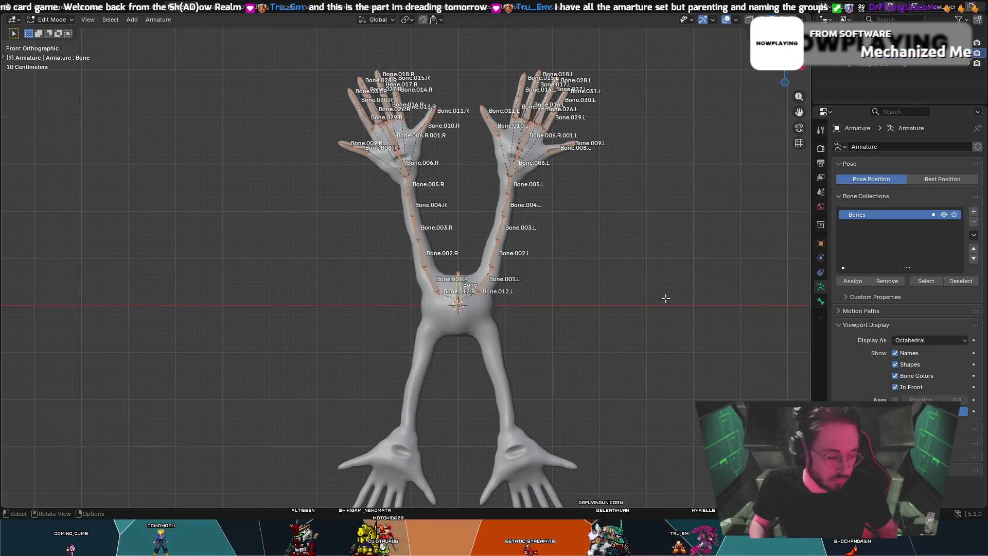
key("shift+d")
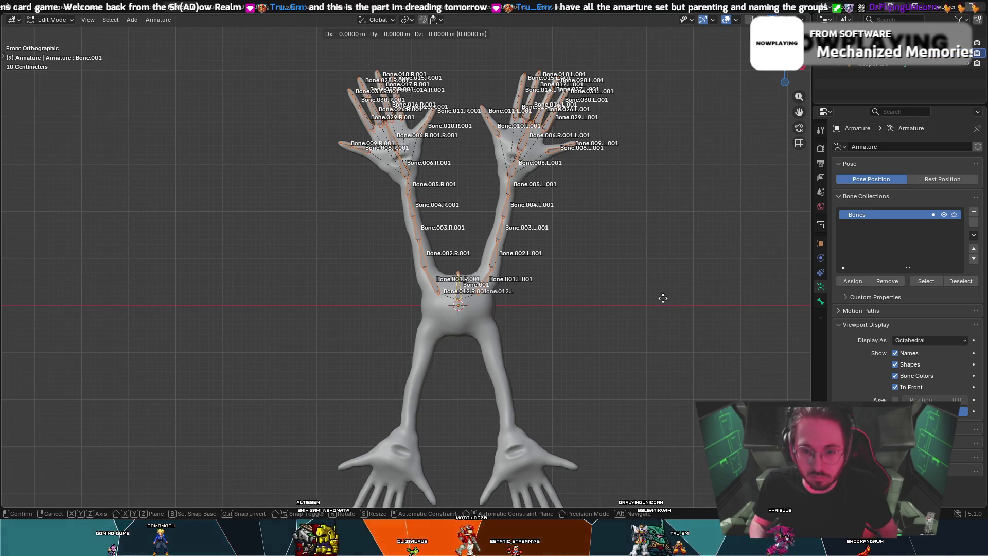
- Cancel the rotation and undo the bone duplication
key("r")
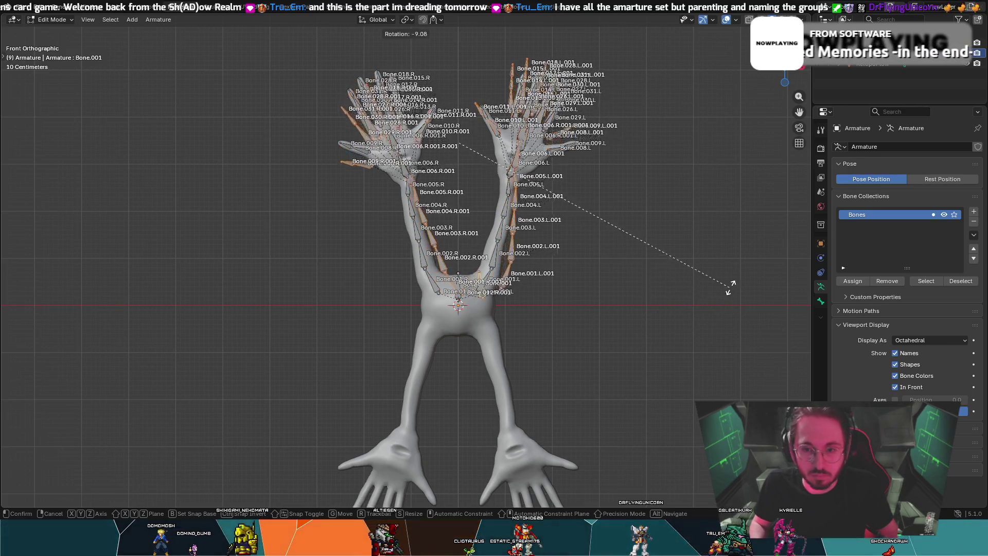
key("Escape")
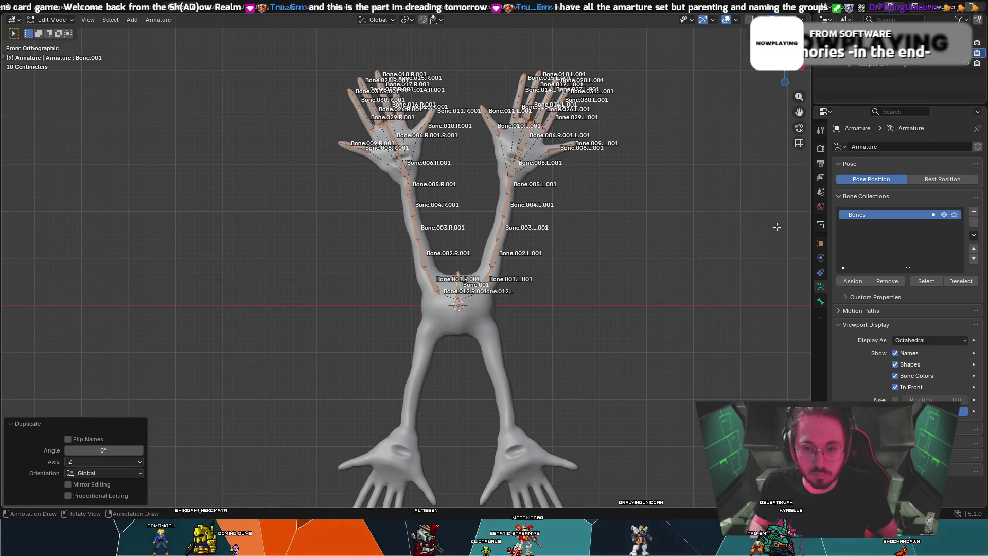
key("ctrl+z")
- Auto-name the bones Top/Bottom so they get .Top suffixes, then box-select all arm and hand bones
right_click(520, 162)
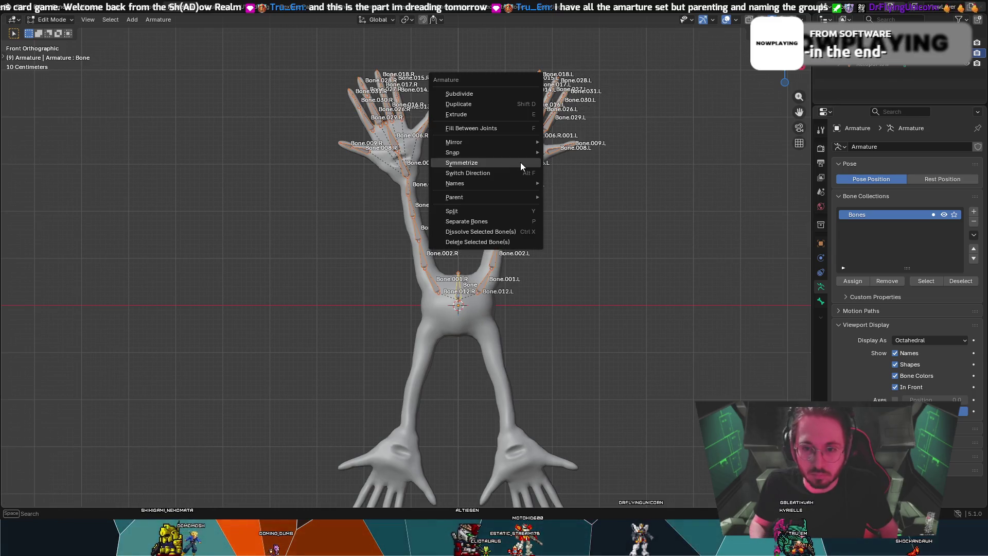
mouse_move(503, 183)
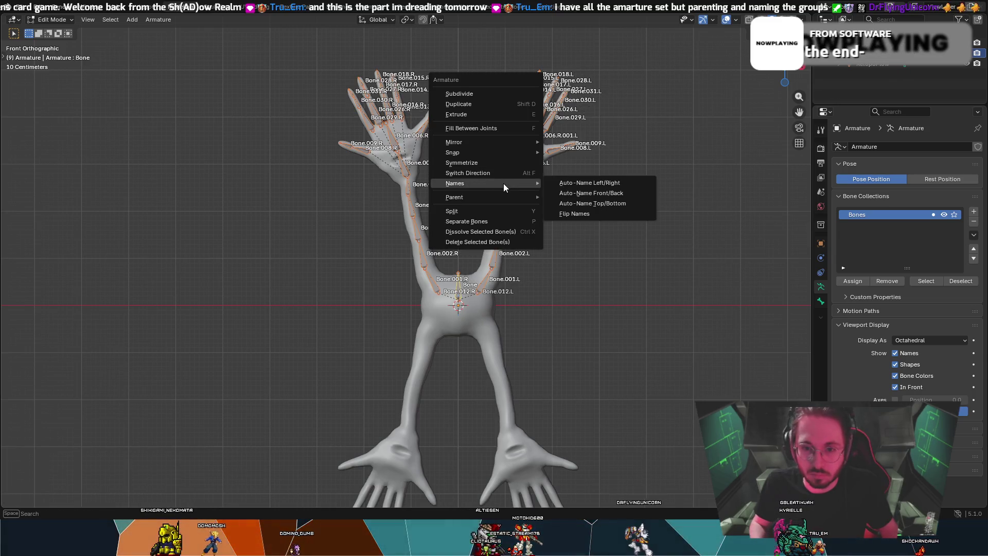
left_click(592, 204)
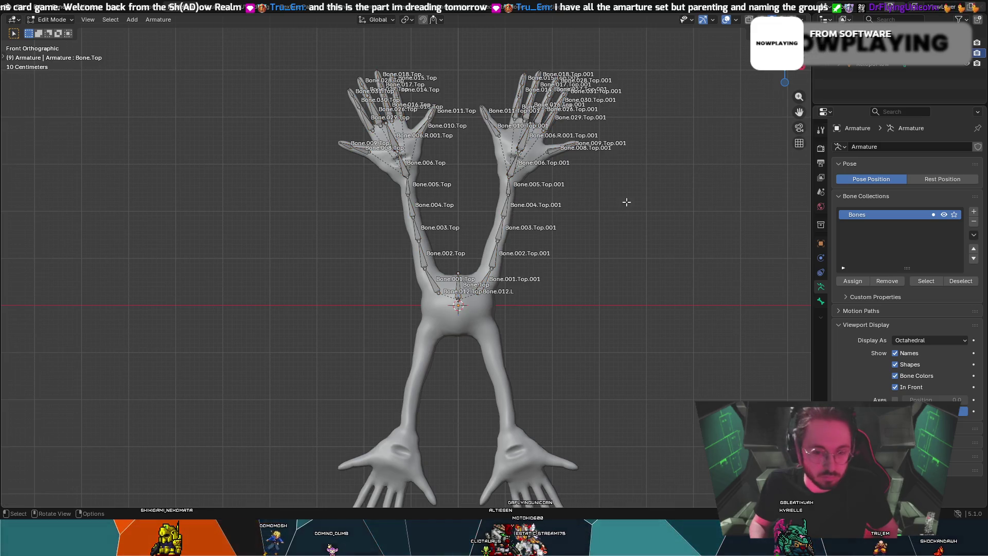
mouse_move(261, 35)
left_mouse_down()
mouse_move(746, 211)
mouse_move(739, 308)
left_mouse_up()
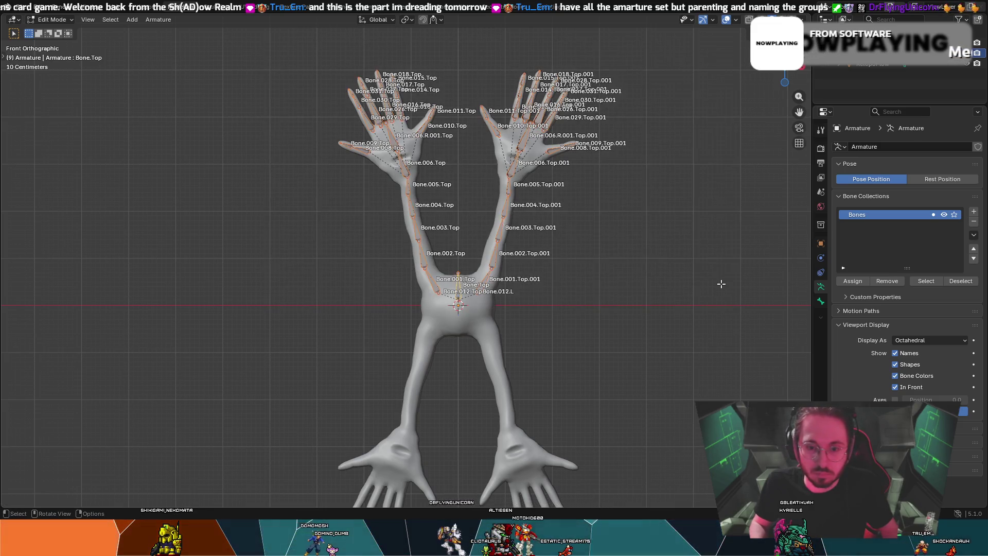
- Duplicate the arm and hand bones and rotate the copies 180° about Y
key("s")
key("Escape")
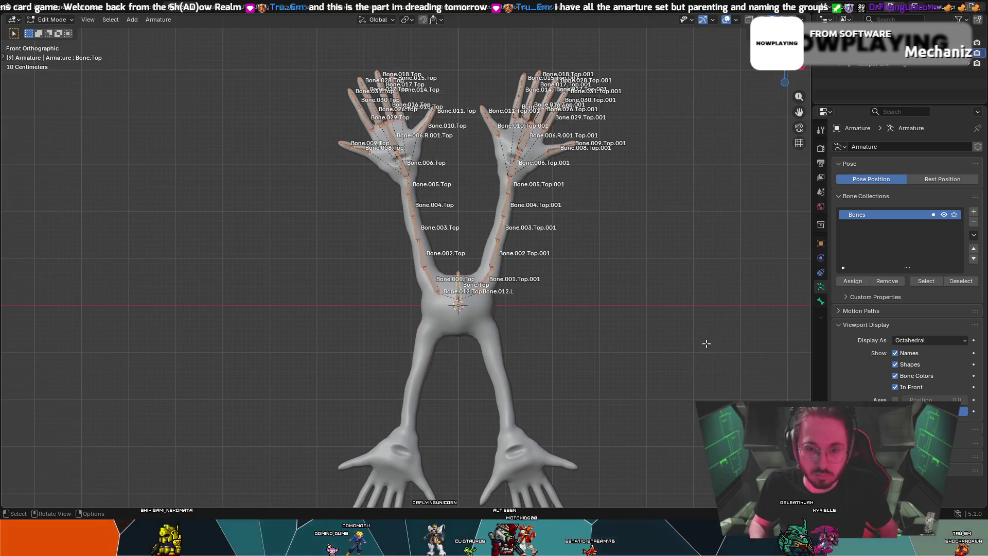
key("shift+d")
key("Escape")
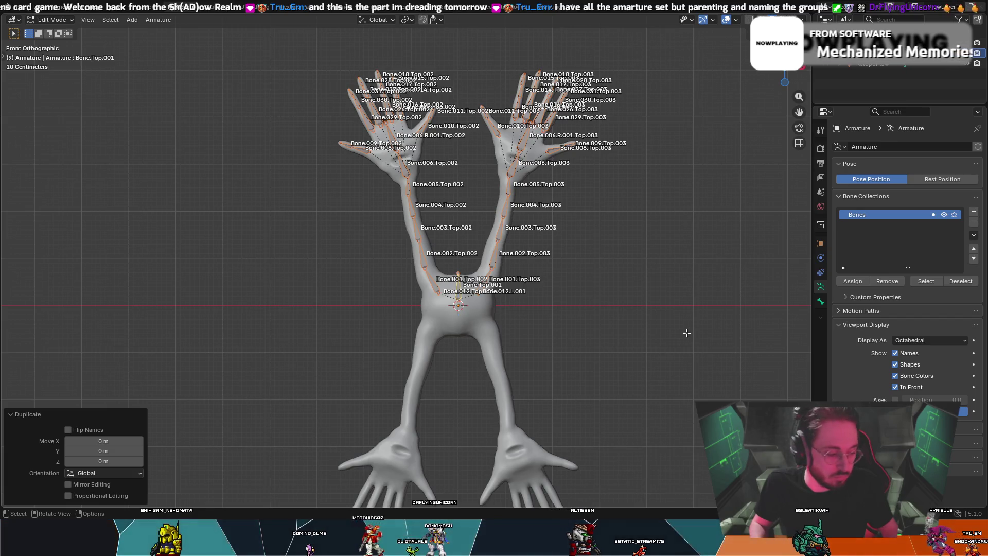
key("r")
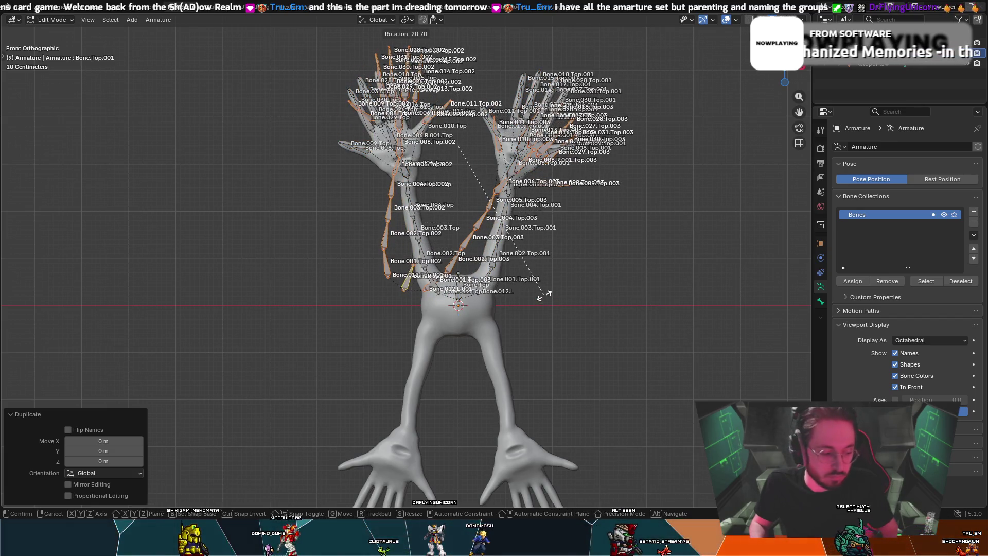
key("Escape")
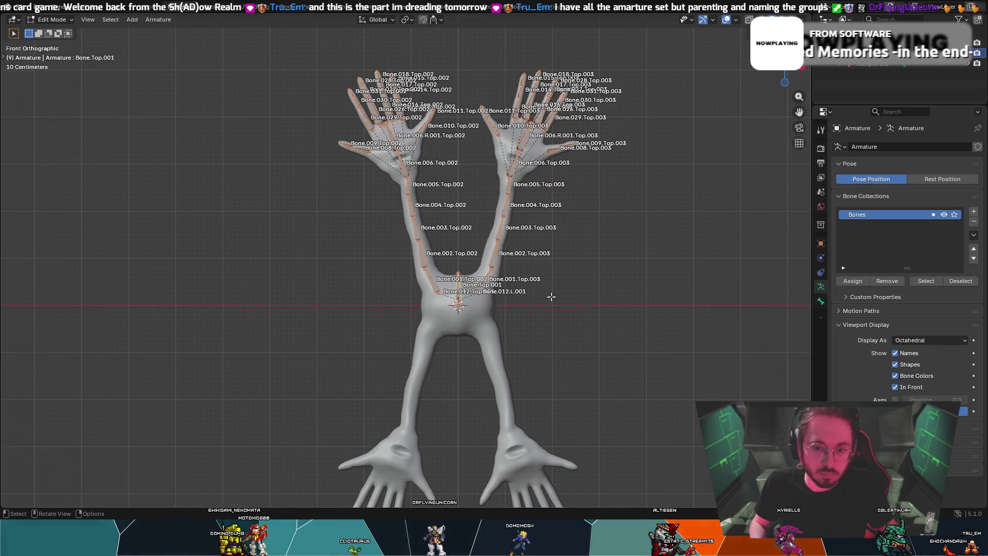
type("y90")
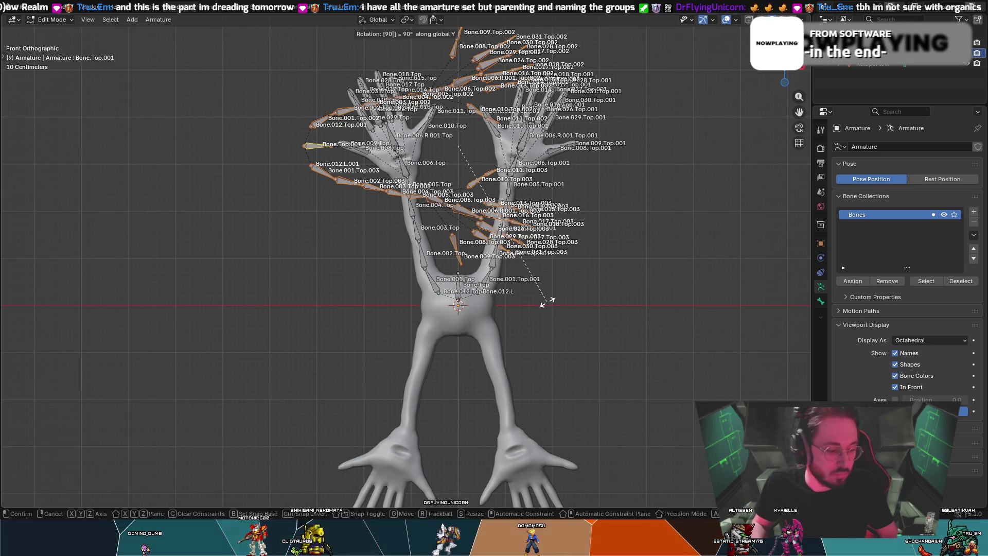
type("180")
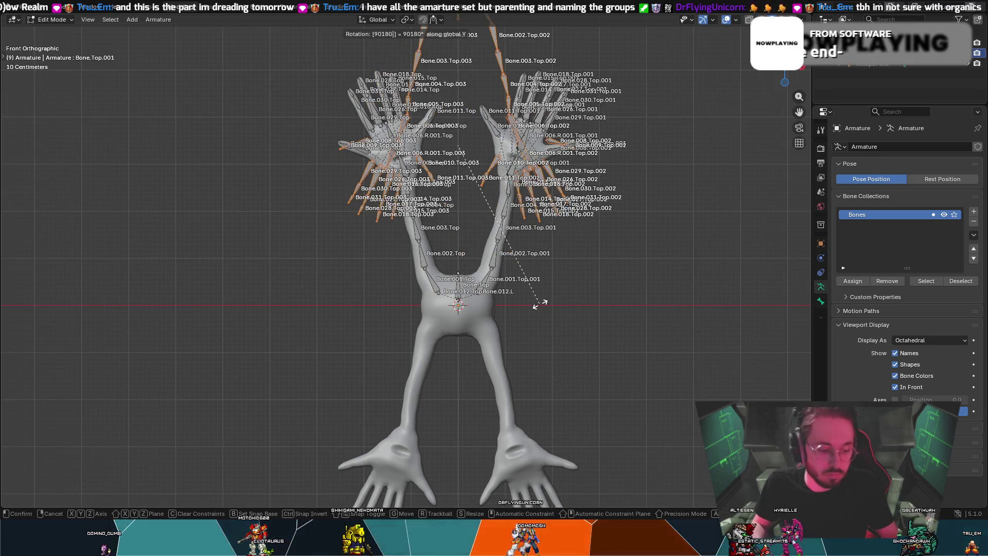
key("Return")
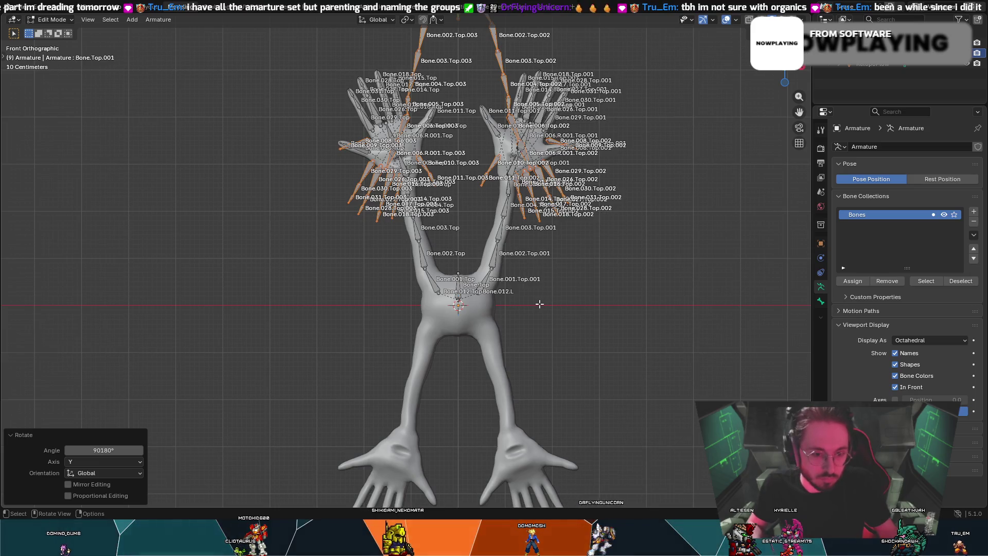
- Move the flipped copies 6.7453 m down along Z into the legs
key("g")
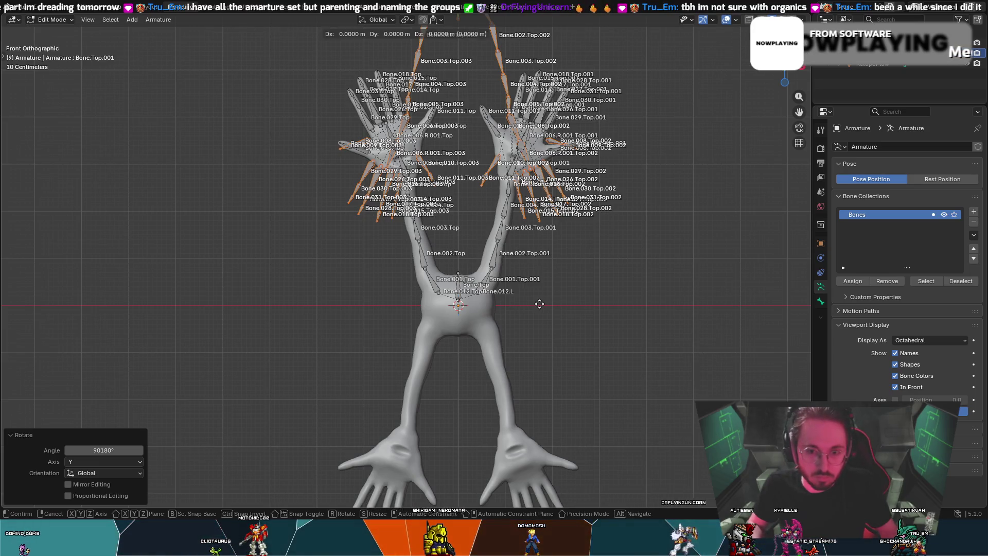
key("z")
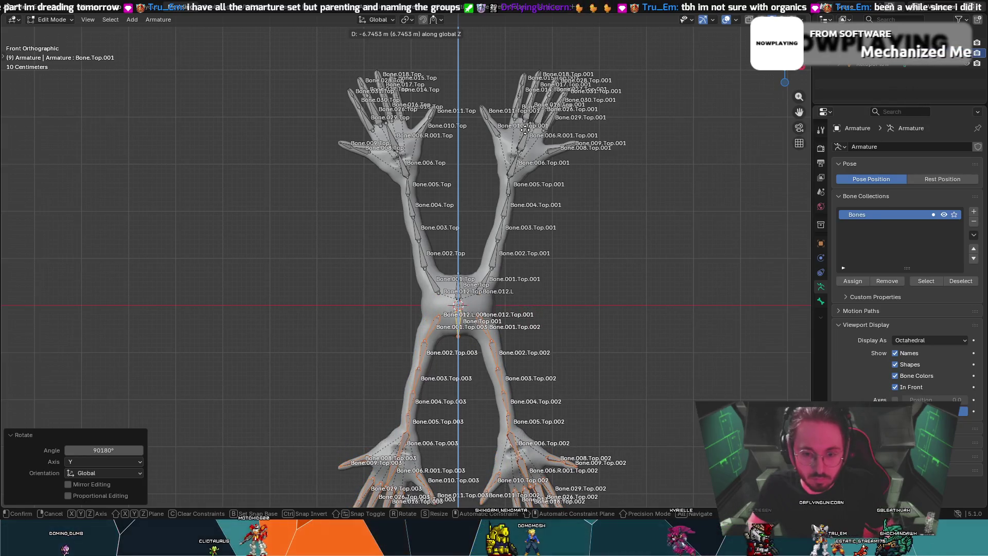
left_click(524, 129)
scroll(738, 202, "up", 6)
mouse_move(463, 391)
middle_mouse_down()
mouse_move(431, 390)
mouse_move(432, 356)
middle_mouse_up()
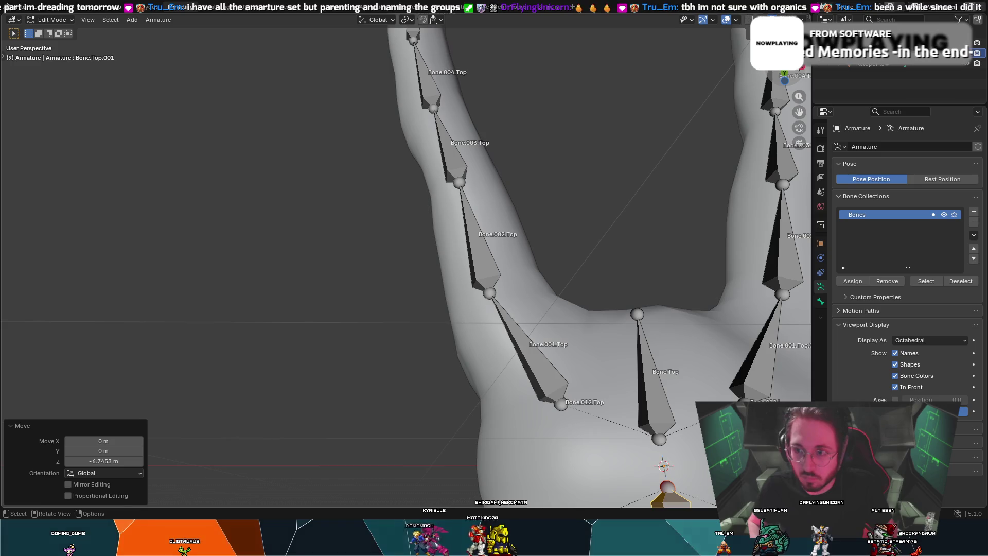
- Return to Front Orthographic view and hide the body mesh so only bones show
key("KP_1")
scroll(413, 204, "down", 2)
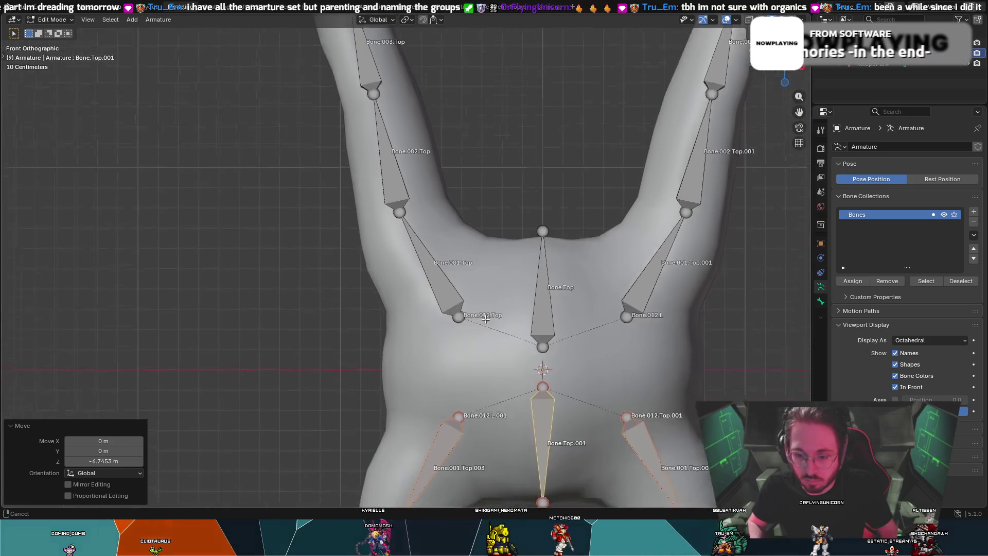
scroll(413, 205, "up", 3)
scroll(406, 260, "up", 2)
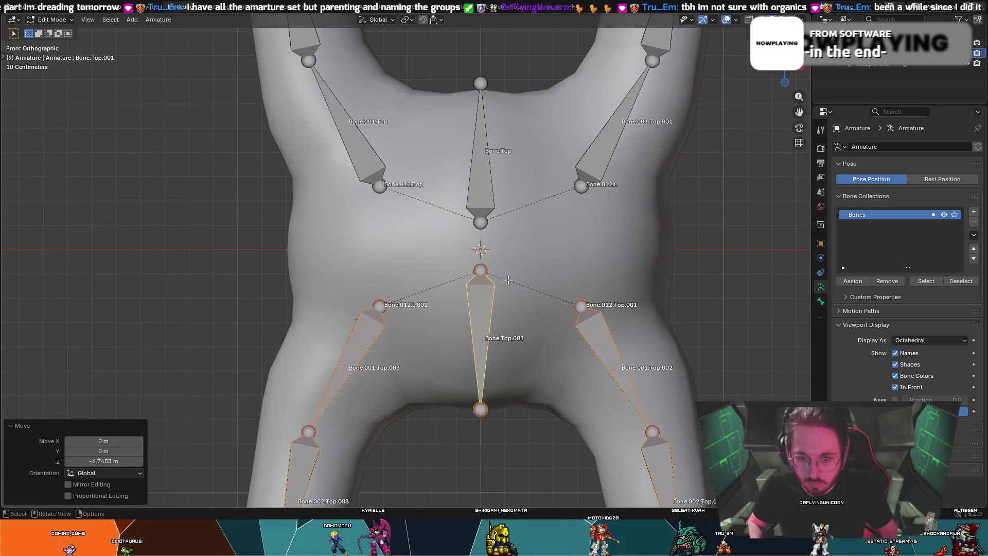
middle_click_drag(508, 278, 518, 277, "shift")
middle_click_drag(469, 248, 465, 245, "shift")
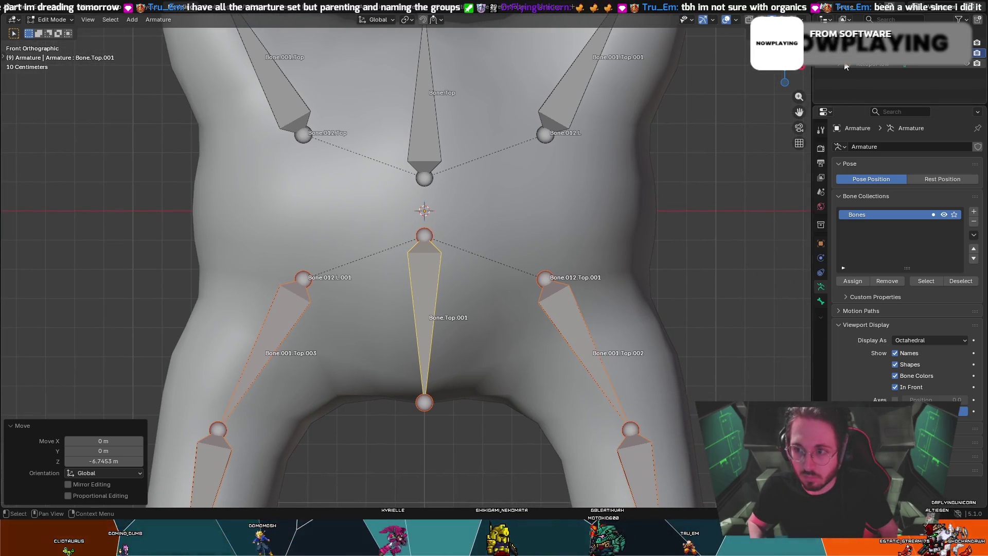
left_click(939, 78)
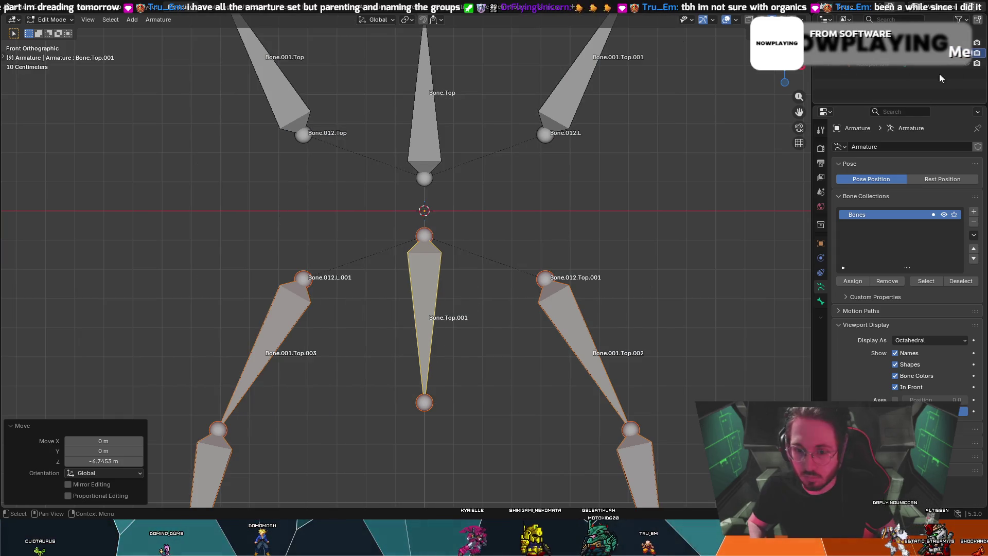
- Lower the leg bone chain about 0.018 m along Z
key("g")
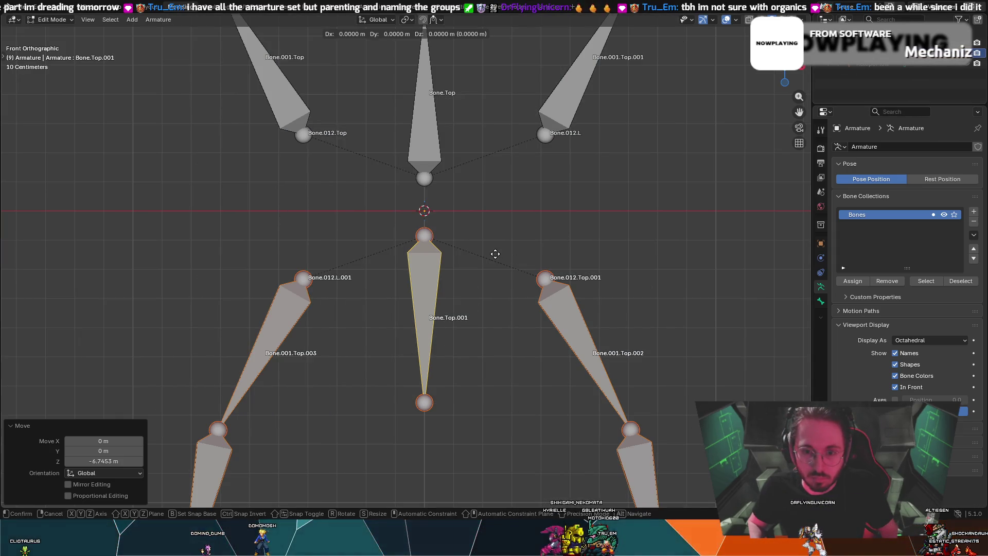
key("z")
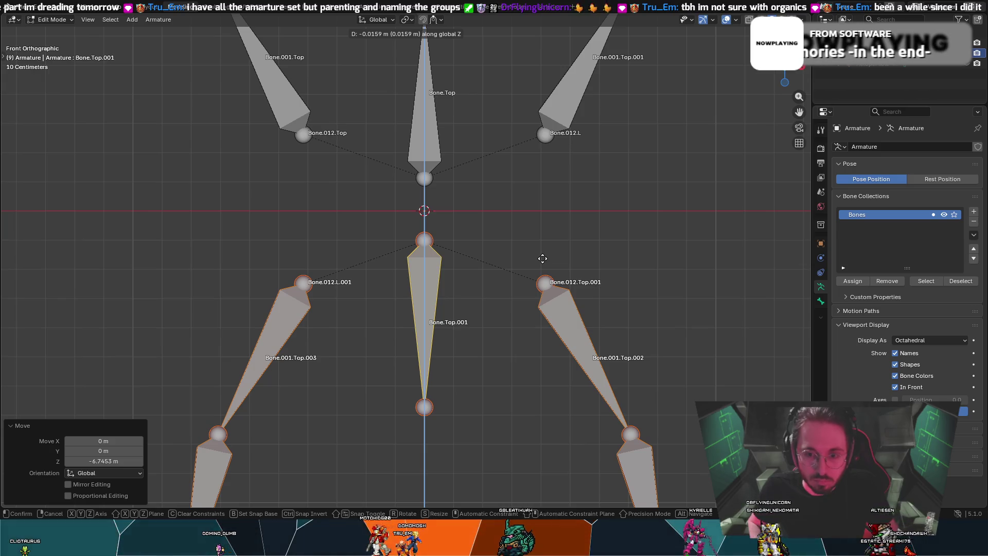
left_click(545, 259)
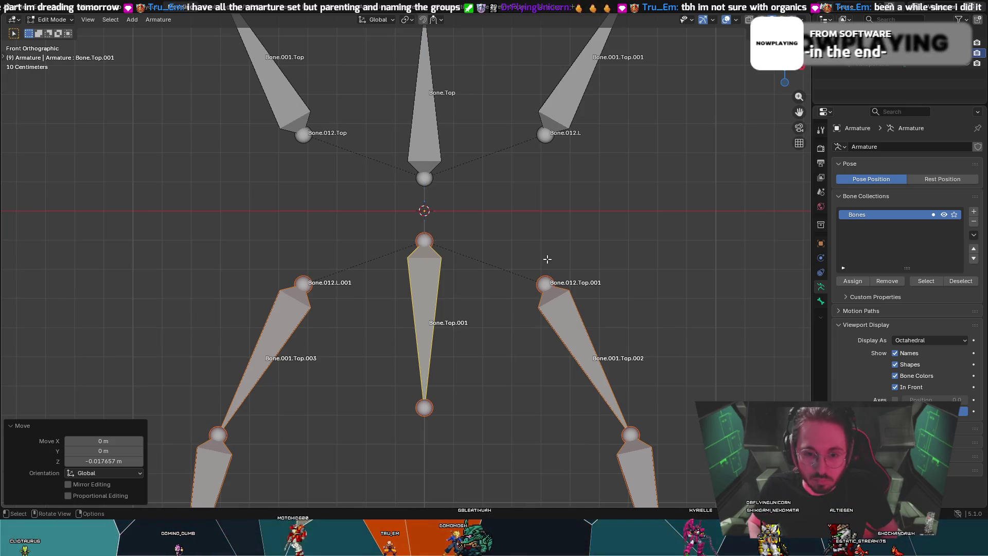
middle_click_drag(527, 257, 551, 249)
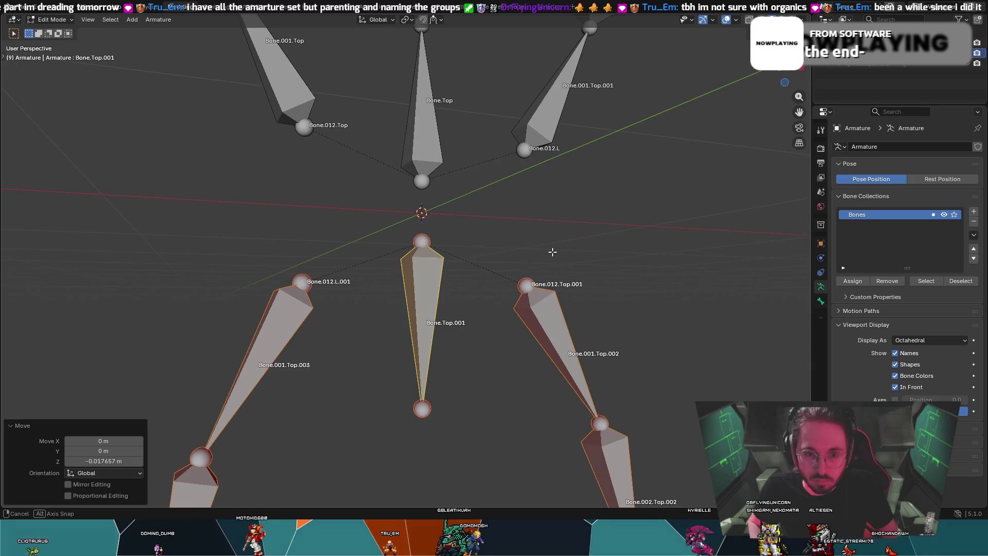
left_click(793, 72)
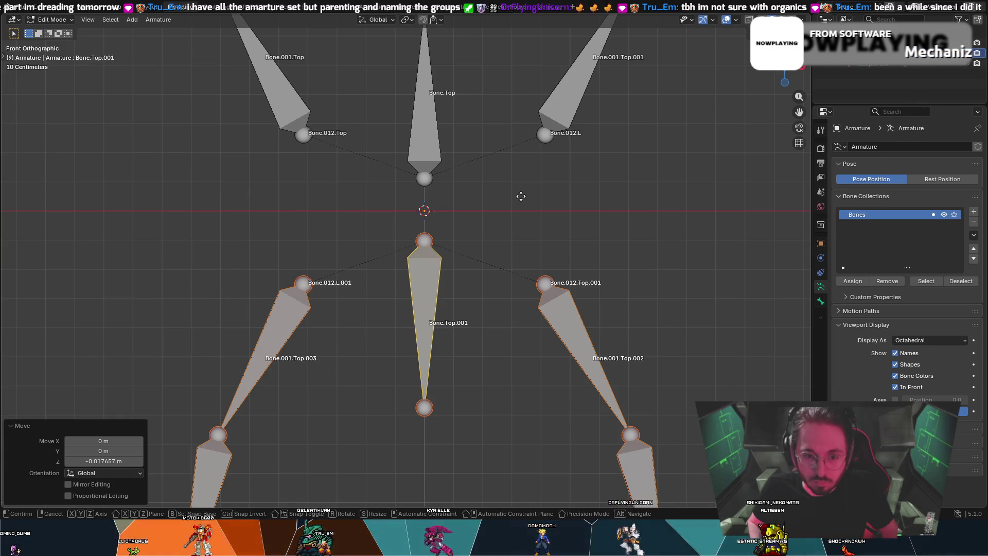
- Scale the leg bones to 0.997 along Z and check them from back and in perspective
key("s")
key("z")
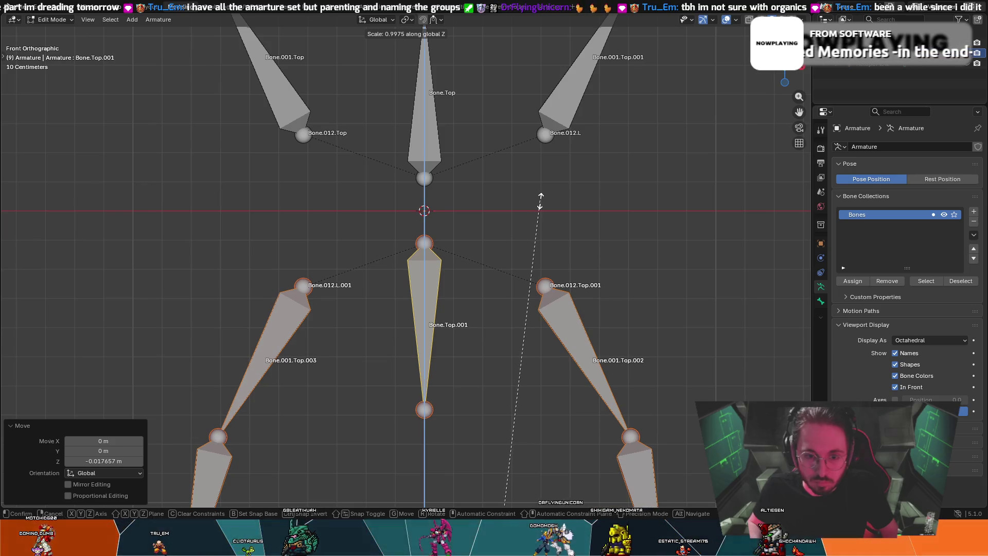
left_click(540, 201)
scroll(543, 199, "down", 3)
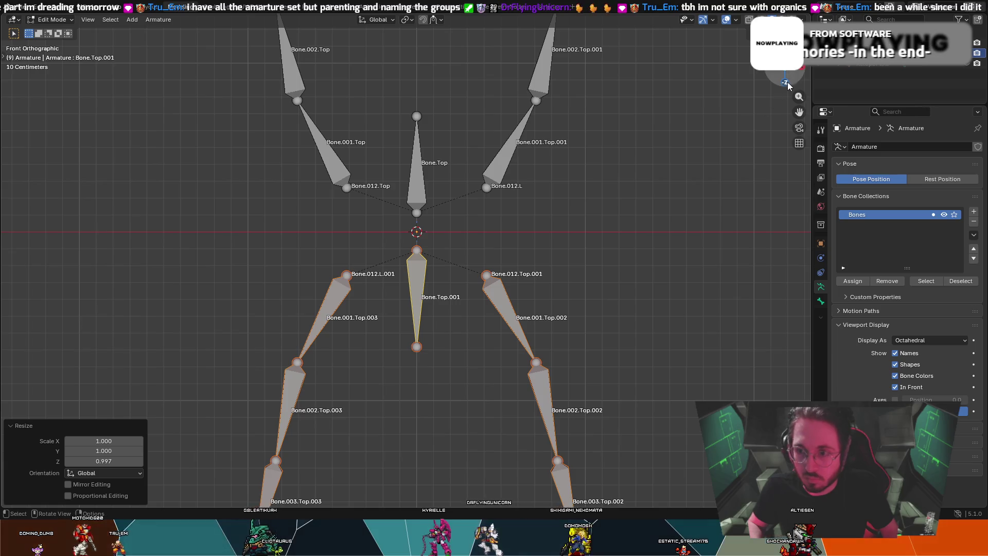
left_click(767, 86)
left_click(767, 86)
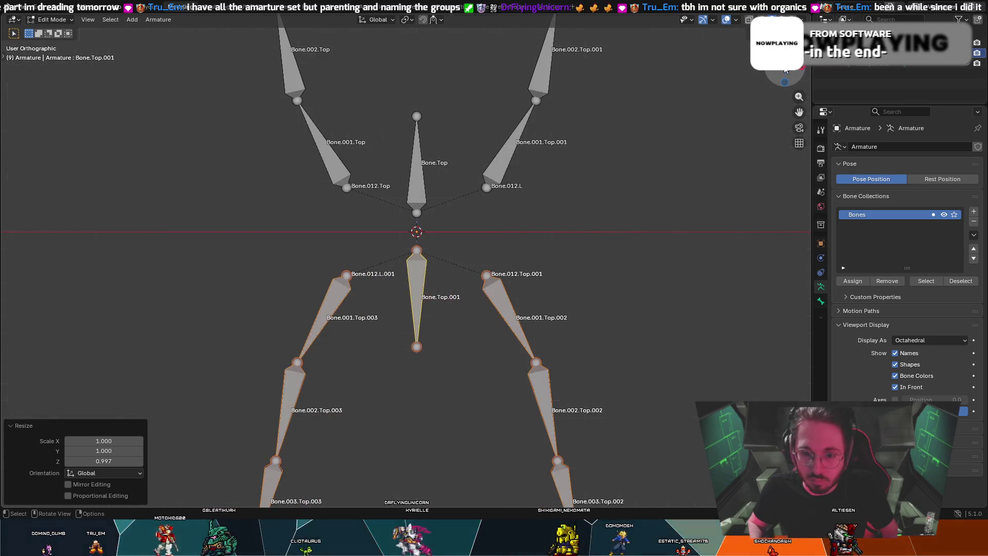
mouse_move(535, 155)
middle_mouse_down()
mouse_move(538, 162)
mouse_move(657, 144)
mouse_move(554, 293)
mouse_move(547, 322)
mouse_move(572, 222)
mouse_move(630, 200)
mouse_move(697, 205)
mouse_move(556, 213)
mouse_move(382, 11)
middle_mouse_up()
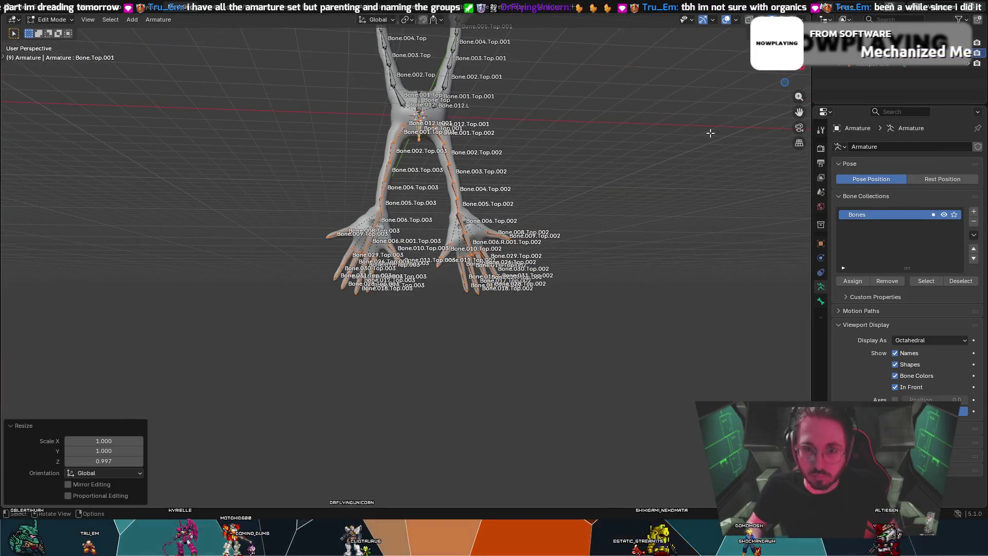
- Auto-name the lower bones Top/Bottom so they get .Bot suffixes
middle_click_drag(589, 205, 573, 235)
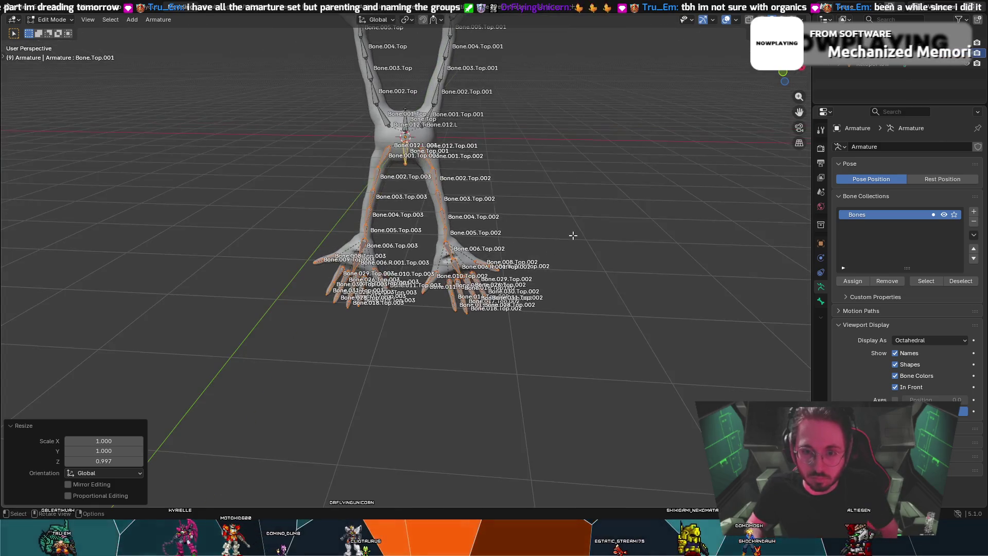
right_click(435, 174)
mouse_move(435, 174)
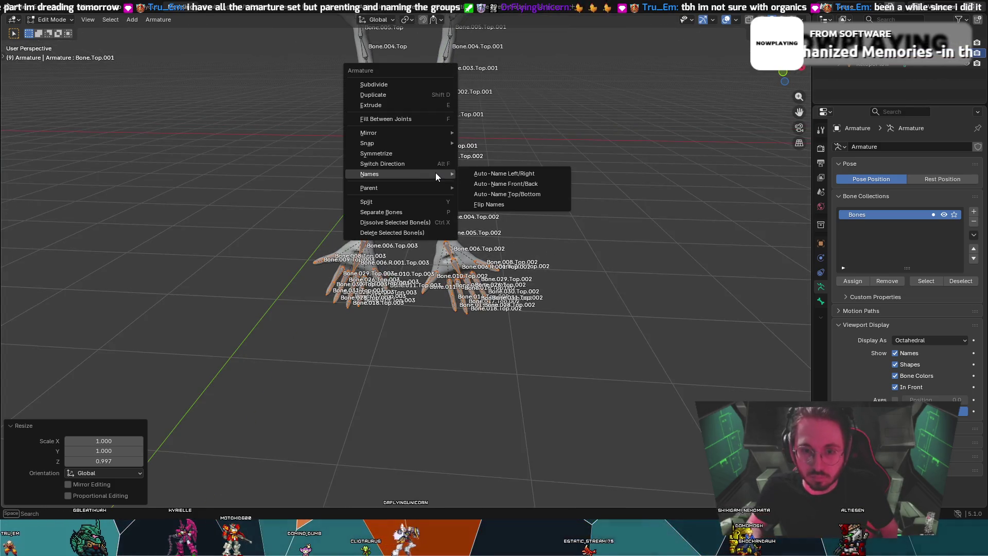
left_click(513, 194)
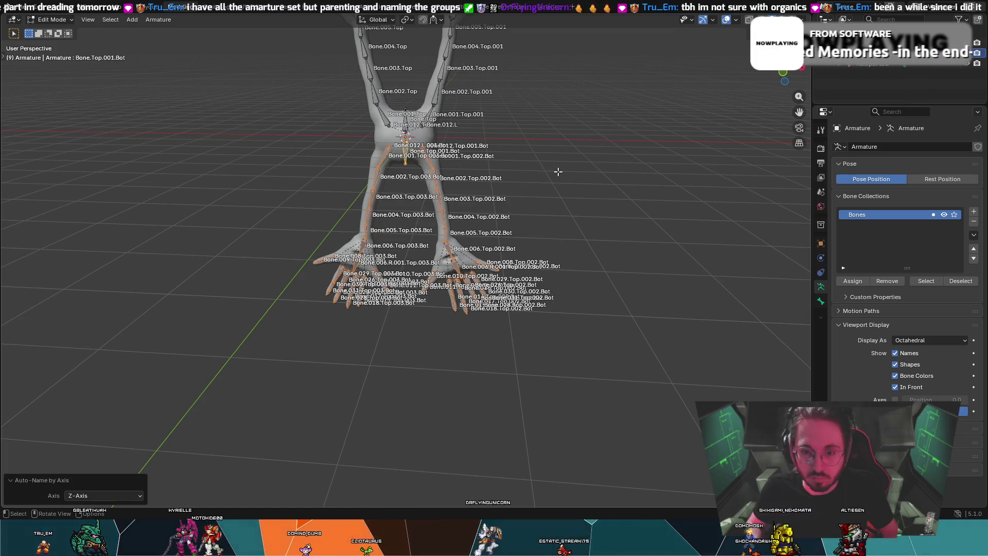
- Accidentally turn the main area into the Movie Clip Editor with Shift+F2, then try switching away
right_click(468, 228)
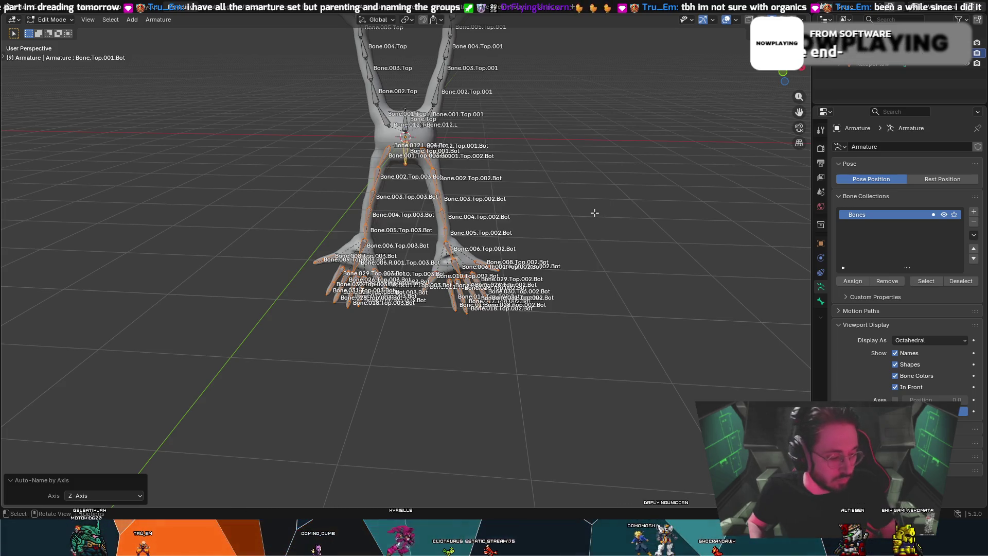
key("shift+F2")
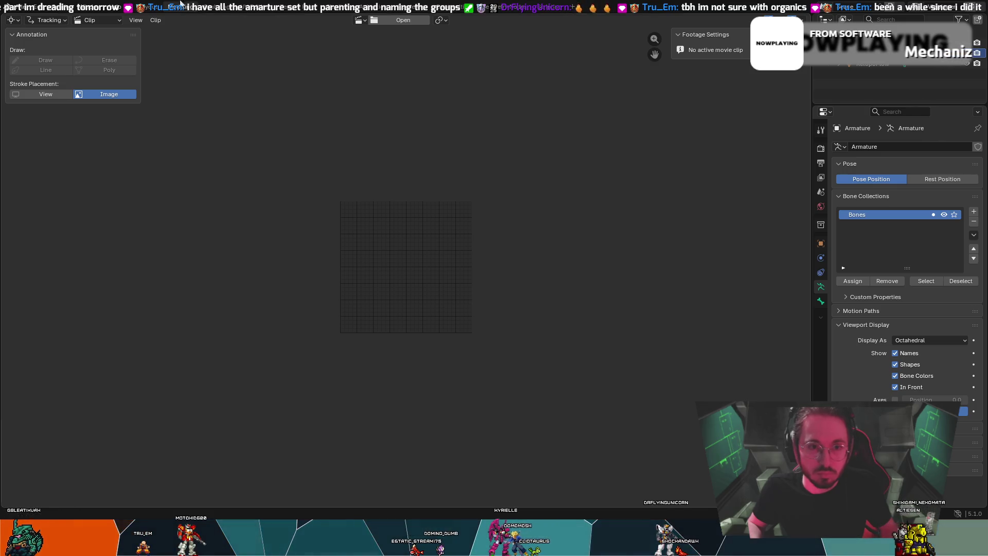
left_click(146, 6)
- Try other workspace tabs, including Motion Tracking, to recover the 3D view
left_click(153, 10)
left_click(198, 10)
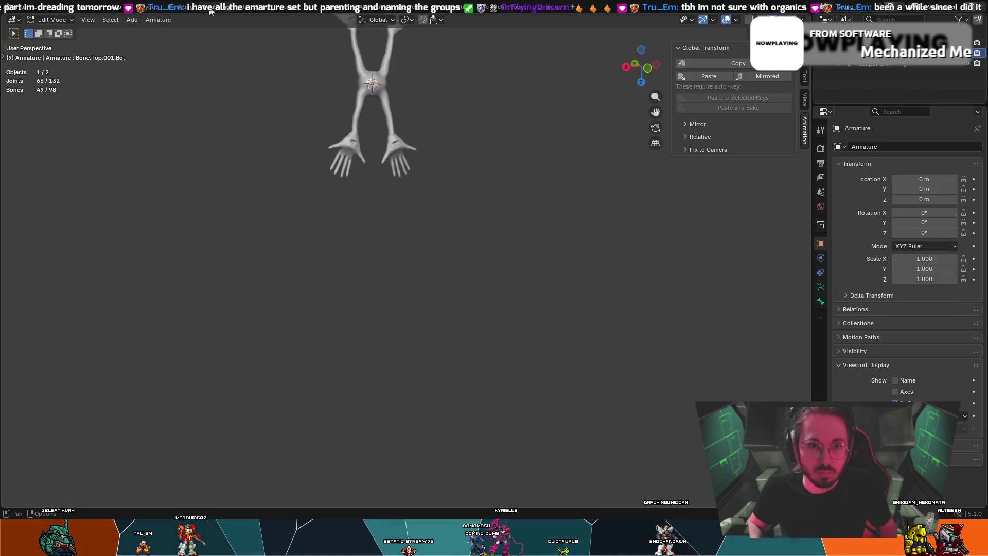
left_click(242, 8)
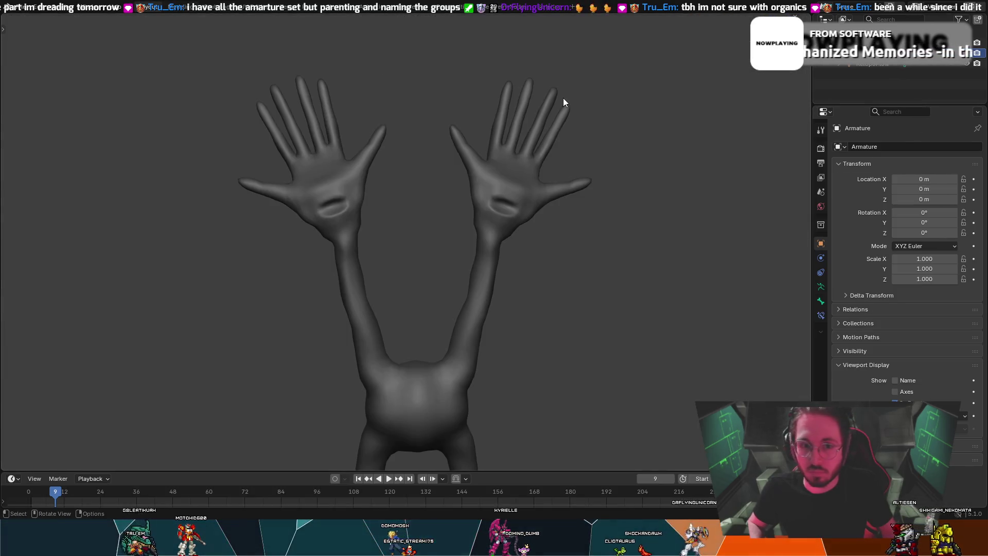
left_click(103, 6)
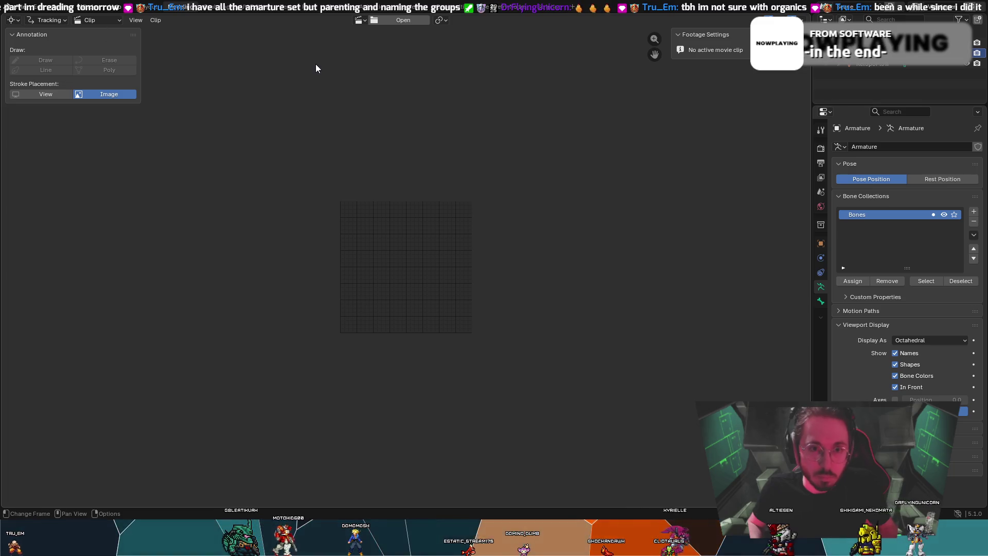
key("ctrl+Tab")
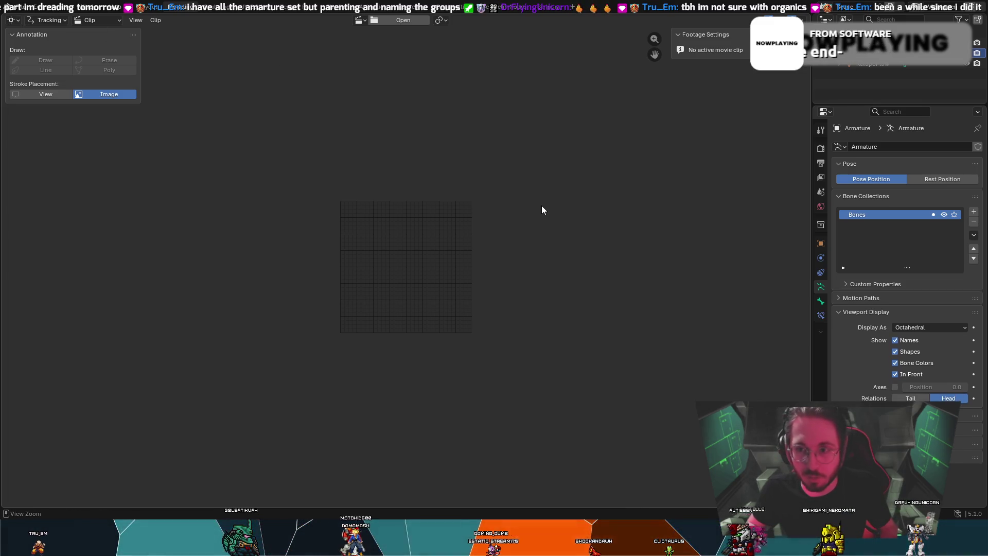
key("Tab")
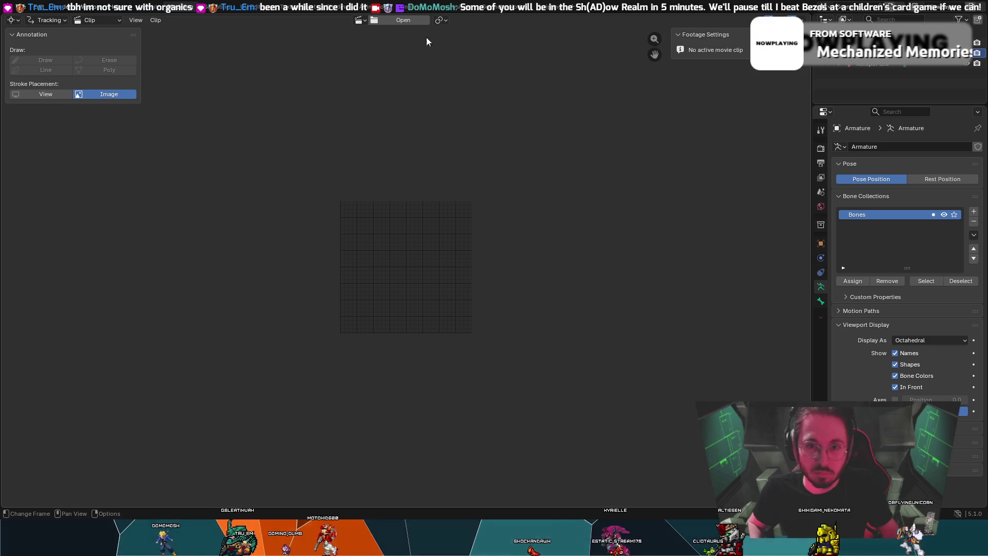
- Cycle the clip editor view through Graph, Dope Sheet and back to Clip
left_click(101, 22)
left_click(104, 57)
left_click(98, 20)
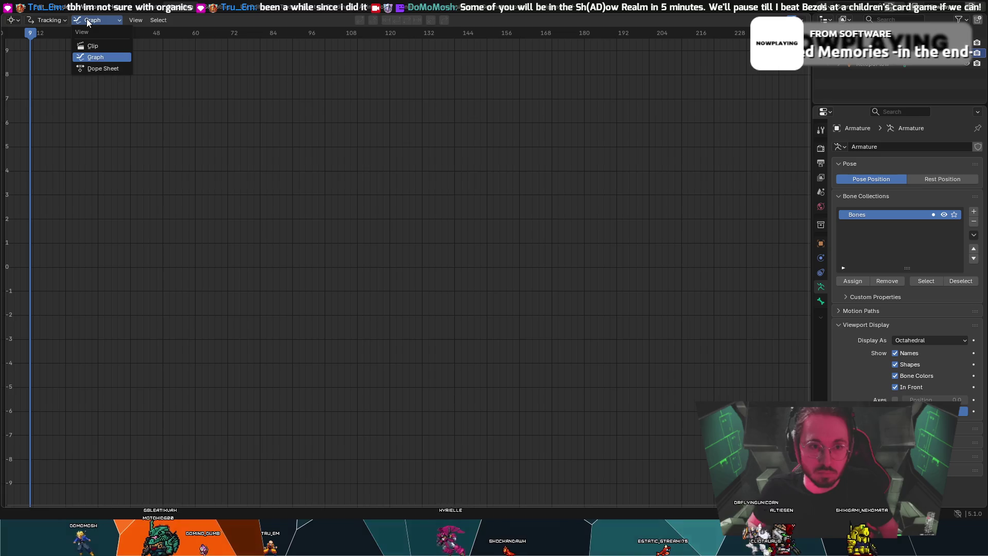
left_click(98, 68)
left_click(91, 23)
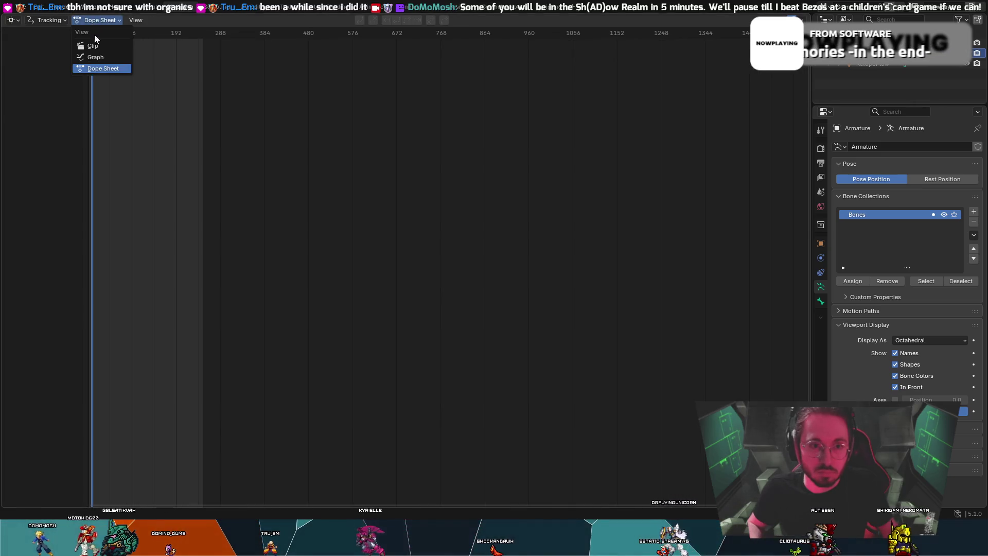
left_click(96, 45)
left_click(53, 47)
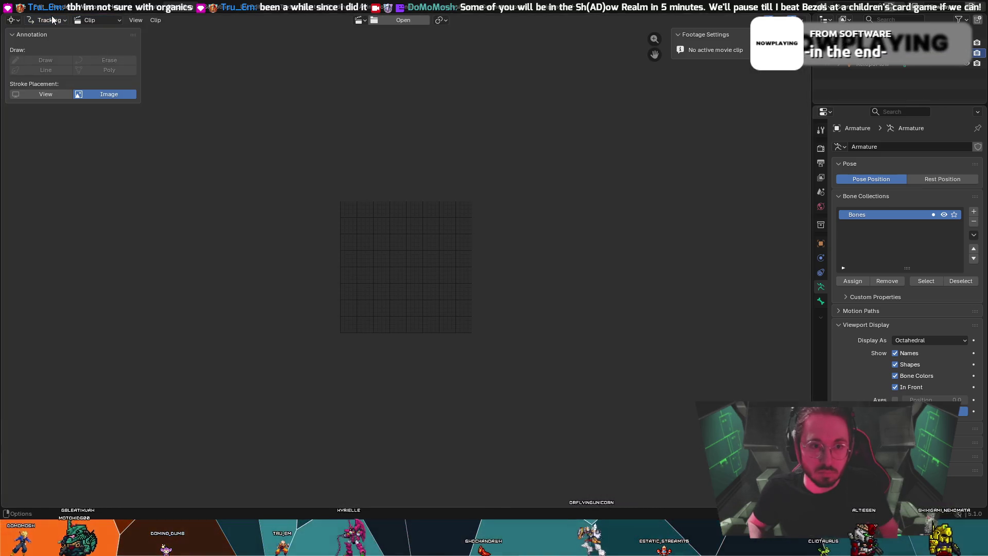
- Set the main area's editor type back to 3D Viewport and zoom in
left_click(19, 22)
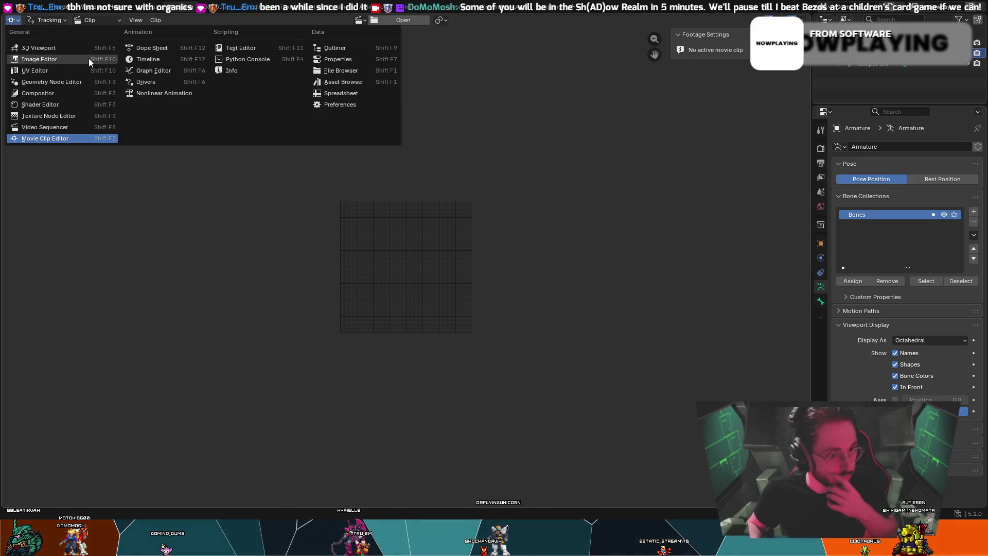
left_click(77, 47)
scroll(230, 96, "up", 3)
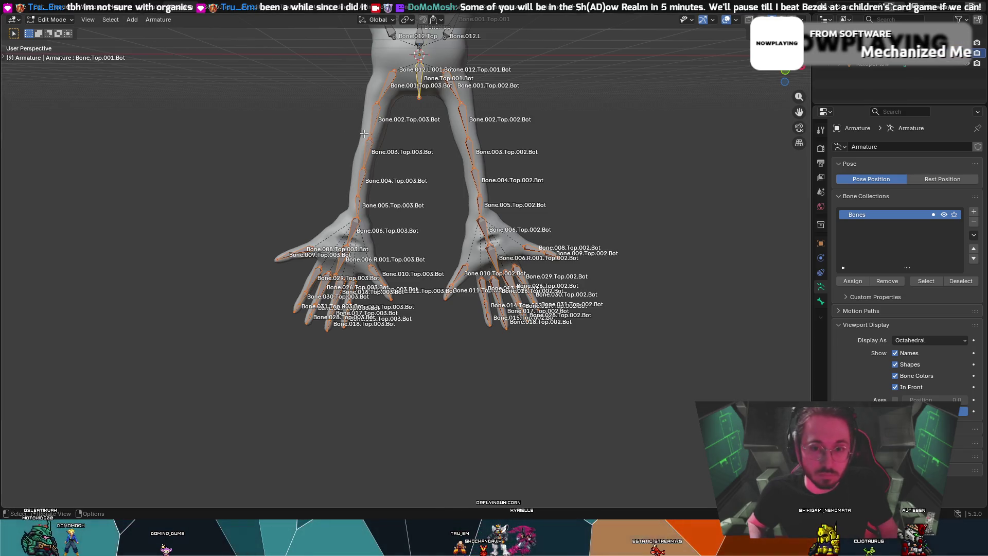
- Dismiss the bone naming menu and switch the armature to Object Mode
right_click(375, 116)
mouse_move(375, 116)
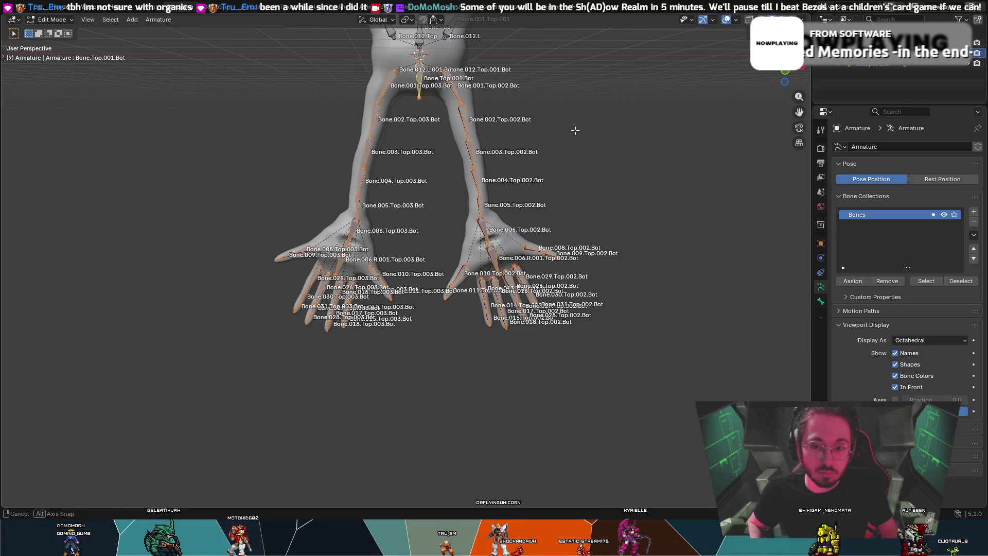
middle_click_drag(574, 130, 580, 132)
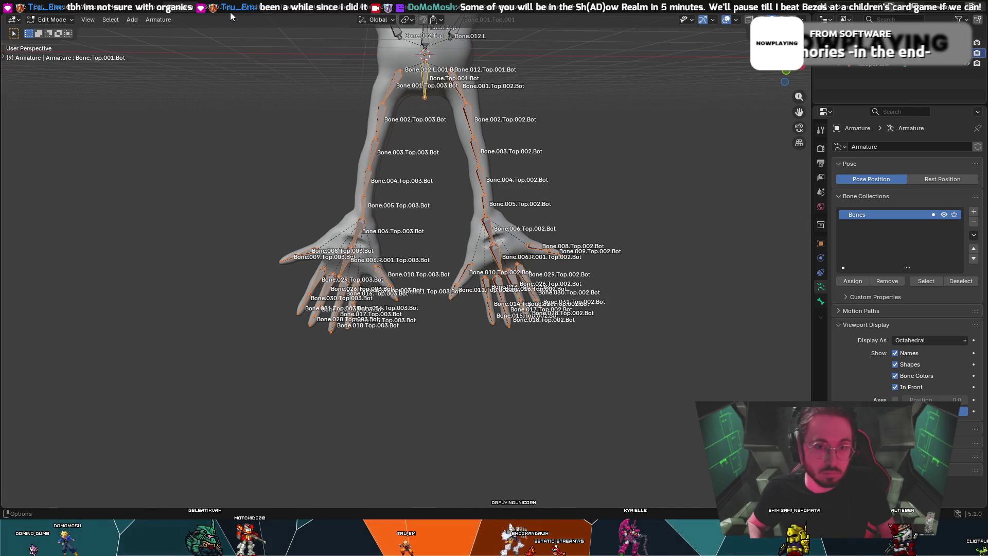
mouse_move(229, 97)
middle_mouse_down()
mouse_move(221, 112)
mouse_move(238, 104)
mouse_move(242, 129)
middle_mouse_up()
left_click(50, 19)
left_click(51, 29)
- Orbit around the creature and re-enter bone Edit Mode with Tab
middle_click_drag(551, 164, 375, 141)
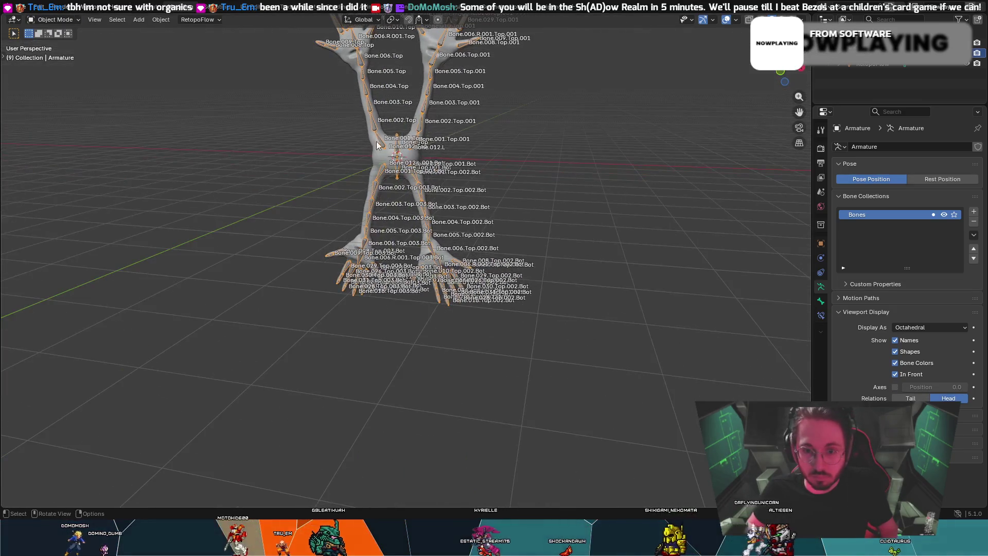
scroll(548, 143, "up", 3)
mouse_move(548, 143)
middle_mouse_down()
mouse_move(428, 149)
mouse_move(487, 117)
middle_mouse_up()
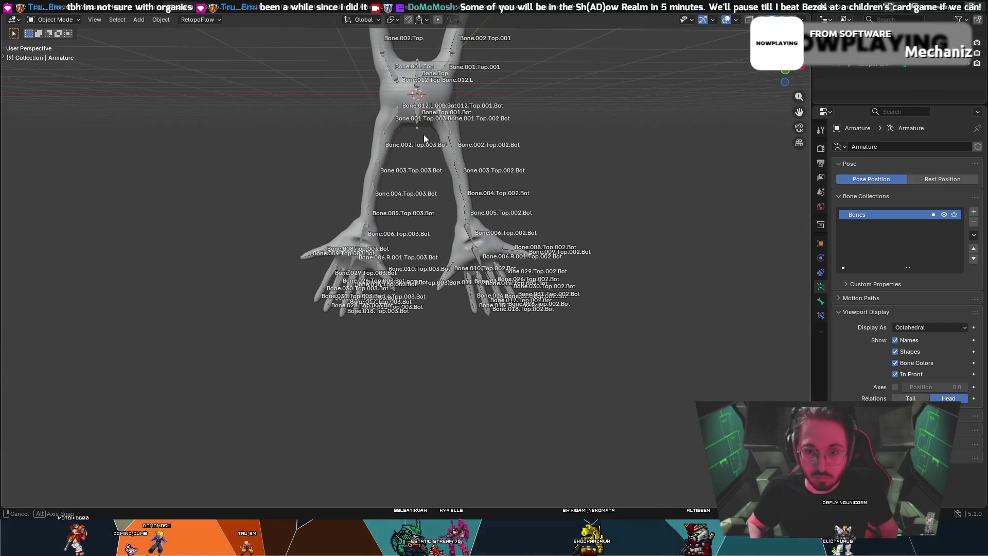
middle_click_drag(424, 134, 438, 149)
middle_click_drag(360, 124, 277, 94)
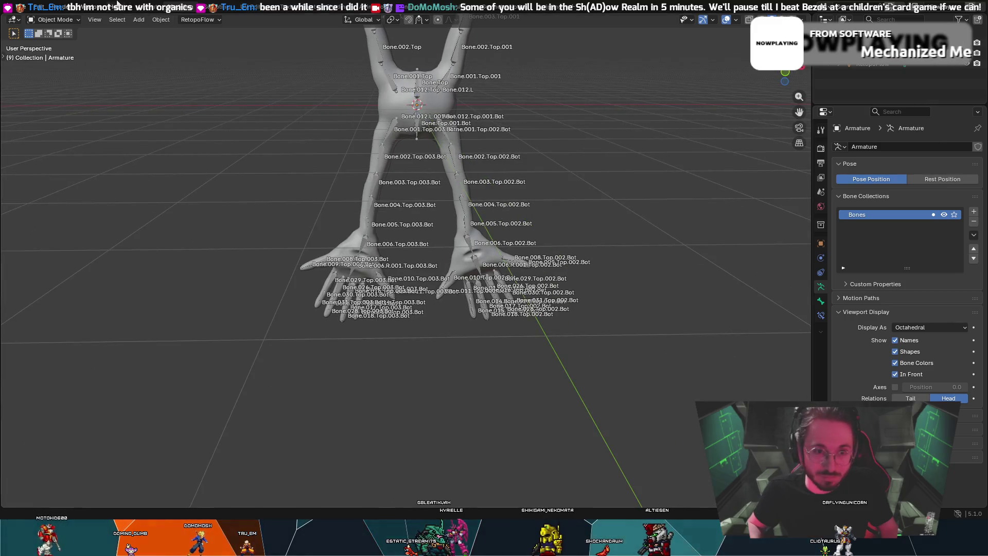
key("Tab")
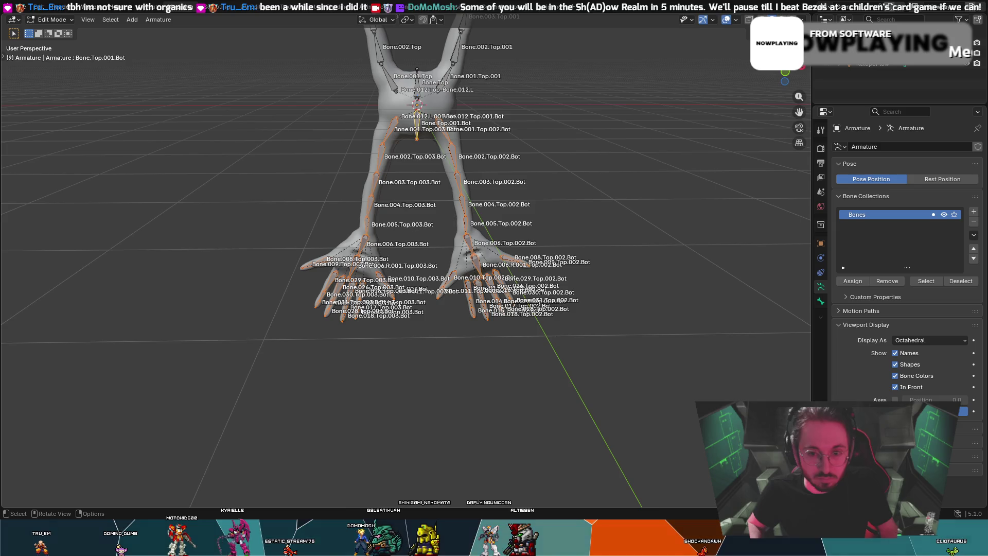
- Run a Batch Rename find-and-replace using 'Bone.Bot' as the replacement text
key("ctrl+F2")
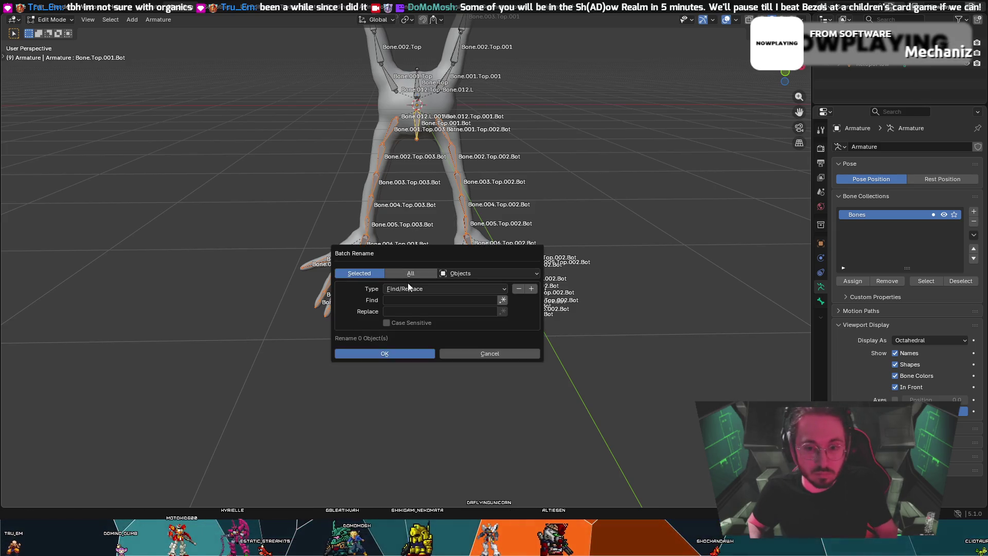
left_click(418, 309)
type("b")
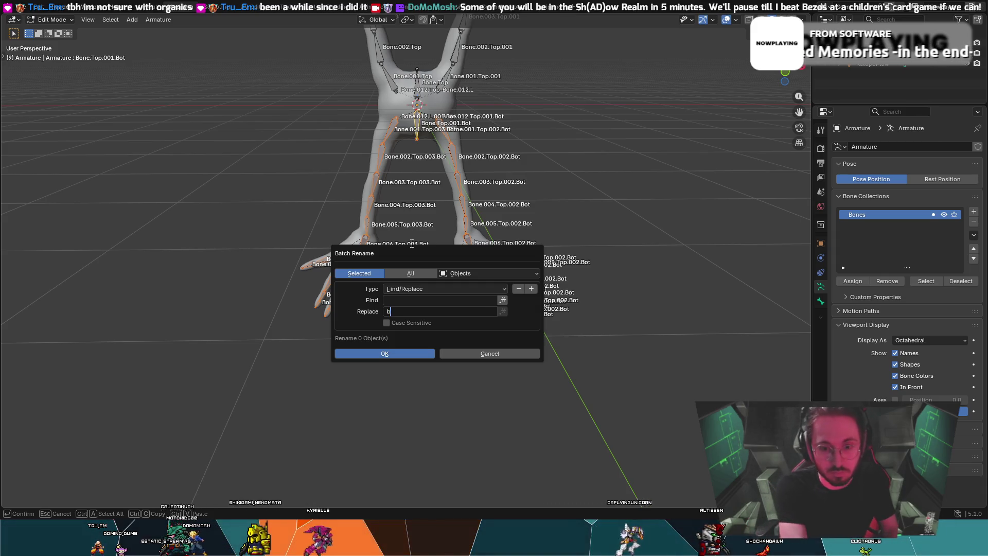
key("BackSpace")
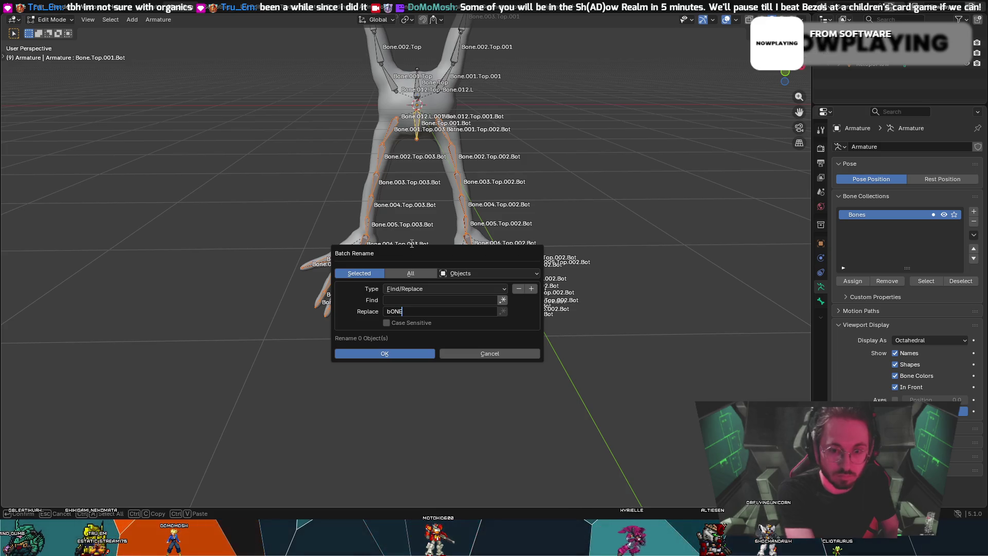
type("Bone.Bot")
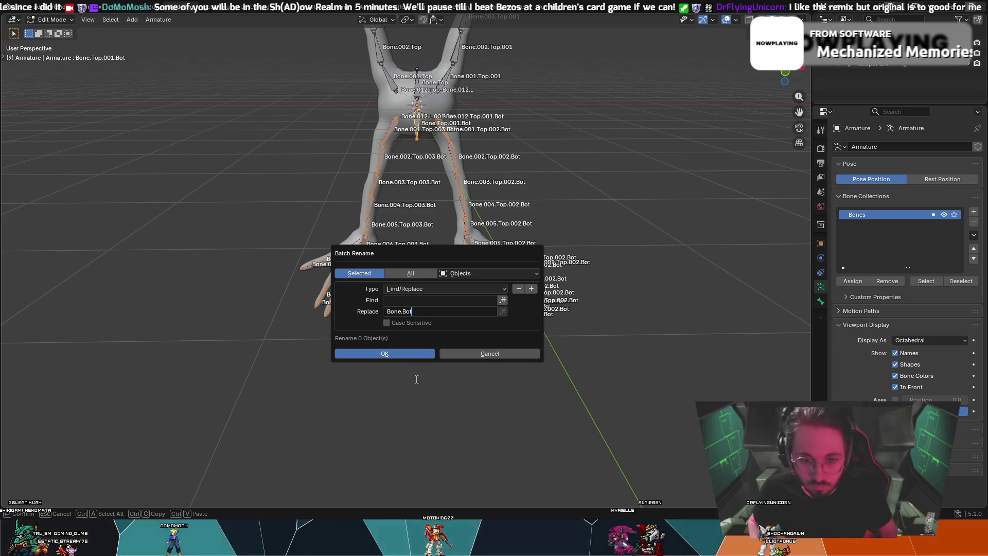
left_click(484, 358)
- Reopen the Batch Rename dialog with Ctrl+F2
left_click(67, 23)
scroll(411, 162, "up", 3)
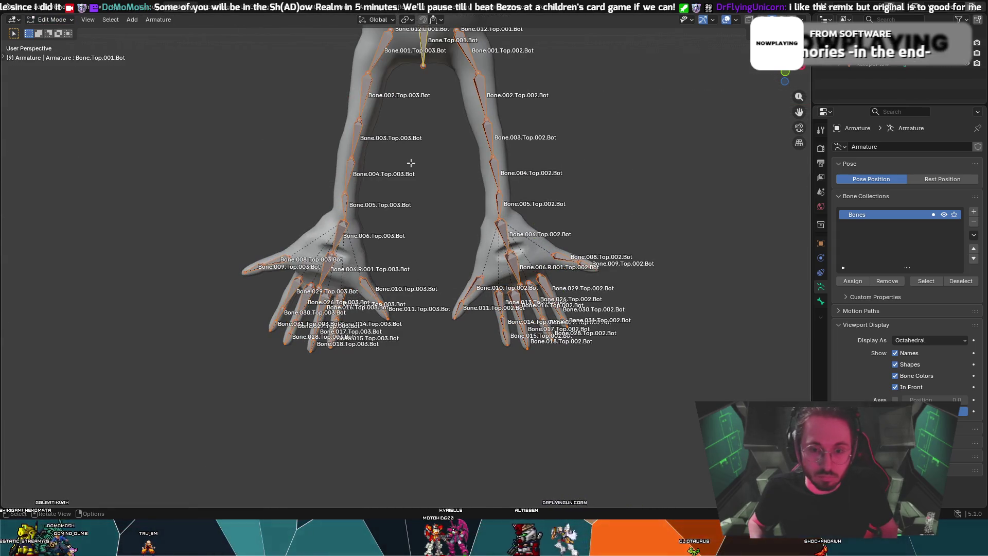
scroll(411, 163, "down", 2)
key("ctrl+F2")
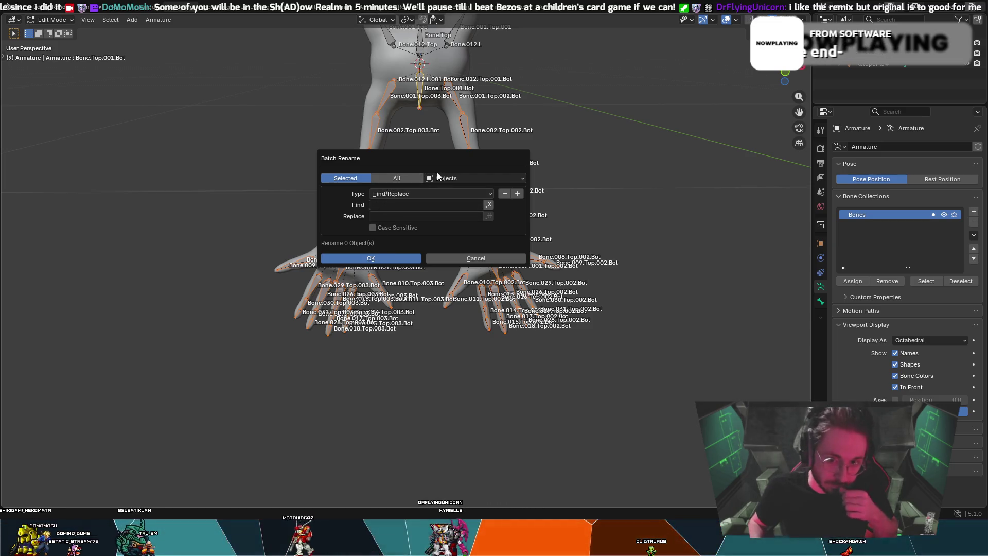
- Batch-rename the Bones data type using Set Name with the New method, applying to all 49 bones
left_click(448, 179)
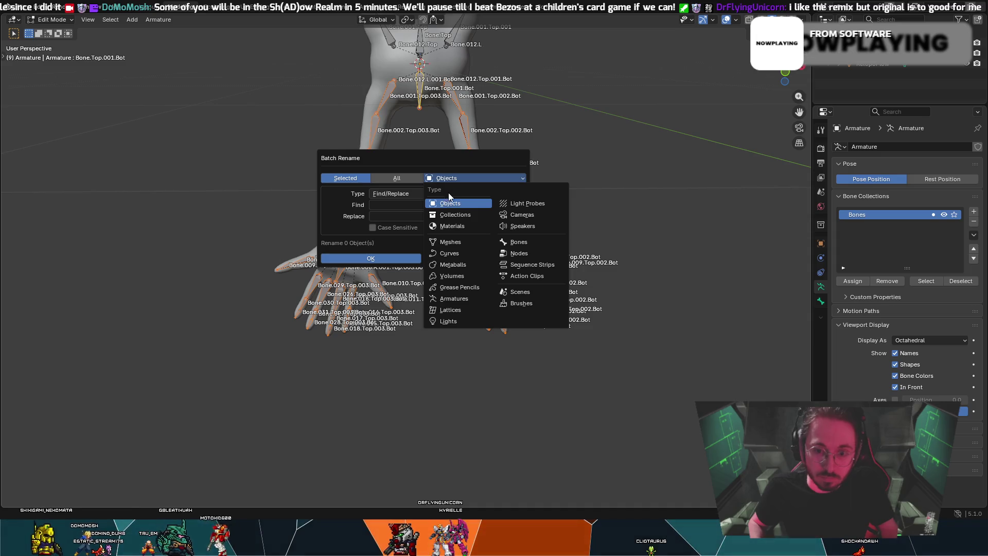
left_click(519, 242)
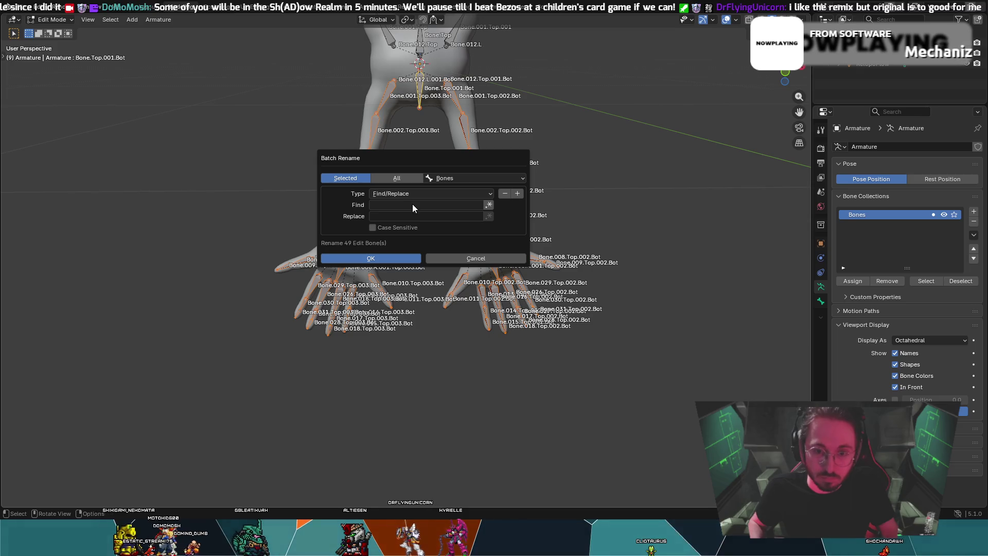
left_click(419, 194)
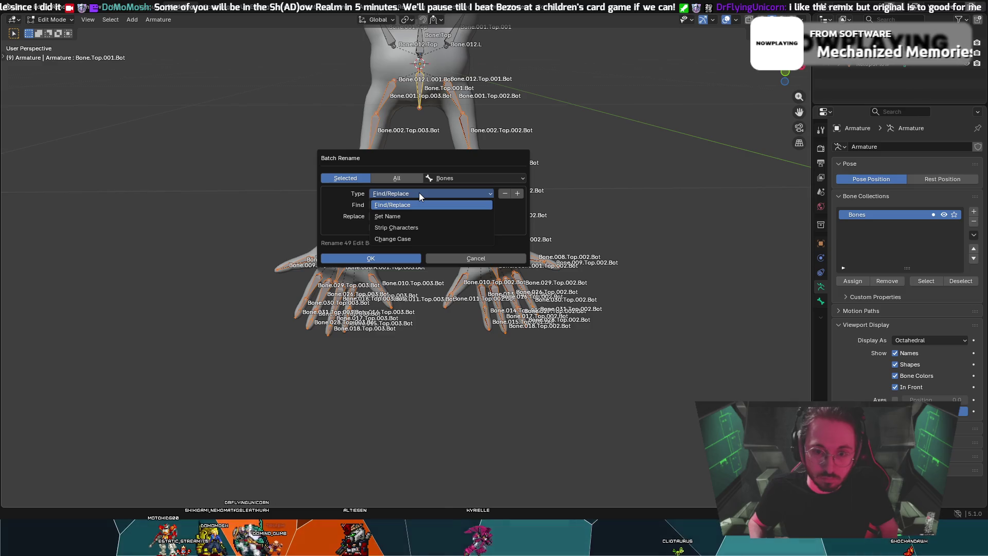
left_click(419, 193)
left_click(454, 207)
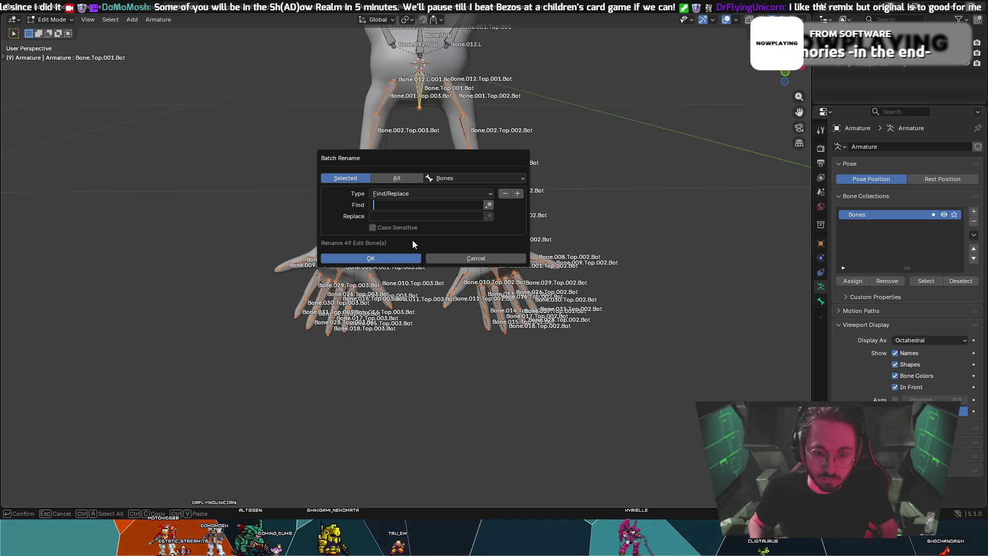
left_click(396, 198)
left_click(386, 219)
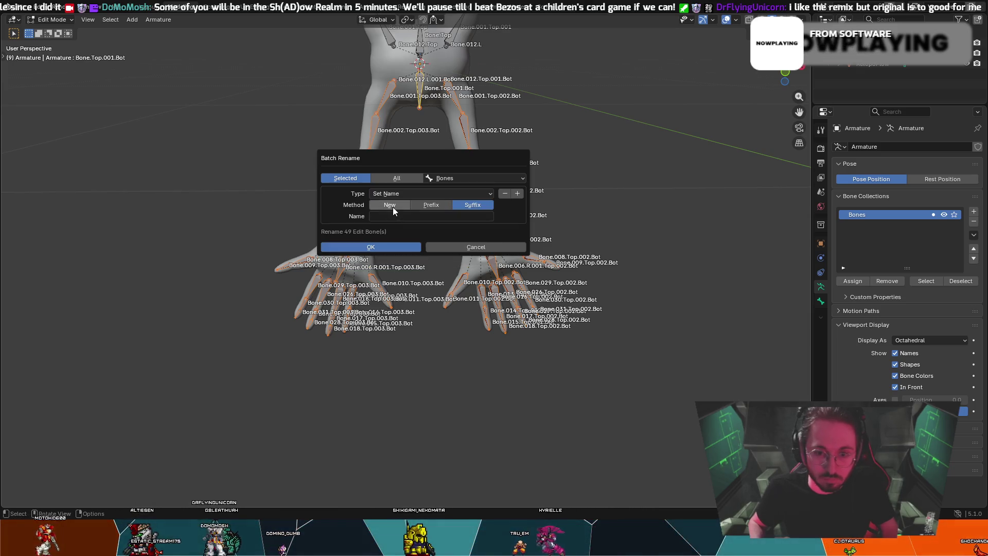
left_click(393, 215)
type("B")
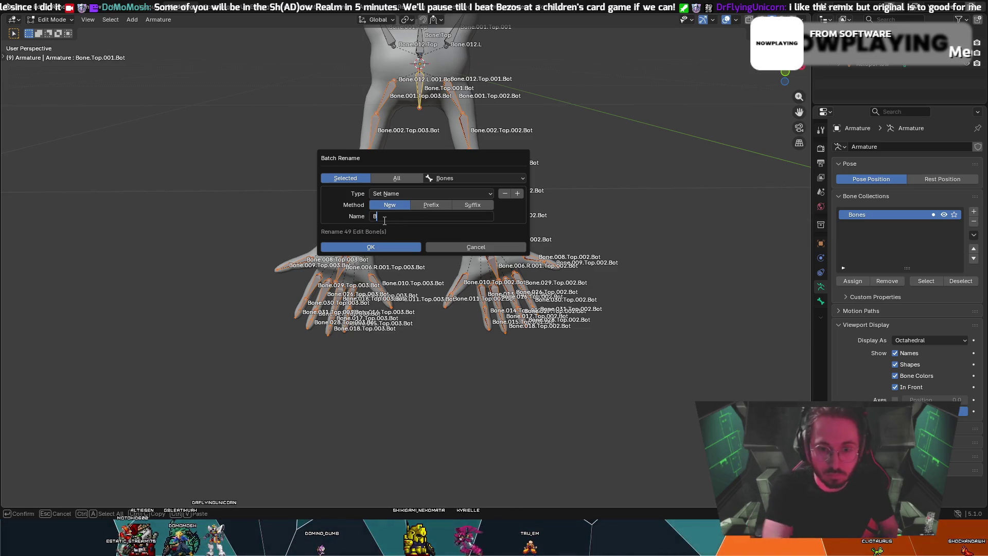
type("ones.#.Bot")
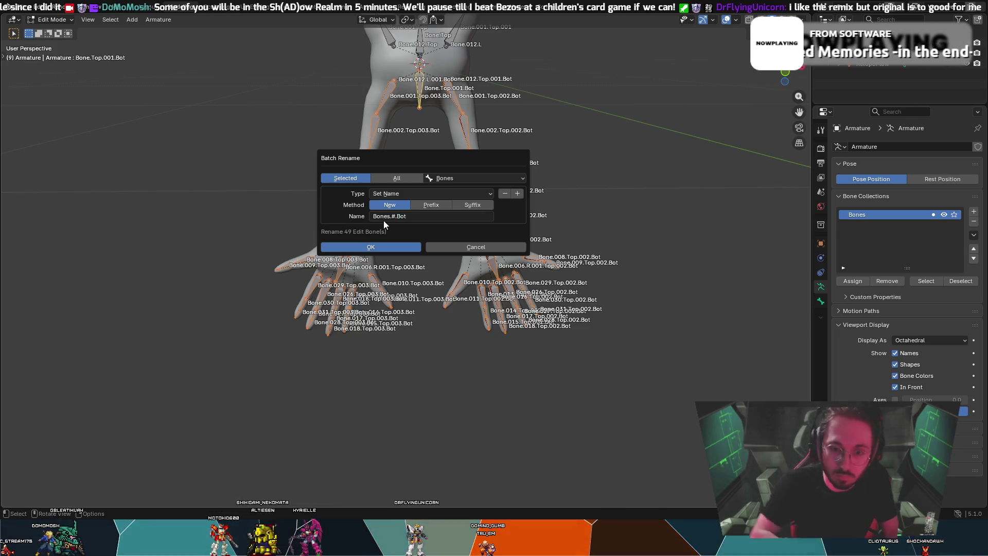
left_click(371, 246)
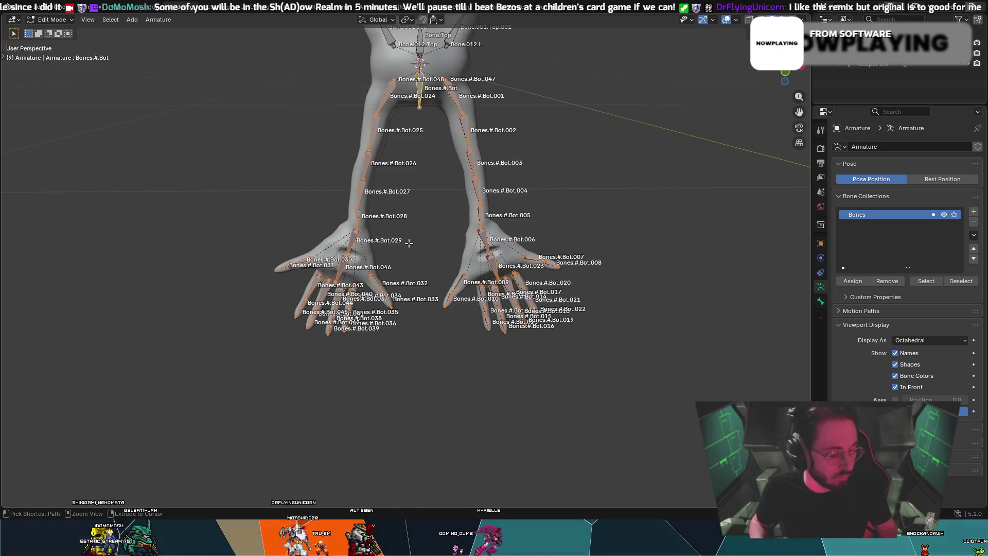
- Reopen Batch Rename, drop the trailing dot, and rename all 49 bones to Bones.Bot
key("ctrl+F2")
type("Bones.Bot")
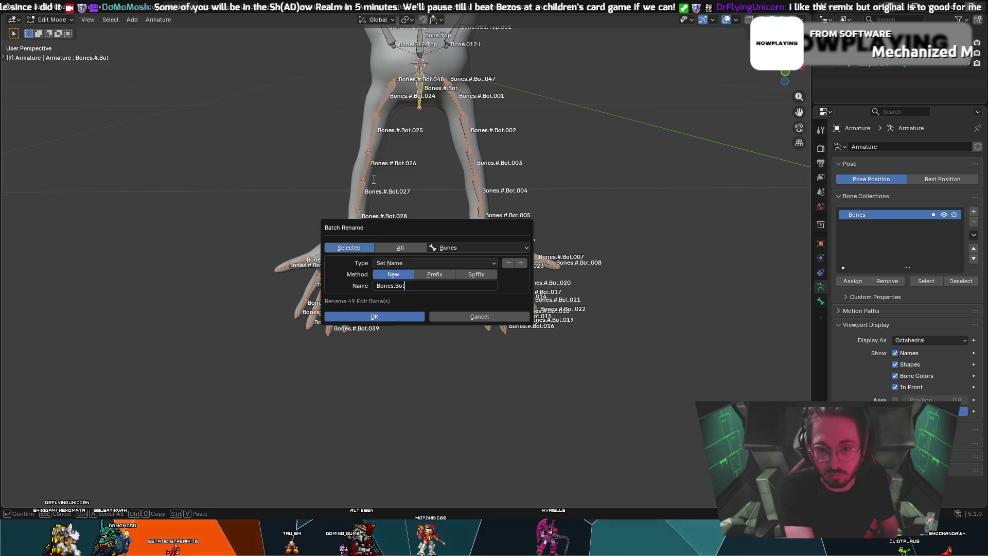
type(".")
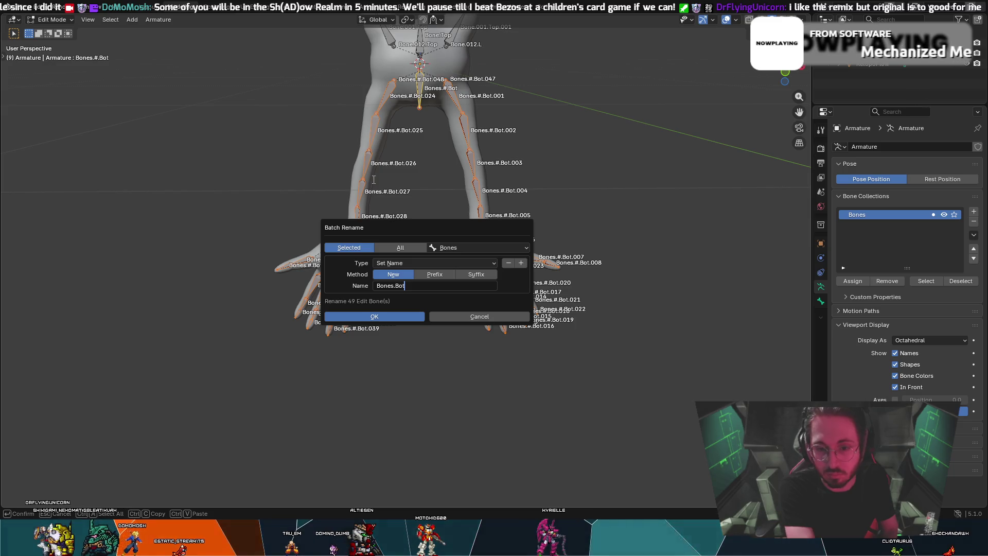
key("BackSpace")
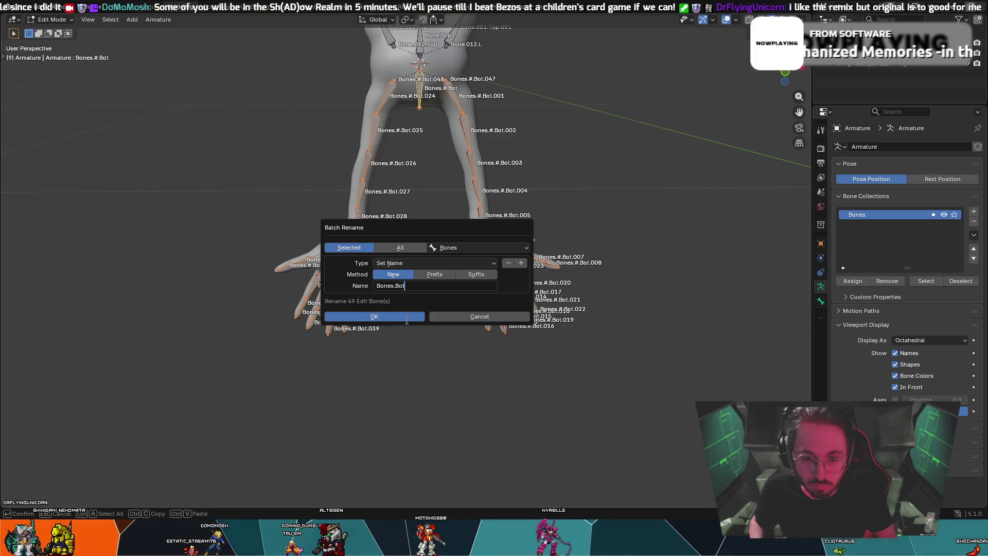
left_click(406, 317)
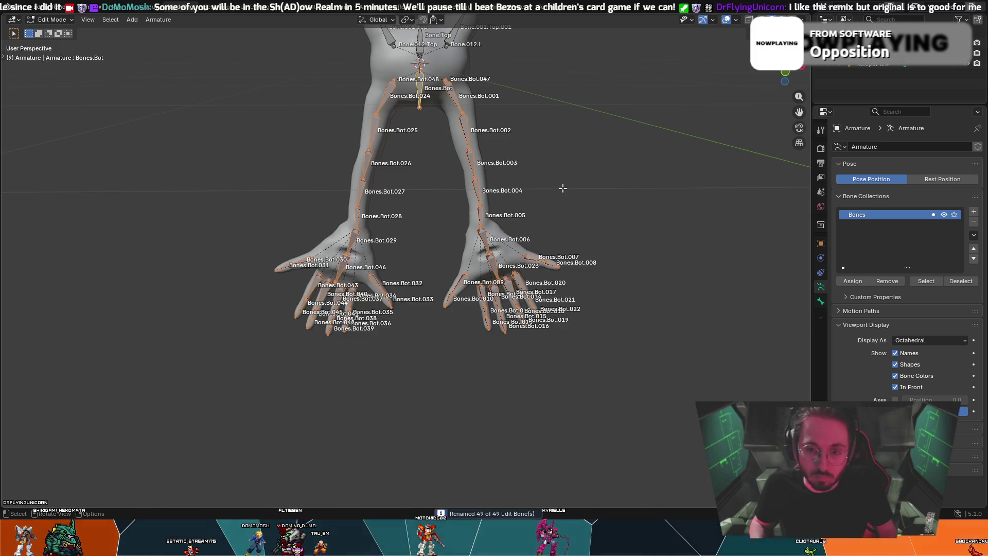
- Back in Object Mode, parent the creature mesh to the armature with automatic weights
scroll(563, 189, "down", 3)
scroll(508, 187, "down", 2)
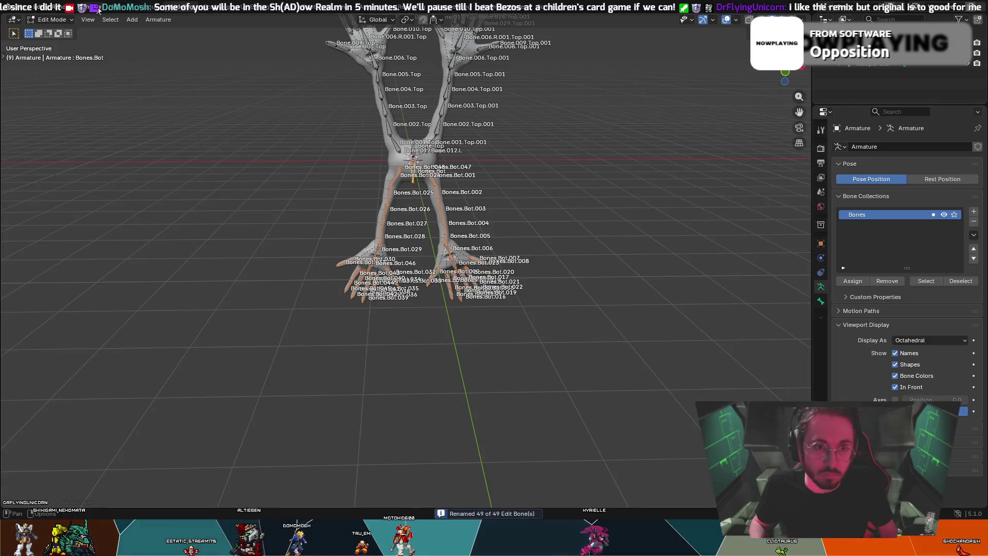
left_click(66, 32)
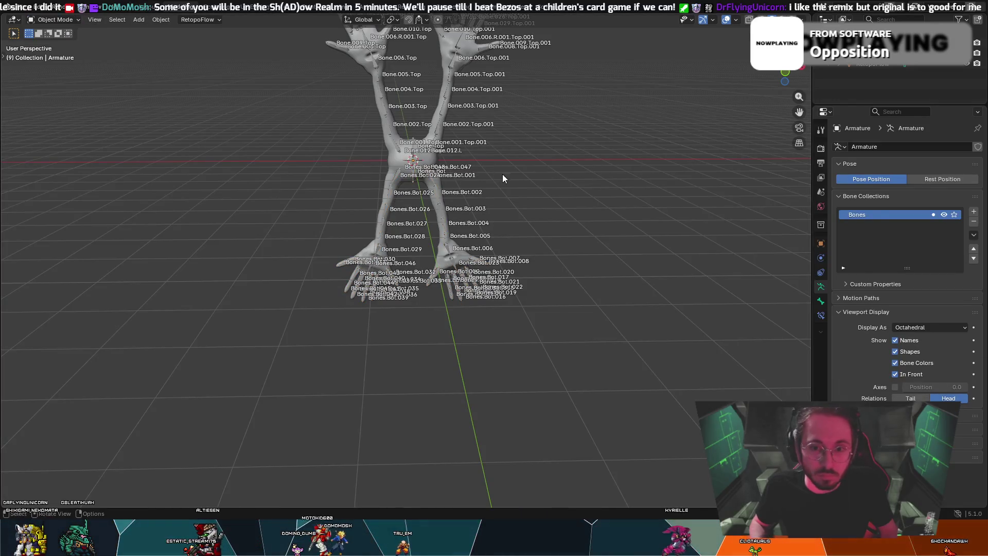
left_click(427, 160)
scroll(426, 159, "up", 2)
left_click(396, 90, "shift")
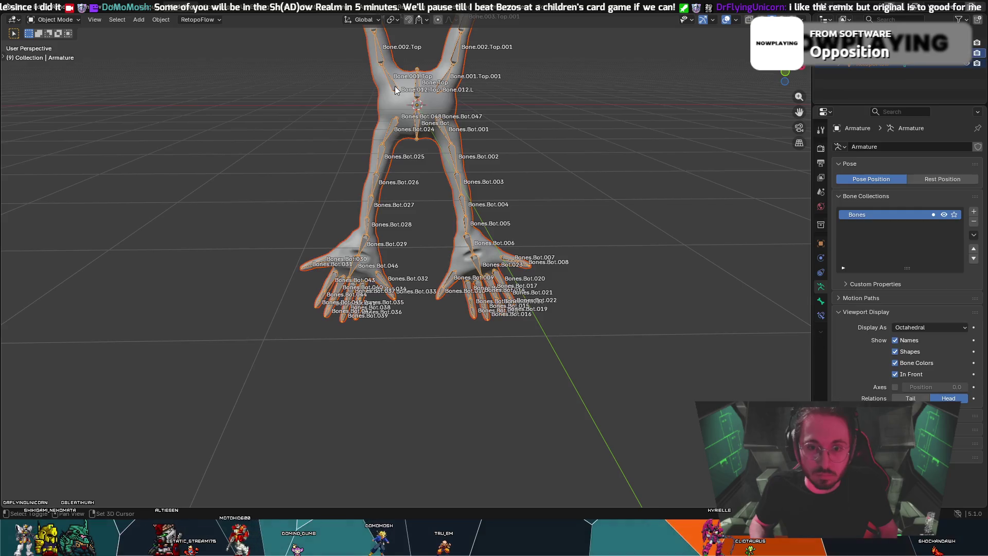
right_click(433, 102)
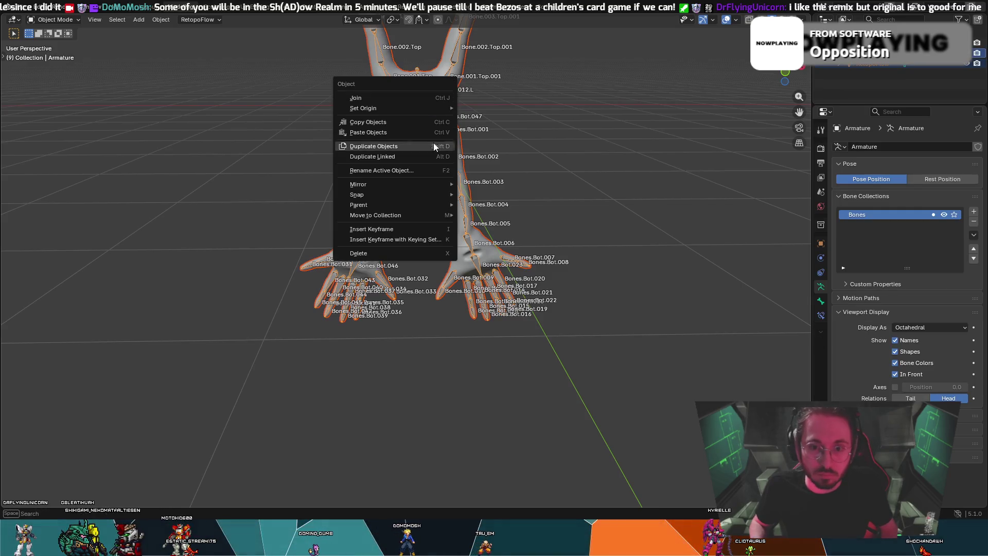
key("Escape")
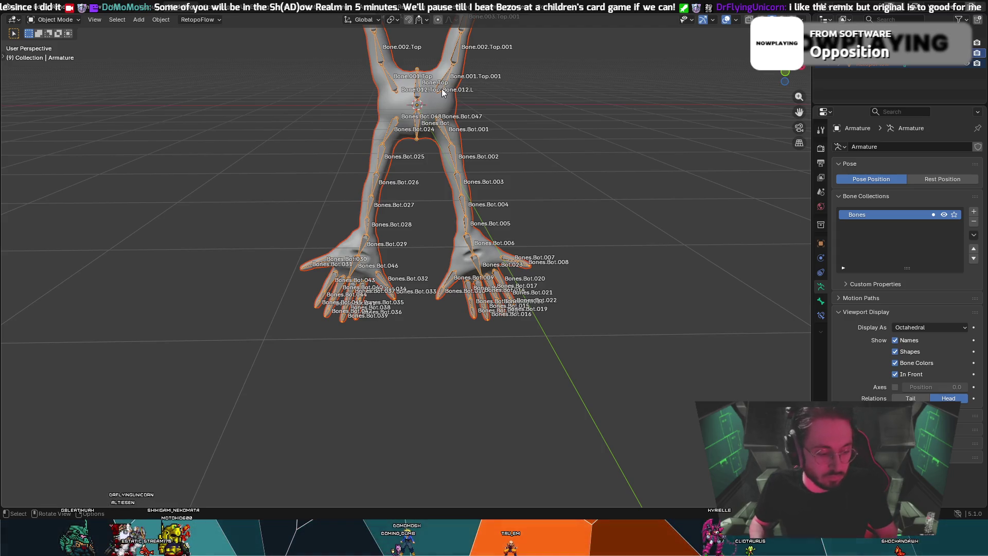
key("ctrl+p")
left_click(411, 156)
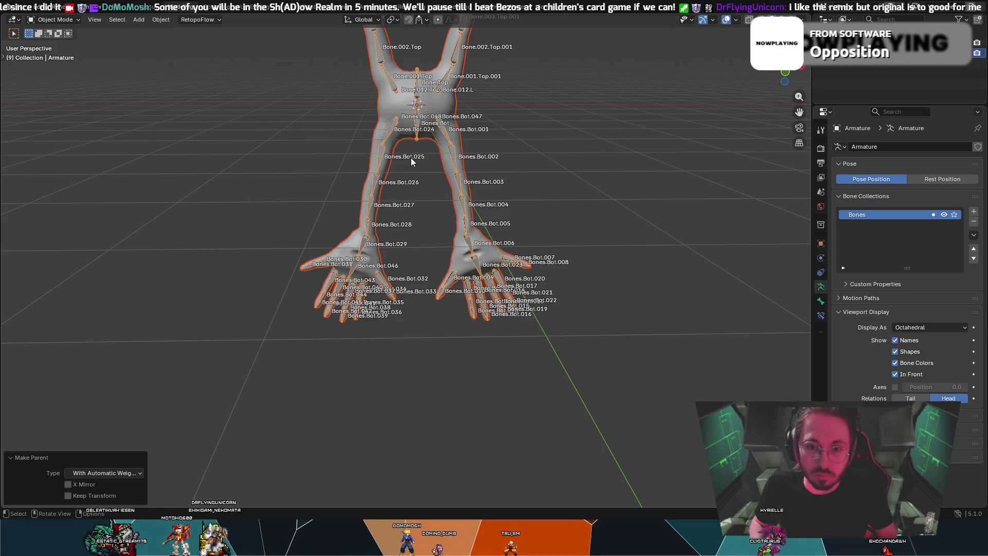
- Put the armature into Pose Mode, viewing the upper arms
mouse_move(429, 144)
middle_mouse_down()
mouse_move(420, 136)
mouse_move(434, 135)
mouse_move(444, 251)
mouse_move(509, 167)
mouse_move(548, 206)
mouse_move(555, 199)
mouse_move(539, 186)
middle_mouse_up()
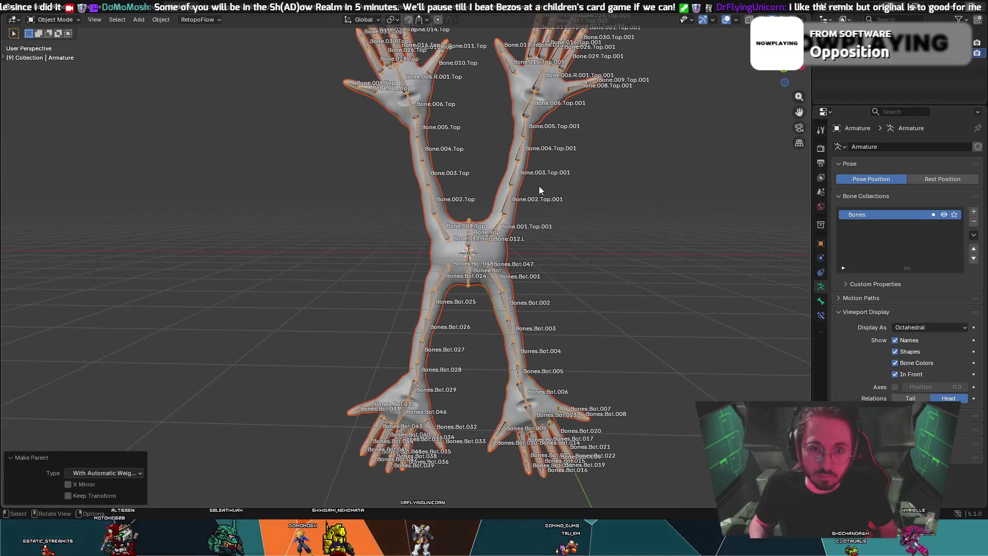
left_click(54, 19)
left_click(70, 60)
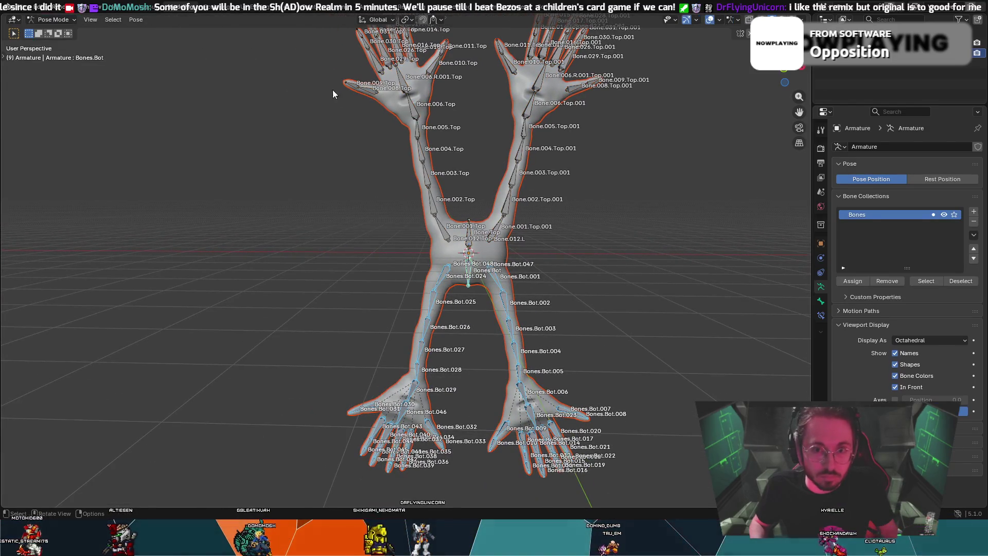
- Rotate arm bone Bone.008.Top about the global Y axis to raise the arm
mouse_move(390, 159)
middle_mouse_down()
mouse_move(409, 172)
mouse_move(421, 151)
middle_mouse_up()
left_click(415, 99)
mouse_move(445, 89)
middle_mouse_down()
mouse_move(538, 89)
mouse_move(393, 102)
mouse_move(335, 94)
middle_mouse_up()
key("r")
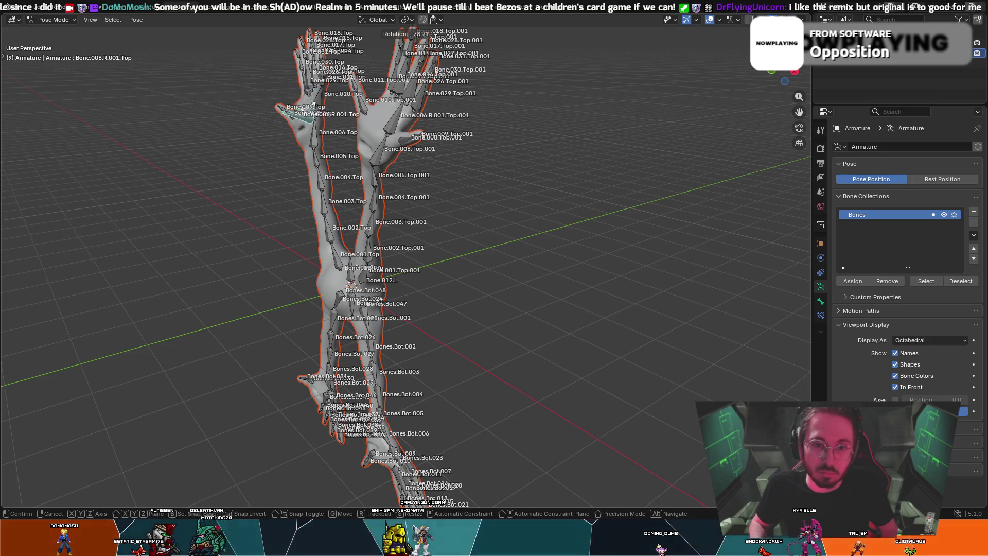
key("y")
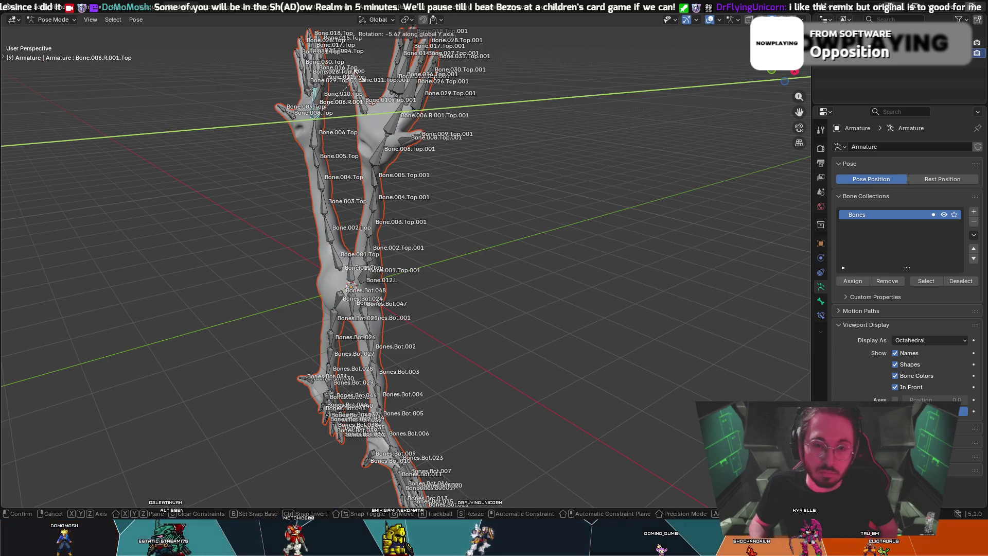
left_click(574, 116)
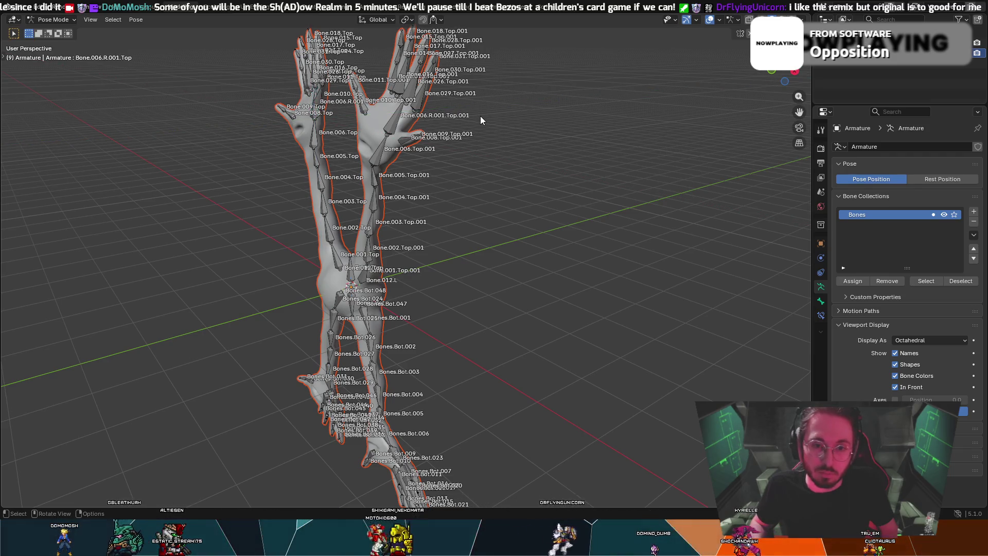
right_click(489, 153)
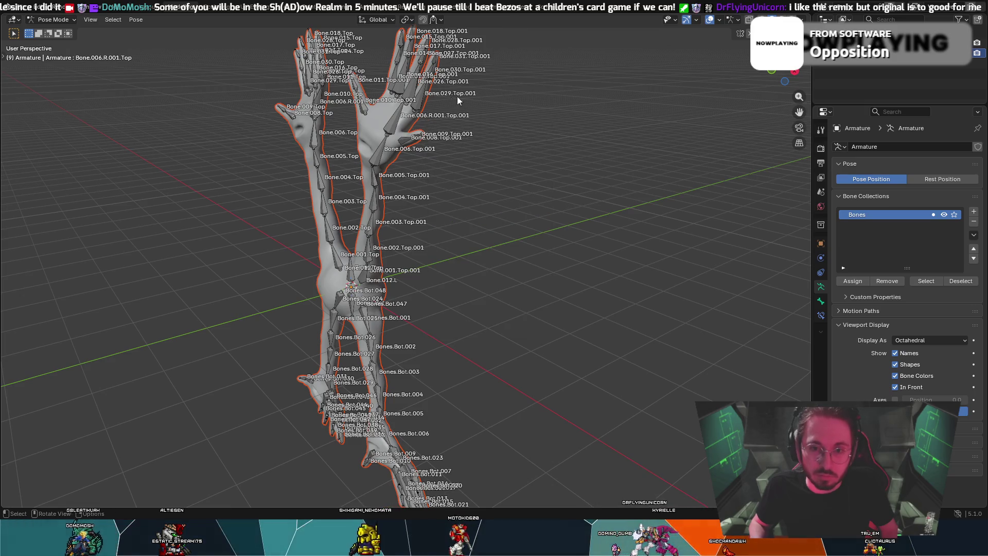
- From an edge-on view, rotate Bone.029.Top.001 to lift the other arm
mouse_move(431, 105)
middle_mouse_down()
mouse_move(474, 92)
mouse_move(458, 87)
mouse_move(516, 135)
mouse_move(517, 114)
mouse_move(565, 209)
mouse_move(497, 200)
middle_mouse_up()
key("t")
key("r")
left_click(518, 125)
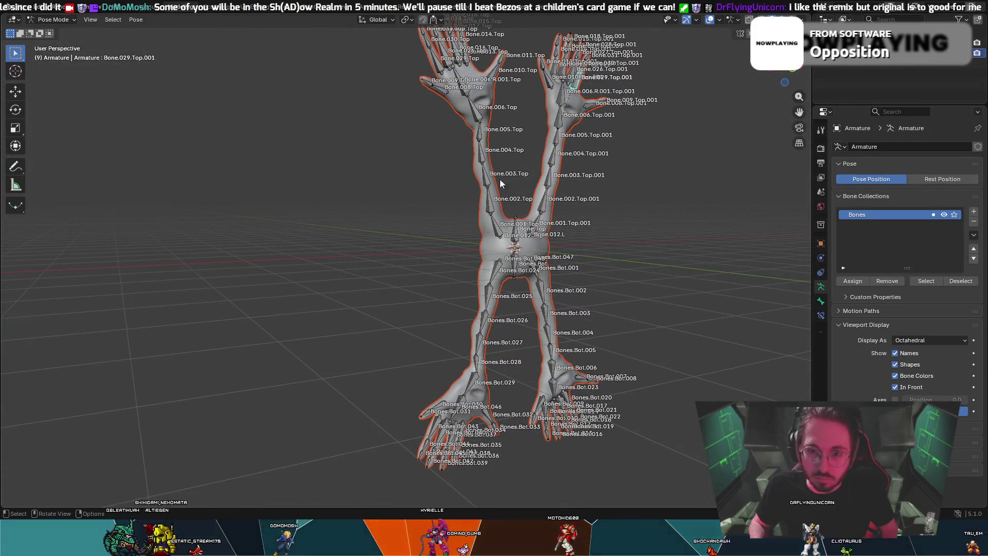
- Rotate Bone.002.Top so the left arm points straight up, and shift Bone.003.Top further left
left_click(493, 225)
left_click(486, 198)
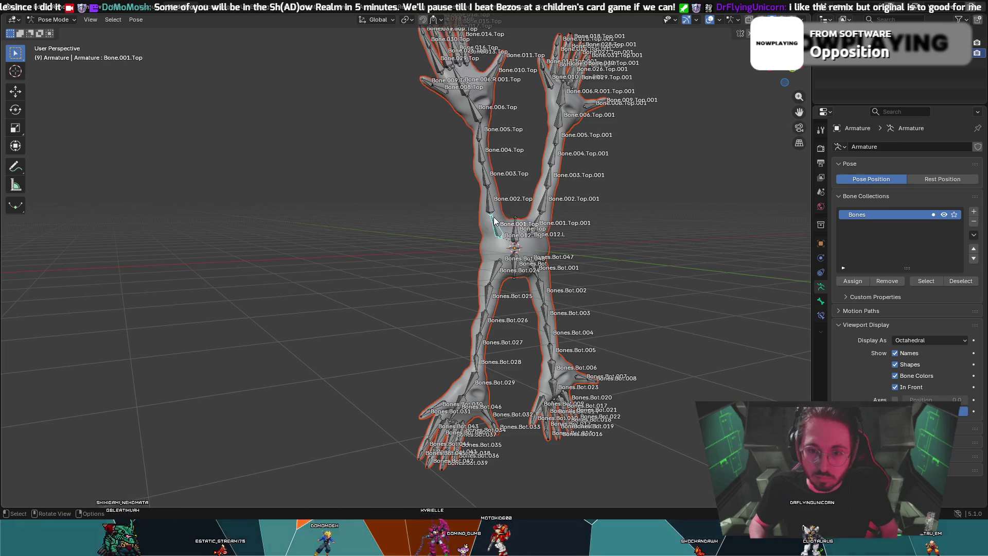
key("r")
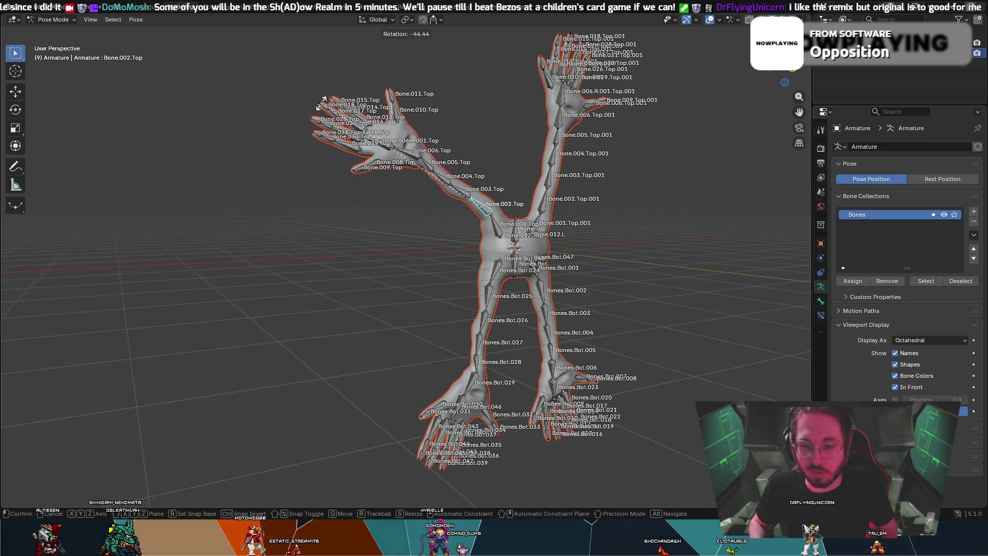
left_click(517, 128)
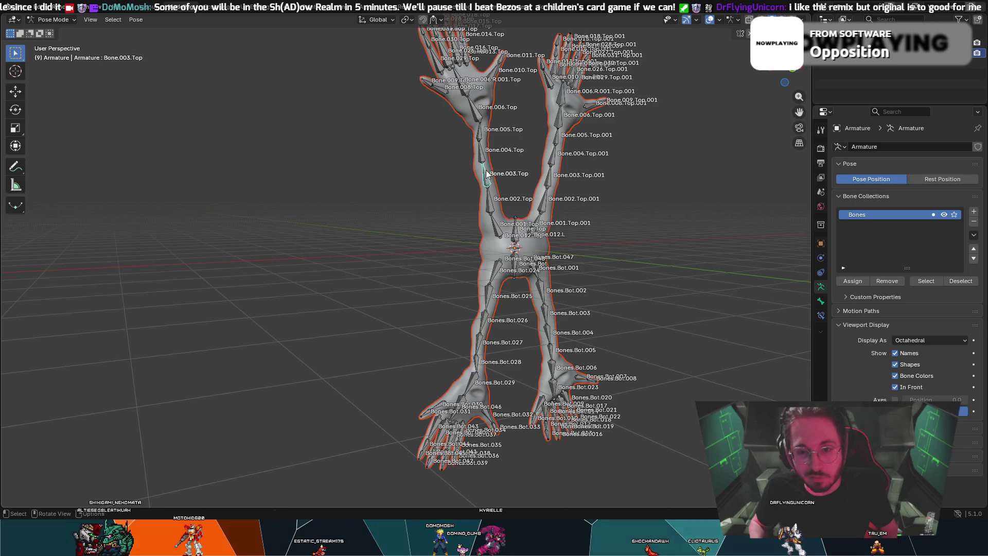
key("g")
left_click(487, 191)
mouse_move(488, 191)
left_mouse_down()
mouse_move(489, 200)
mouse_move(458, 213)
mouse_move(450, 143)
left_mouse_up()
- Tilt the left hand bone Bone.006.Top 25.1° about the X axis
key("r")
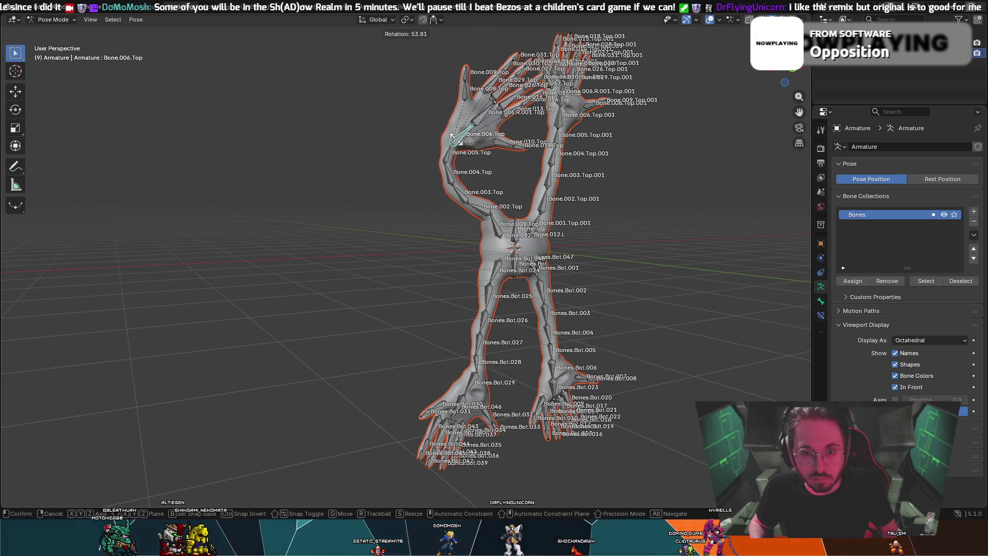
right_click(447, 133)
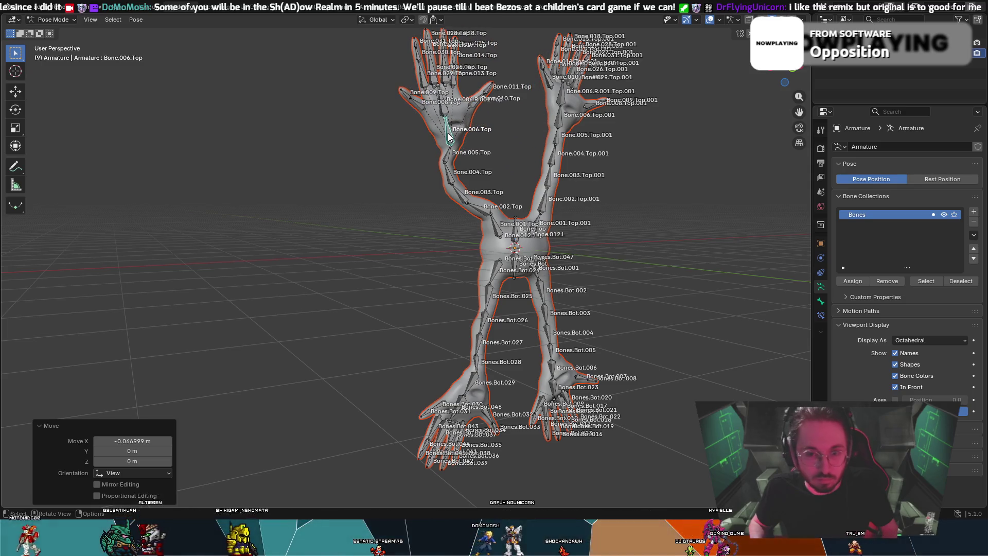
key("x")
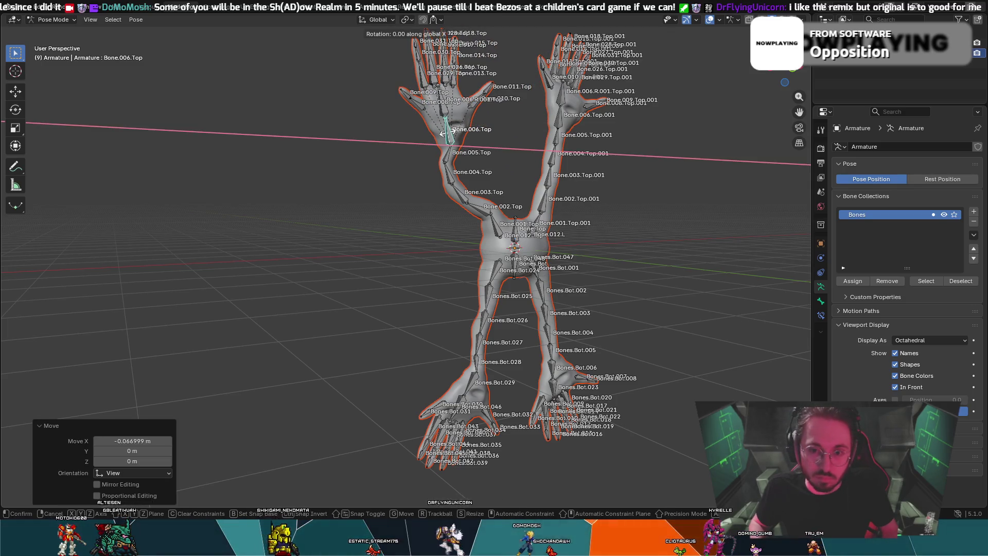
left_click(446, 136)
key("z")
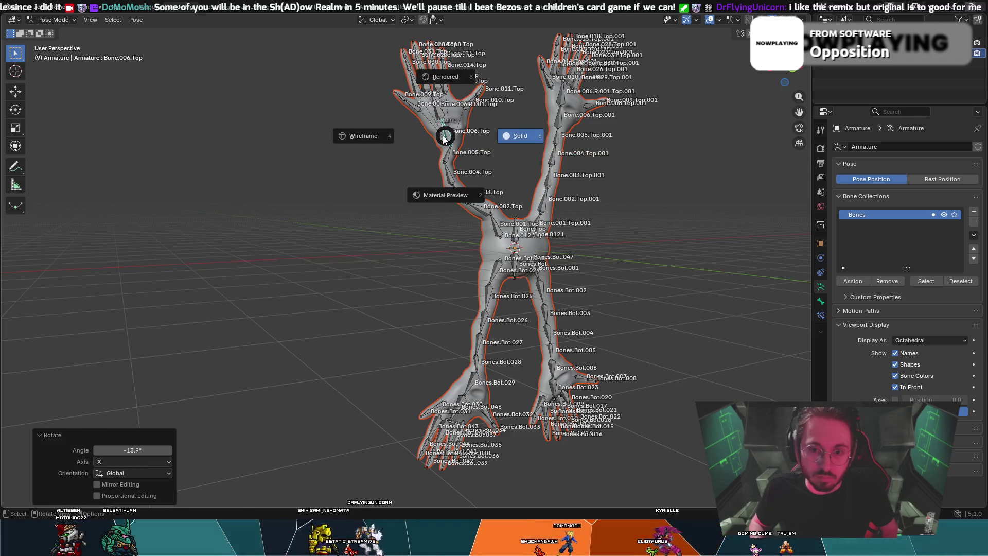
key("Escape")
key("r")
key("z")
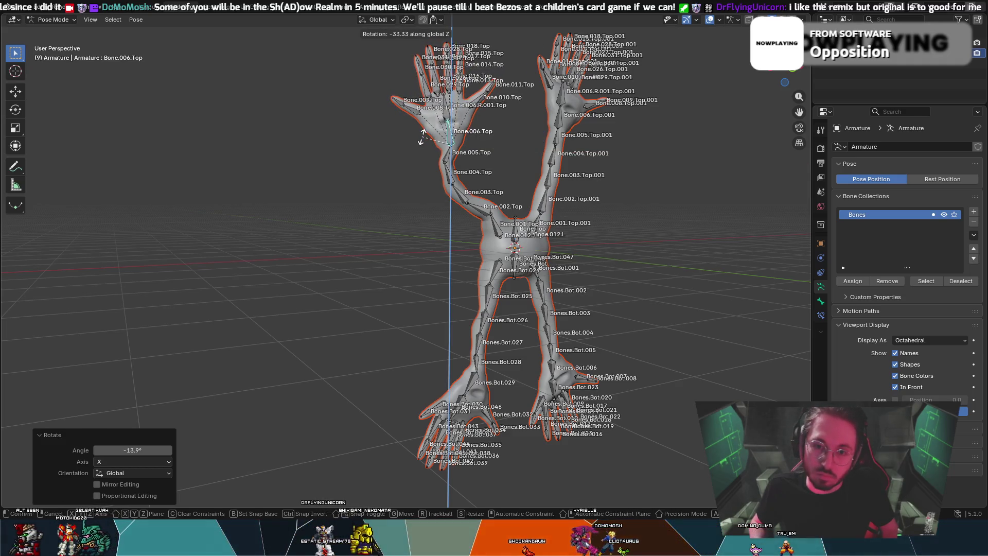
key("r")
key("x")
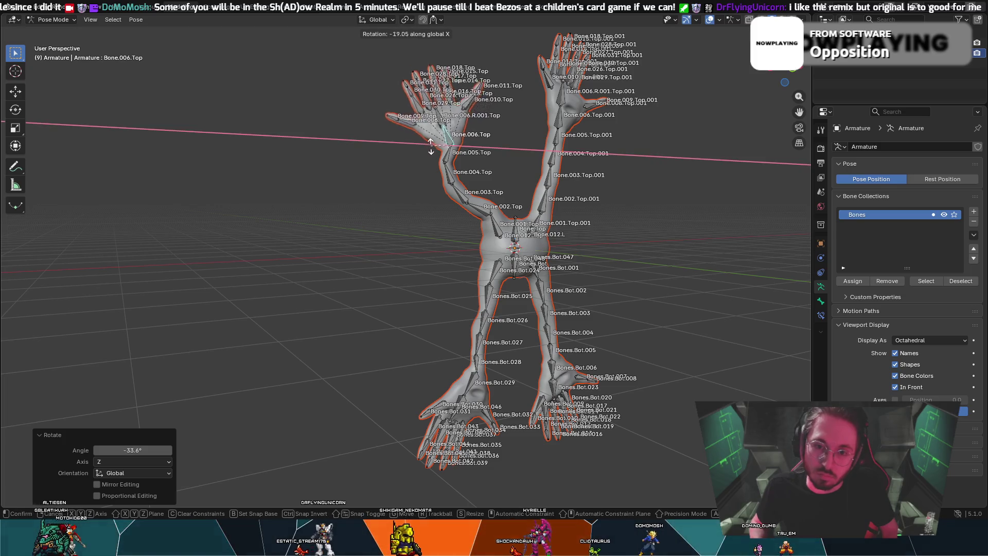
left_click(437, 135)
- Check the hand pose and make the root Bone.Top the active bone
mouse_move(438, 135)
middle_mouse_down()
mouse_move(546, 142)
mouse_move(373, 132)
mouse_move(476, 145)
middle_mouse_up()
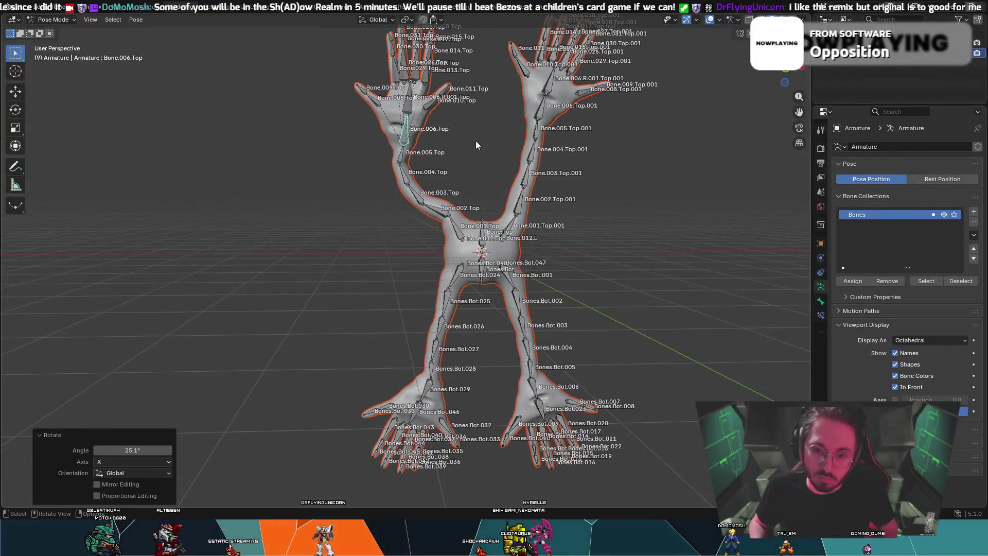
left_click(487, 243)
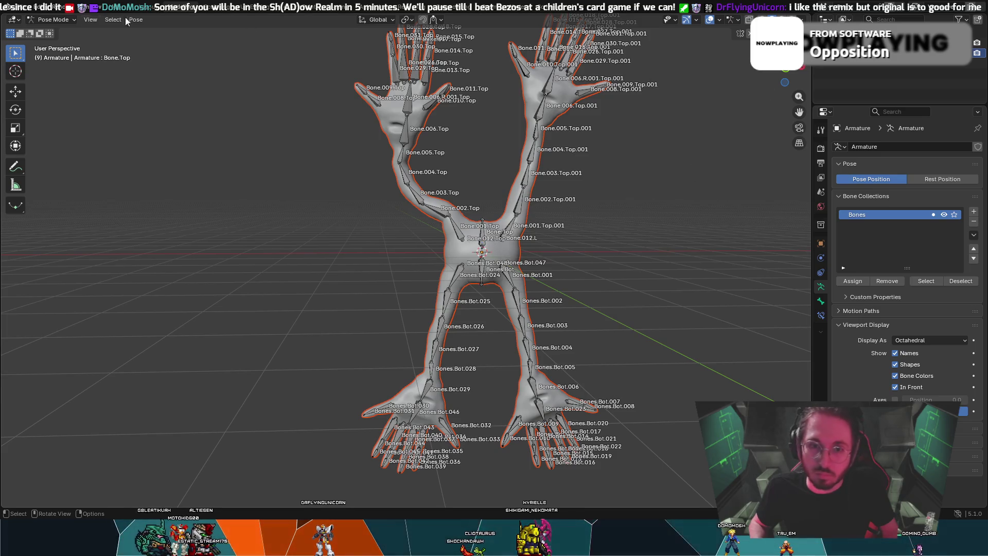
left_click(51, 21)
- In Object Mode, raise the whole armature along Z to 3.4868 m
left_click(50, 32)
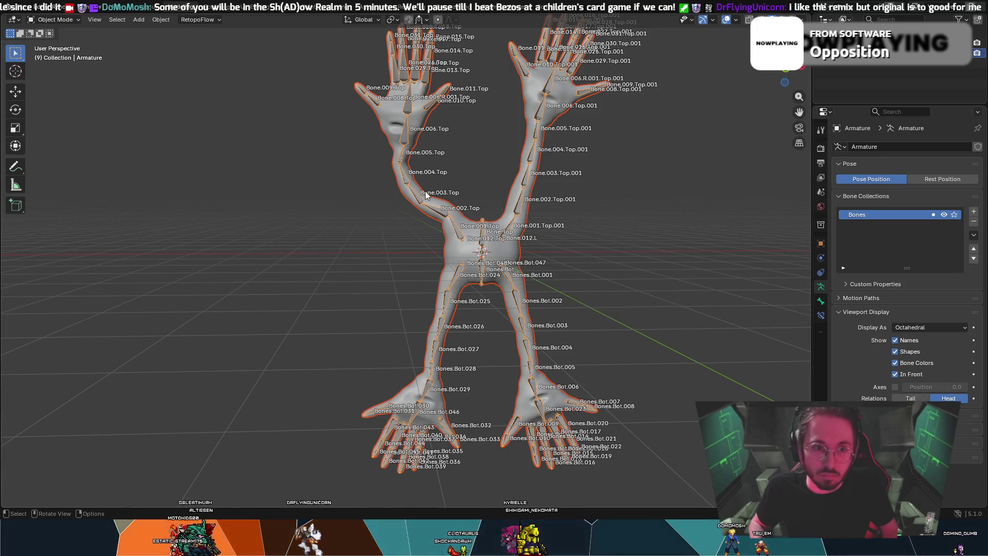
key("g")
key("z")
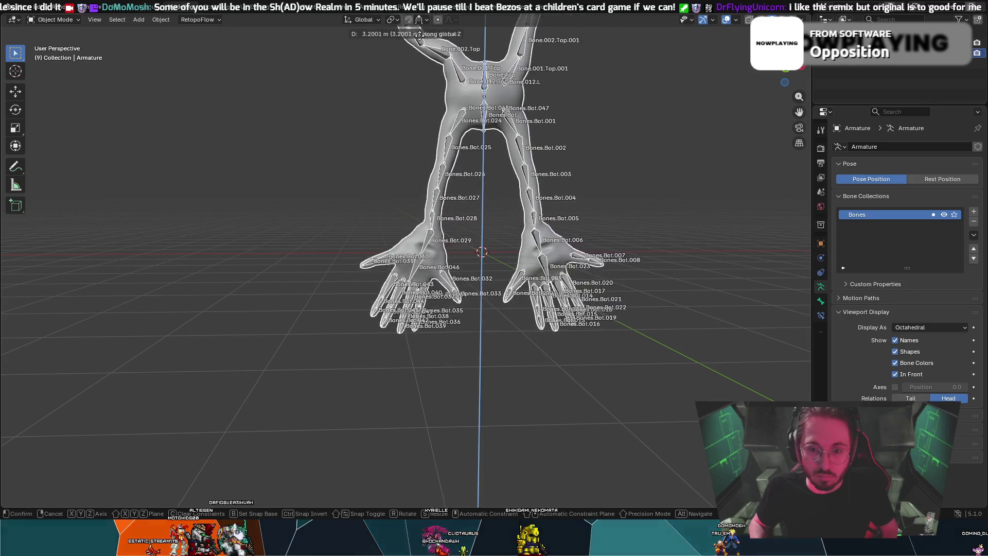
left_click(421, 25)
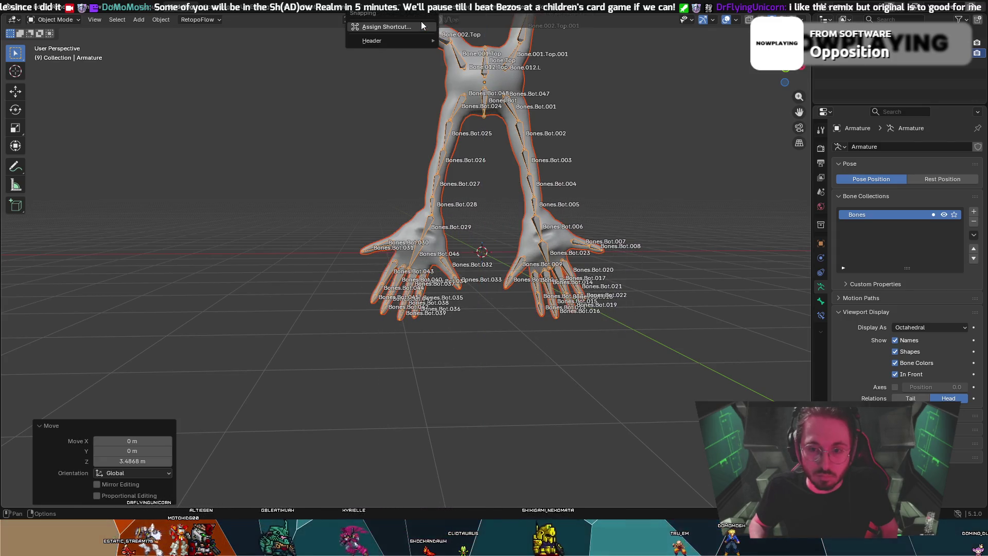
- In wireframe shading, lower the rig slightly along Z in two small moves
key("z")
left_click(610, 138)
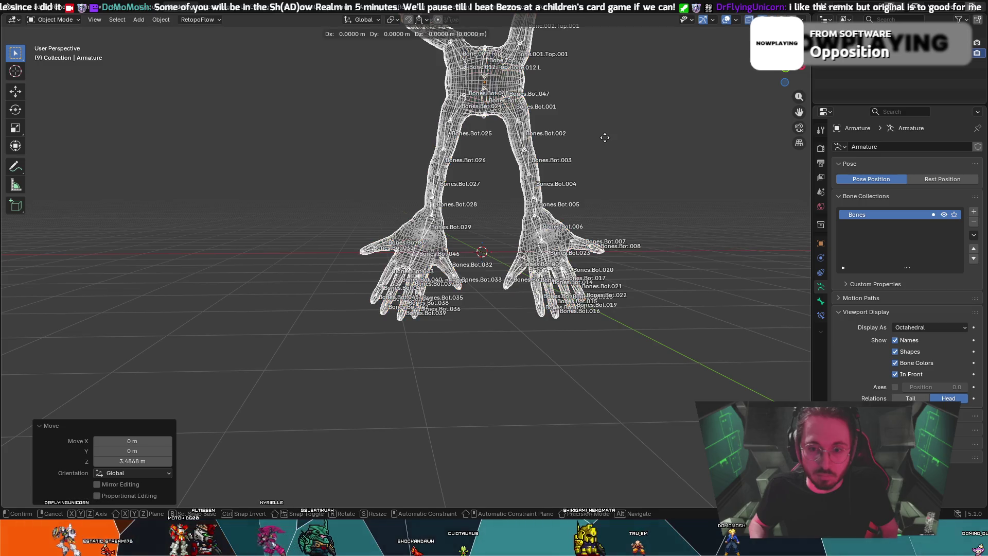
key("g")
key("z")
left_click(603, 150)
key("g")
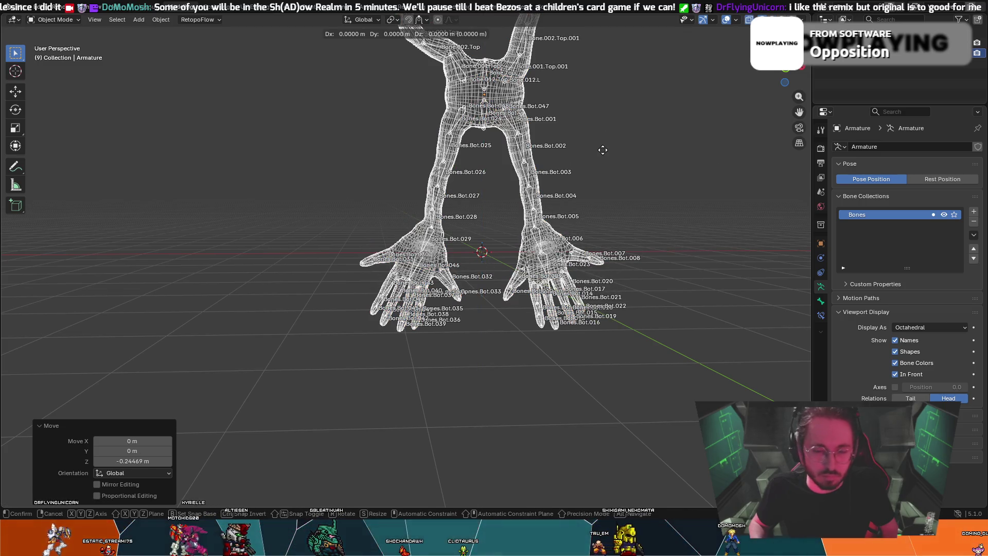
key("z")
left_click(572, 162)
- Preview rendered shading, return to solid, and hide the bone name labels
key("z")
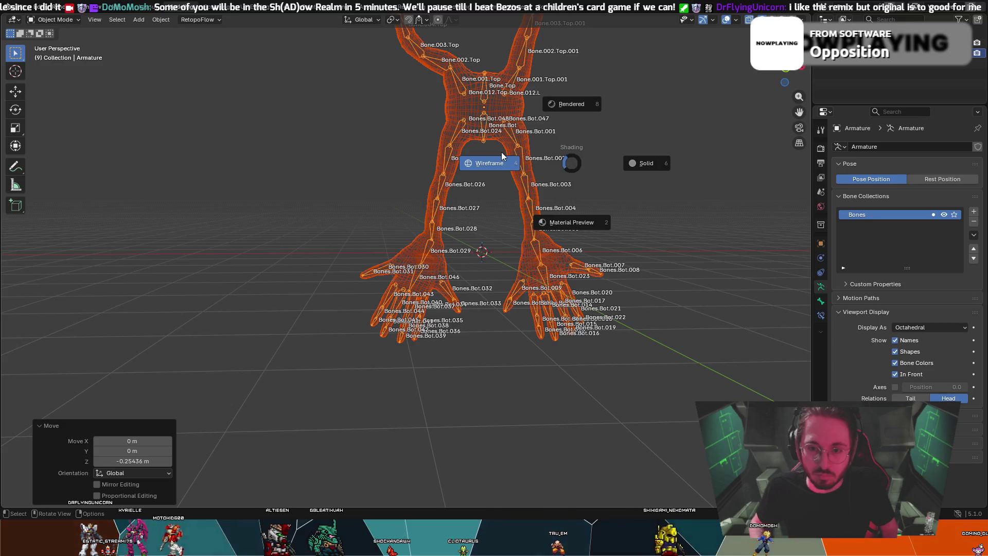
left_click(543, 101)
key("z")
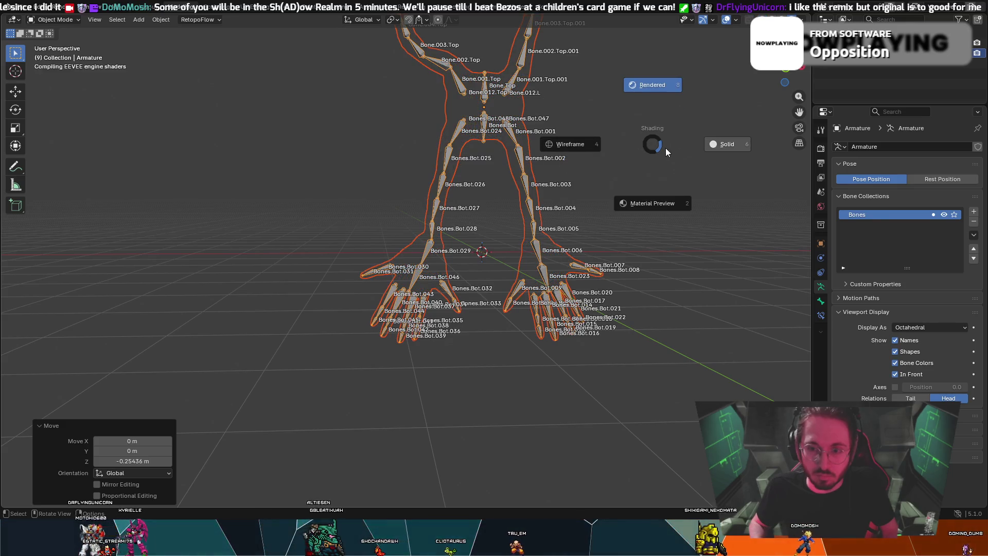
left_click(727, 142)
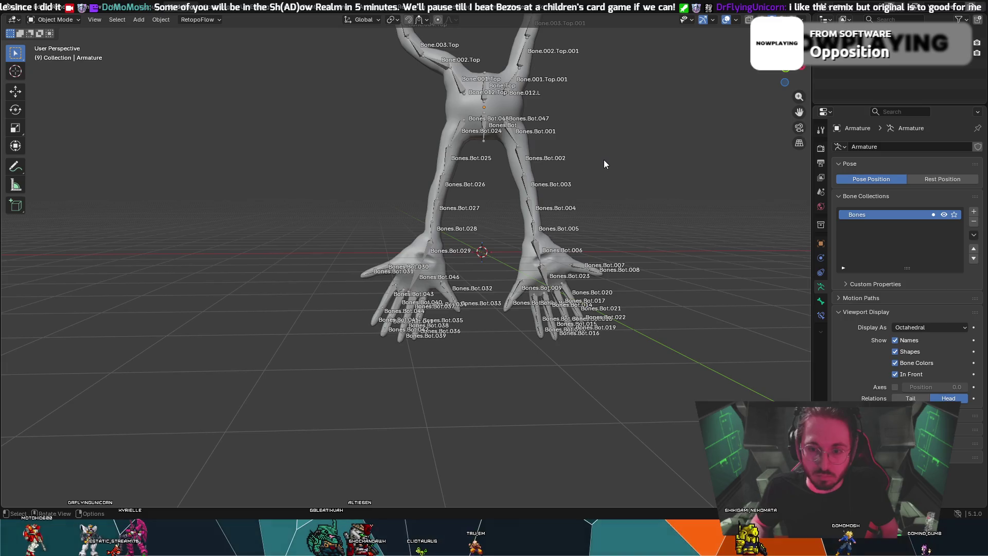
mouse_move(598, 160)
middle_mouse_down()
mouse_move(702, 122)
mouse_move(719, 91)
mouse_move(681, 143)
mouse_move(702, 139)
mouse_move(823, 262)
middle_mouse_up()
left_click(909, 340)
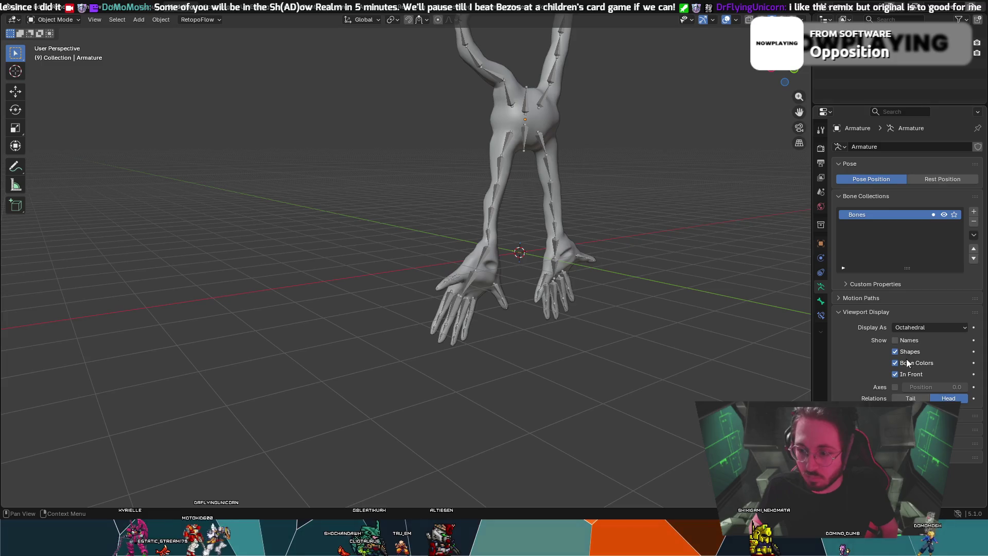
- In Pose Mode, make the Bones.Bot.006 wrist bone of the hand-feet active
scroll(605, 239, "up", 1)
middle_click_drag(605, 238, 527, 213)
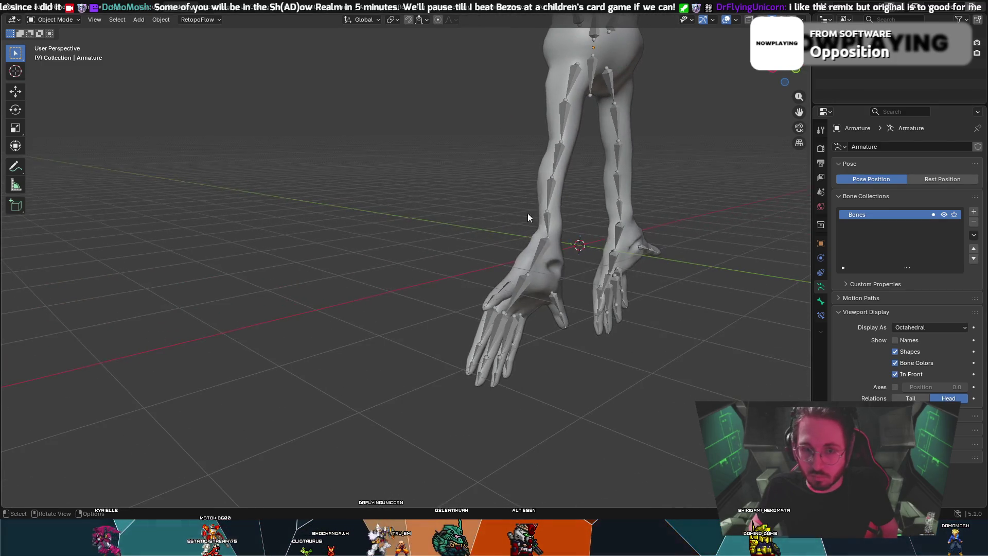
left_click(69, 54)
mouse_move(345, 157)
middle_mouse_down()
mouse_move(420, 155)
mouse_move(526, 221)
mouse_move(514, 215)
mouse_move(582, 218)
middle_mouse_up()
left_click(516, 217)
- After trial Z and Y rotations, rotate the hand-feet about 69° around global X so they lie flat
key("r")
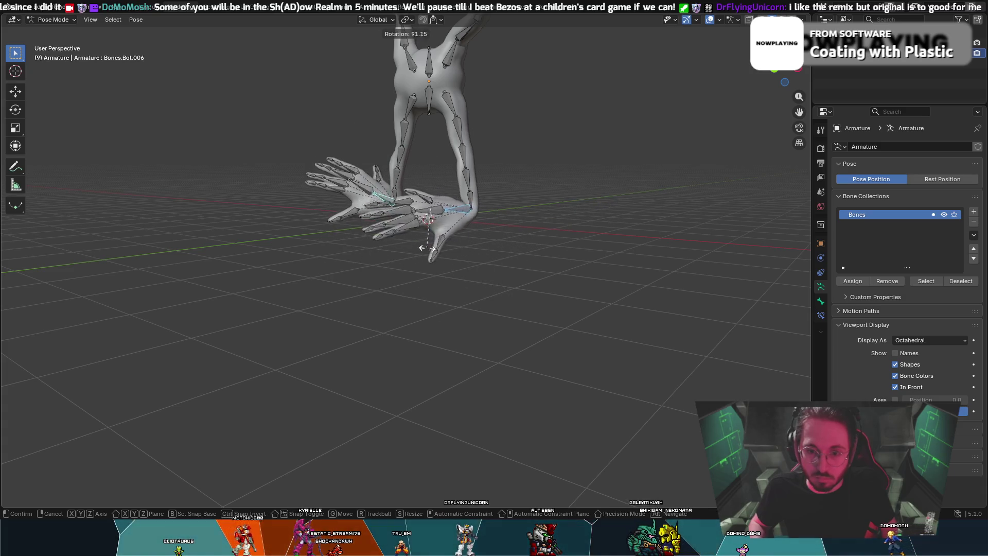
right_click(439, 248)
middle_click_drag(446, 246, 503, 241)
key("z")
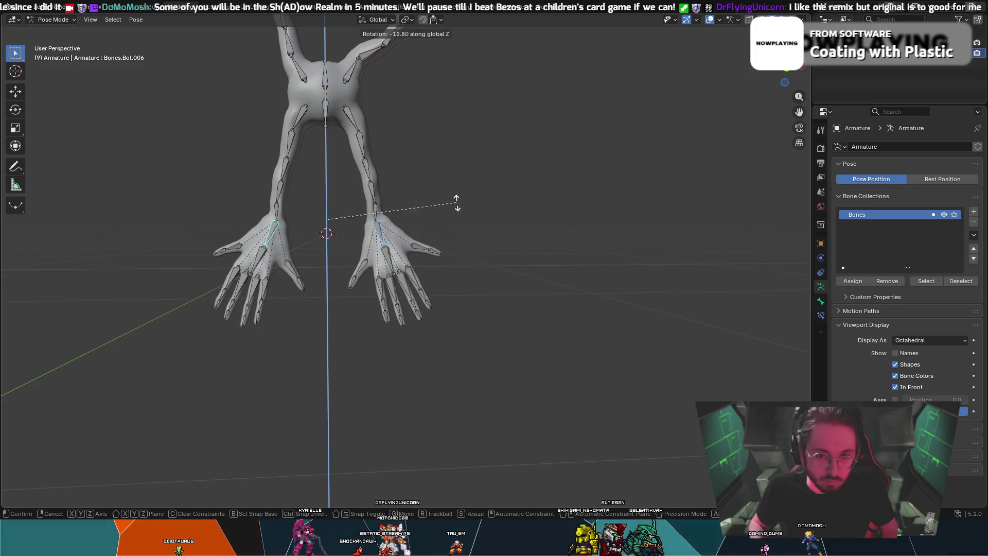
right_click(482, 166)
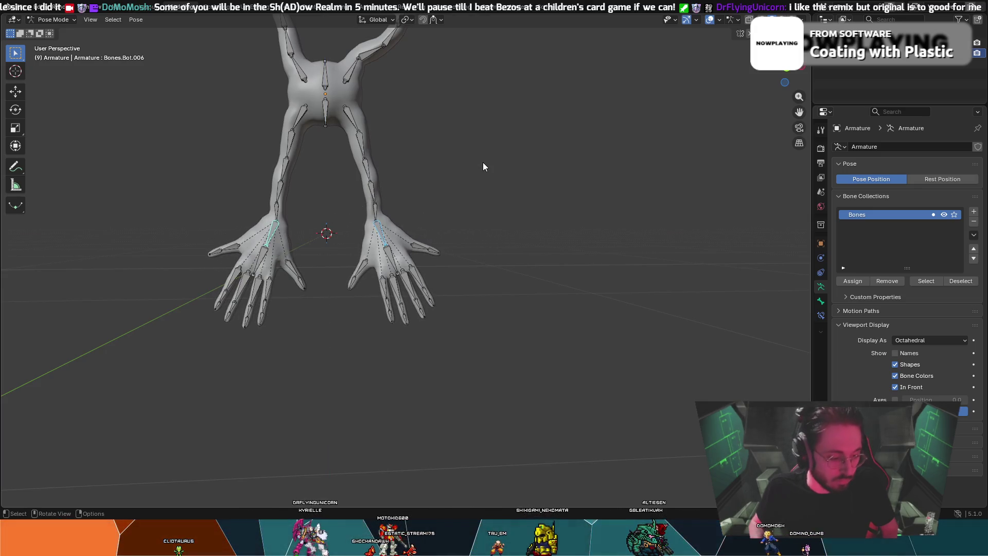
key("r")
key("y")
right_click(450, 127)
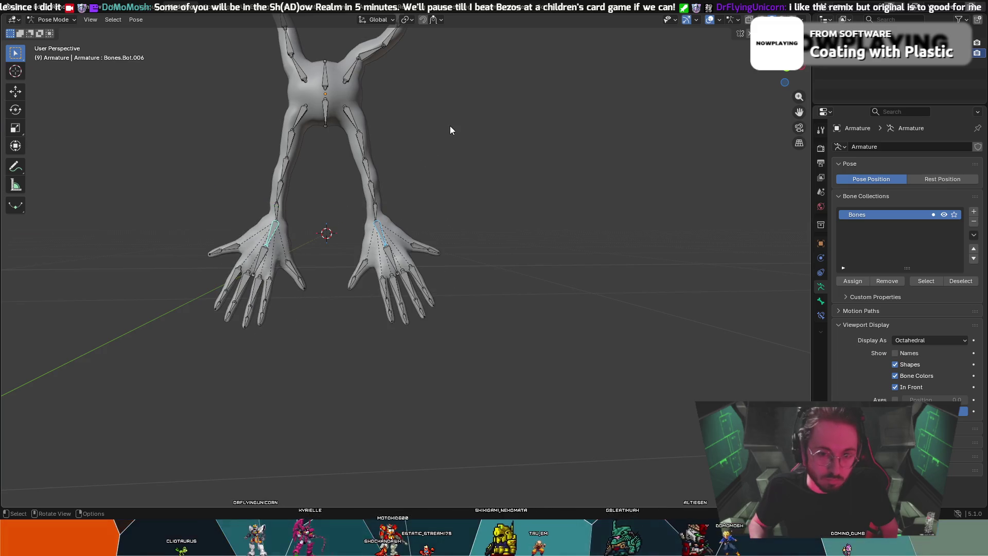
key("r")
key("x")
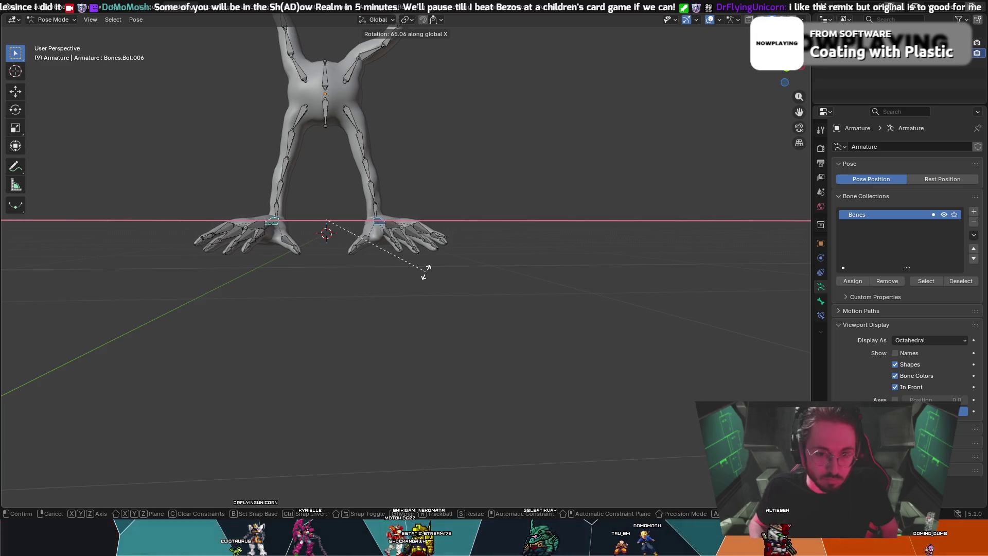
left_click(426, 272)
mouse_move(425, 271)
middle_mouse_down()
mouse_move(381, 267)
mouse_move(381, 279)
middle_mouse_up()
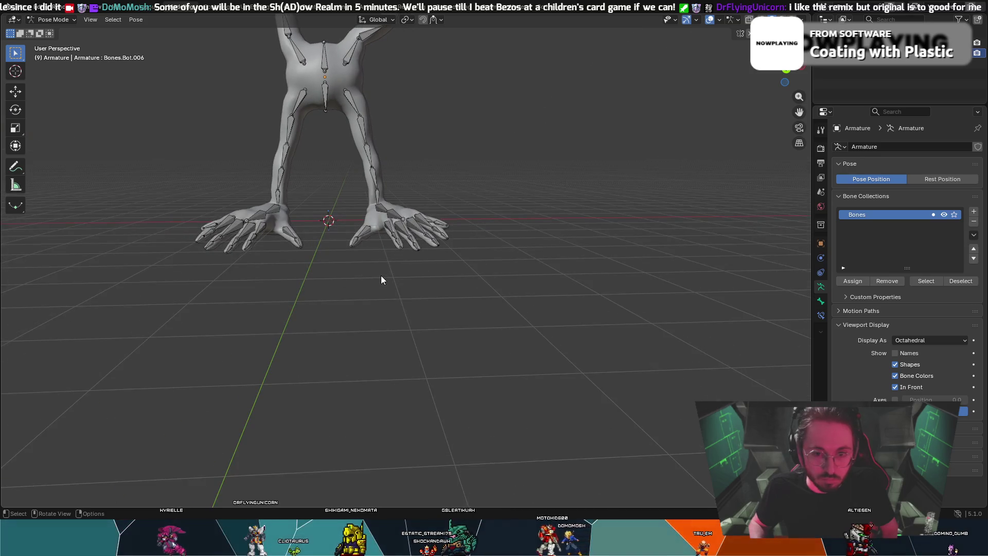
- Add the left ankle bone to the selection and inspect the feet from both sides
left_click(273, 209, "shift")
scroll(473, 191, "up", 3)
middle_click_drag(472, 192, 325, 217)
mouse_move(392, 211)
middle_mouse_down()
mouse_move(465, 182)
mouse_move(513, 178)
mouse_move(216, 186)
mouse_move(288, 187)
middle_mouse_up()
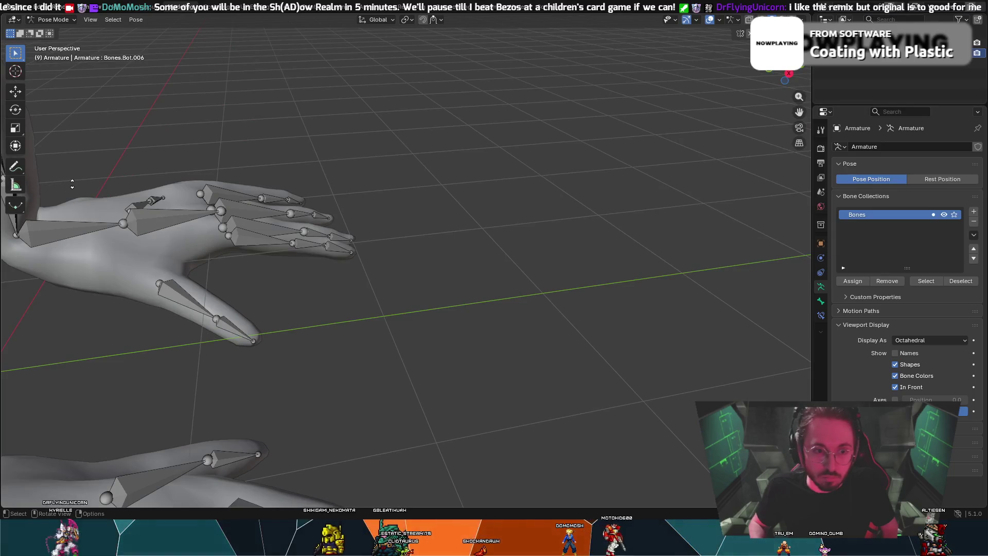
mouse_move(215, 170)
middle_mouse_down()
mouse_move(121, 152)
mouse_move(278, 186)
mouse_move(357, 170)
mouse_move(523, 172)
mouse_move(619, 191)
middle_mouse_up()
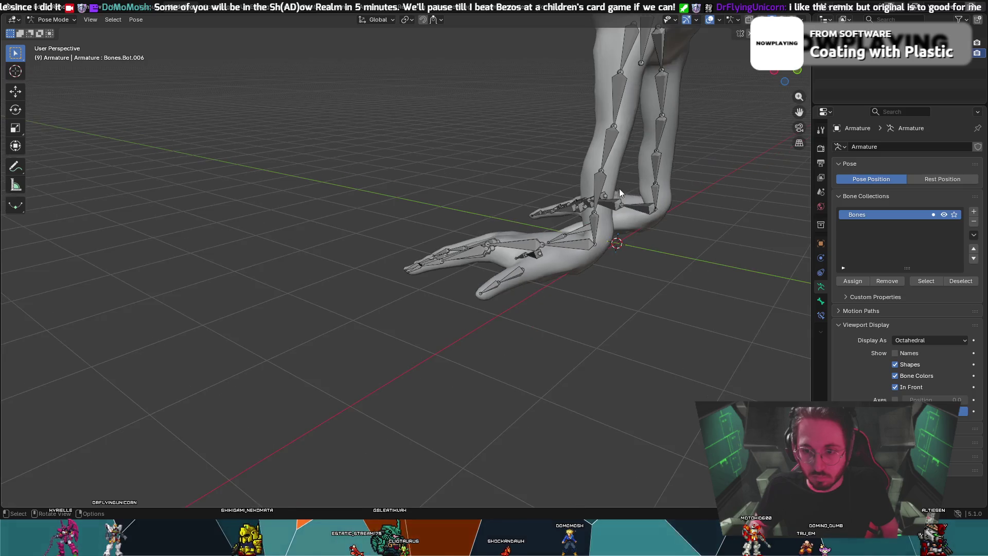
- Rotate foot bone Bones.Bot.027 twice to bend the foot
left_click(604, 228)
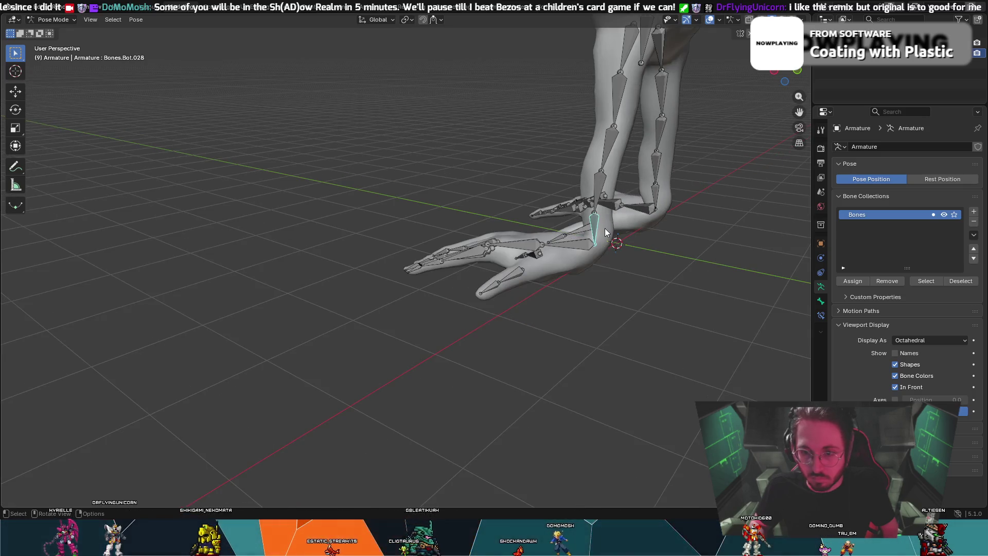
left_click(595, 211)
key("r")
left_click(606, 218)
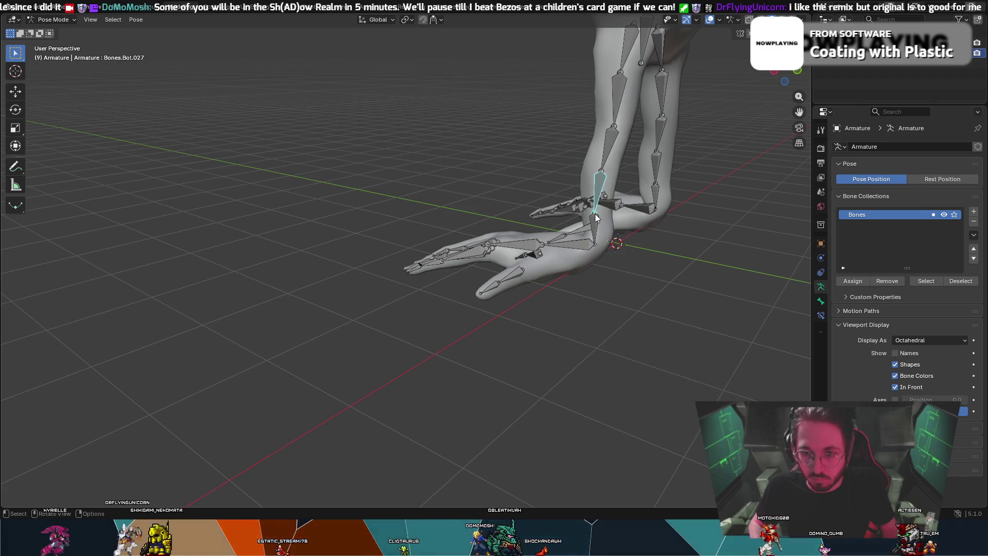
middle_click_drag(594, 212, 628, 192)
key("r")
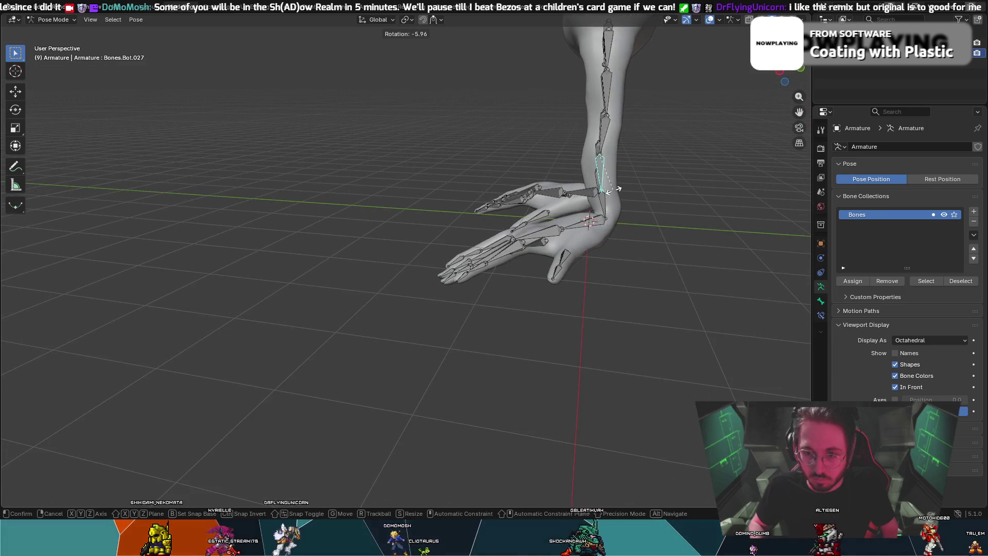
left_click(616, 191)
- Rotate wrist bone Bones.Bot.028 to bend the foot downward at Bones.Bot.029
left_click(608, 197)
key("r")
key("Escape")
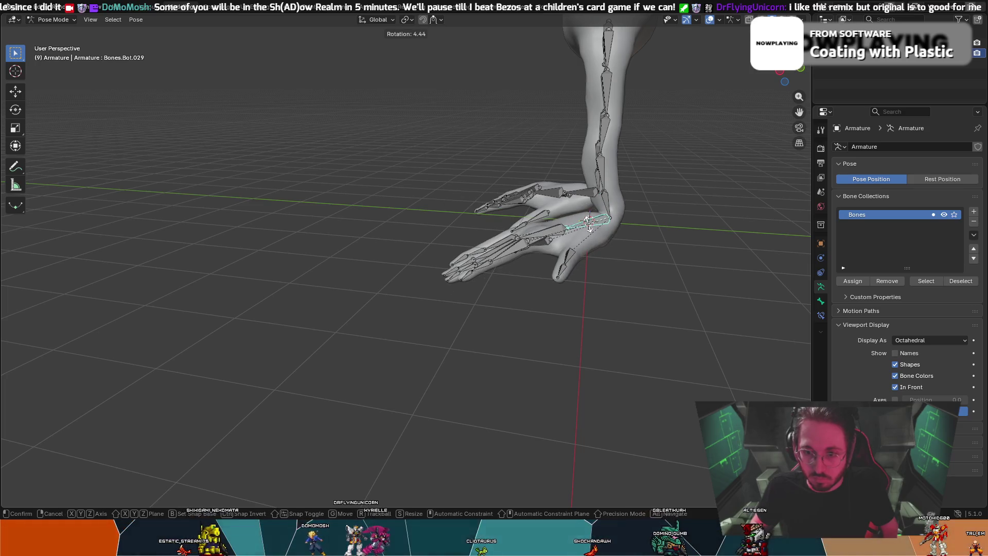
left_click(611, 222)
key("r")
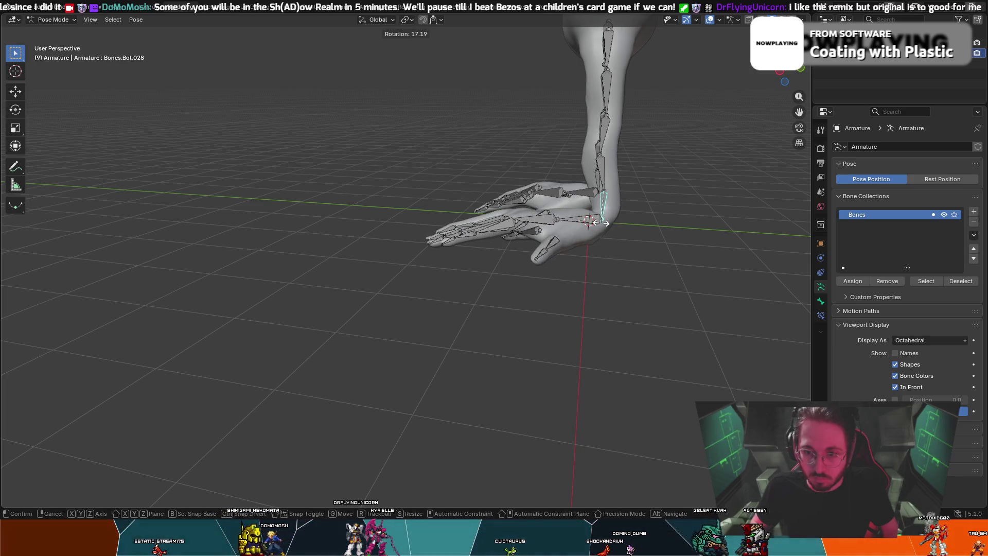
left_click(599, 227)
left_click_drag(598, 226, 593, 229)
left_click(605, 209)
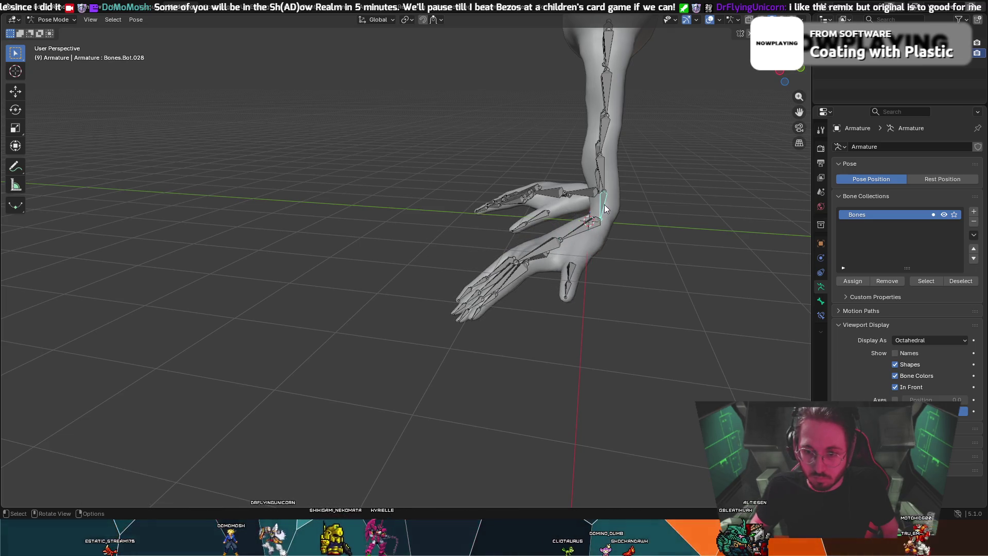
key("r")
right_click(598, 206)
- Try another Bones.Bot.027 rotation, then undo back to the earlier foot pose
mouse_move(598, 206)
middle_mouse_down()
mouse_move(763, 210)
mouse_move(538, 165)
mouse_move(463, 171)
middle_mouse_up()
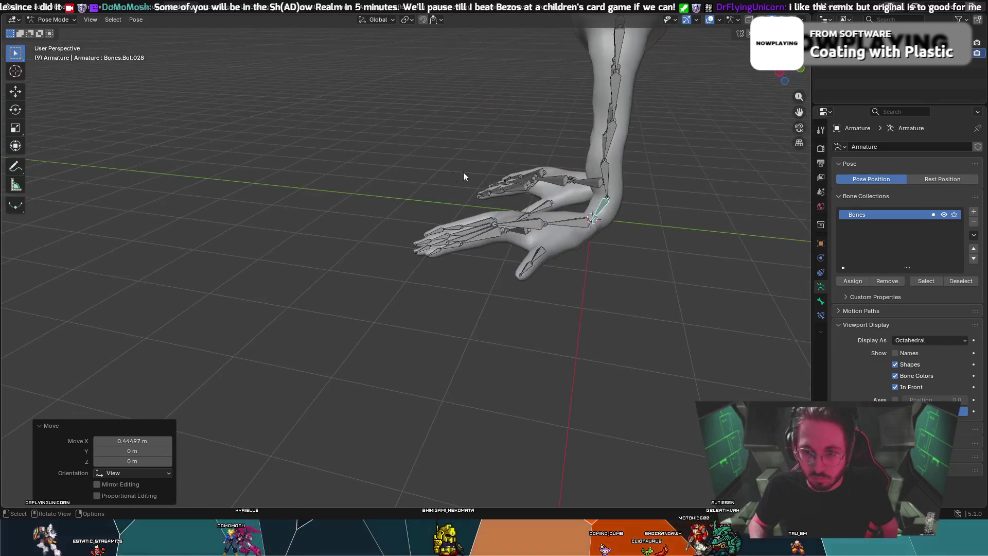
left_click(600, 163)
key("r")
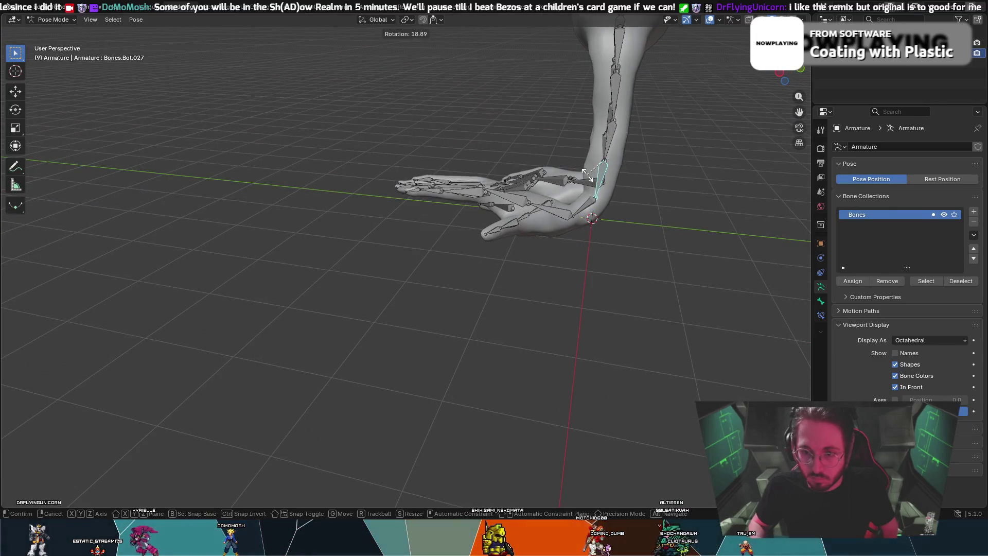
right_click(587, 176)
key("ctrl+z")
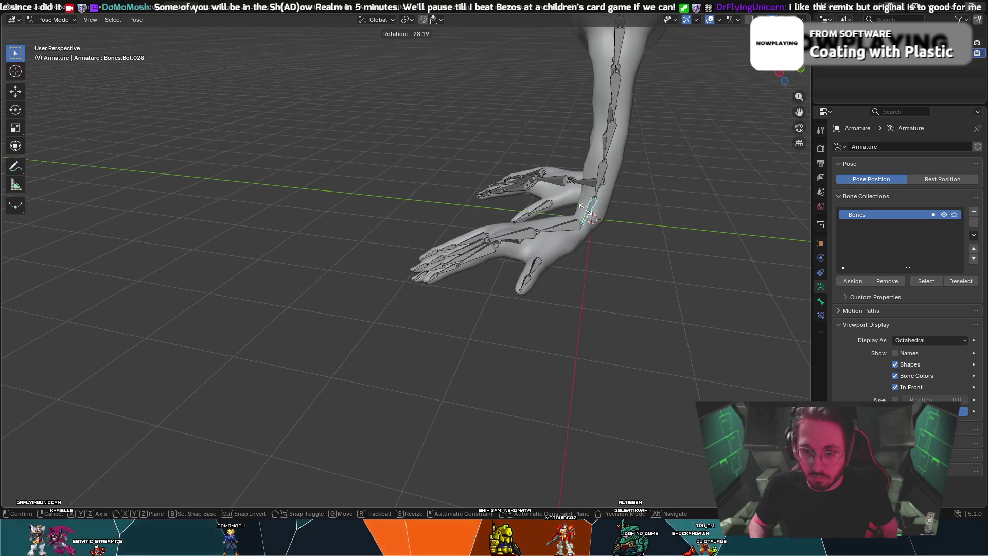
key("ctrl+z")
- Freely rotate the ankle bone while viewing both feet from an angle
middle_click_drag(576, 208, 722, 192)
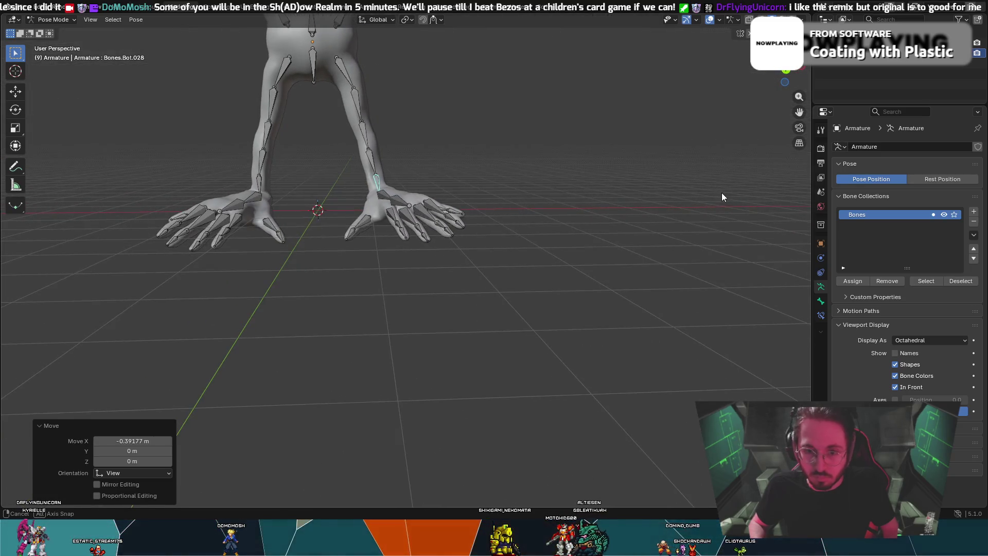
middle_click_drag(447, 214, 374, 219)
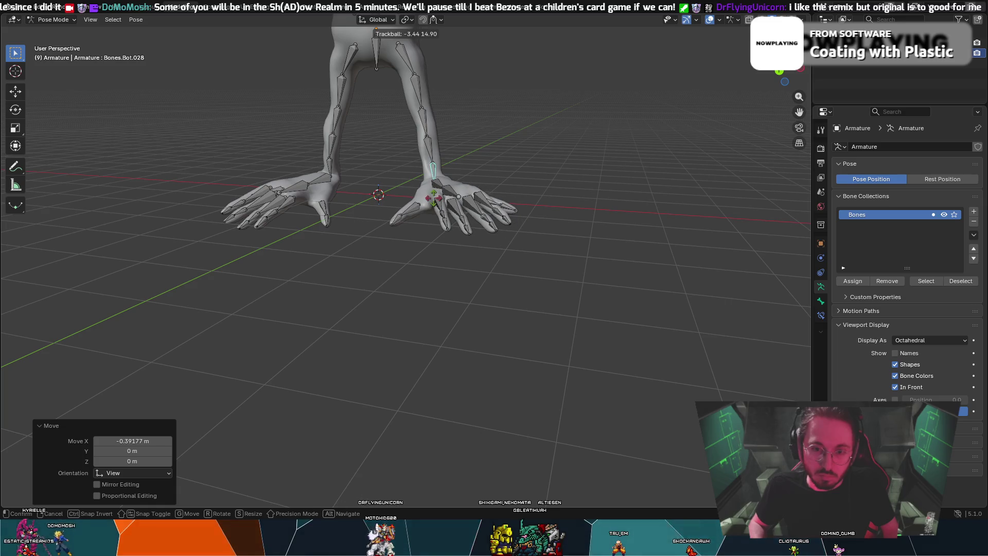
left_click(477, 193)
mouse_move(477, 193)
middle_mouse_down()
mouse_move(502, 193)
mouse_move(405, 205)
mouse_move(471, 199)
mouse_move(369, 178)
middle_mouse_up()
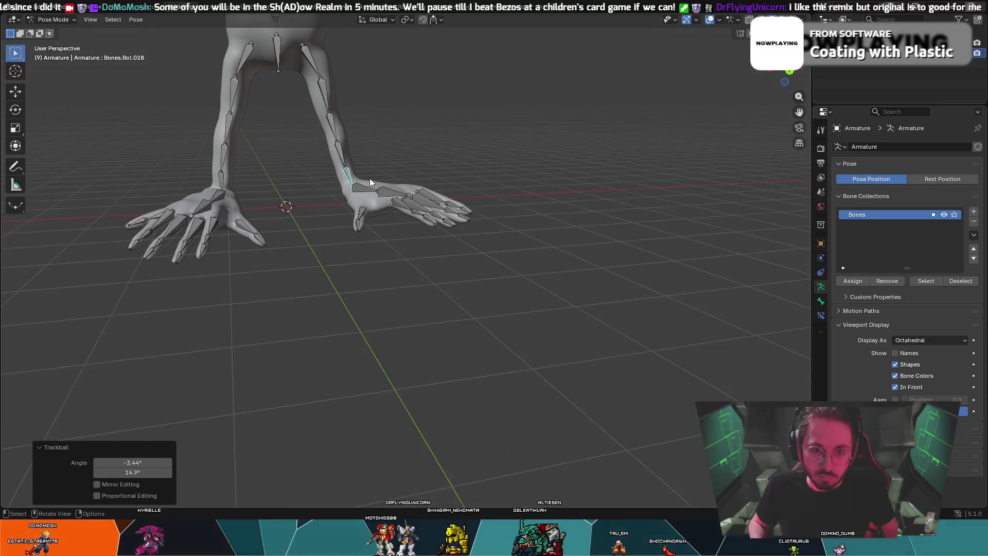
- Rotate the left leg bone Bones.Bot.003 in two passes
left_click(223, 114)
key("r")
left_click(222, 110)
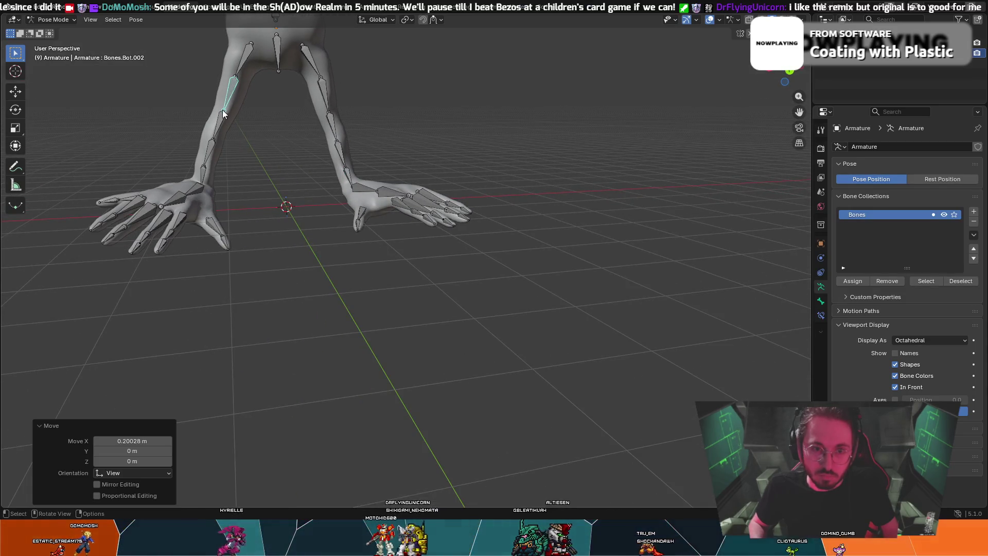
key("r")
left_click(215, 135)
- Adjust ankle bone Bones.Bot.005, check in wireframe, and rotate the foot -16.6° about global Z
left_click(222, 180)
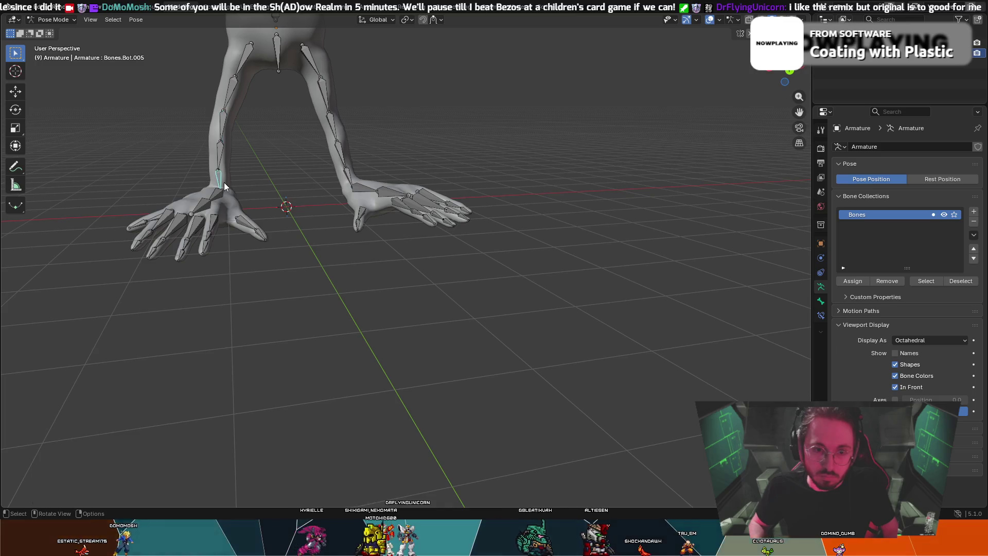
key("r")
key("g")
left_click(220, 184)
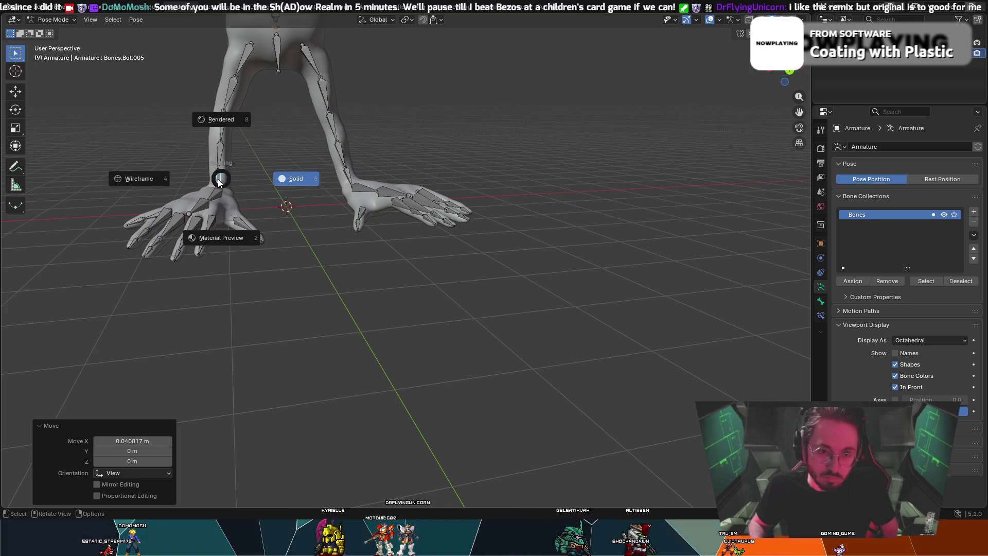
key("z")
left_click(234, 160)
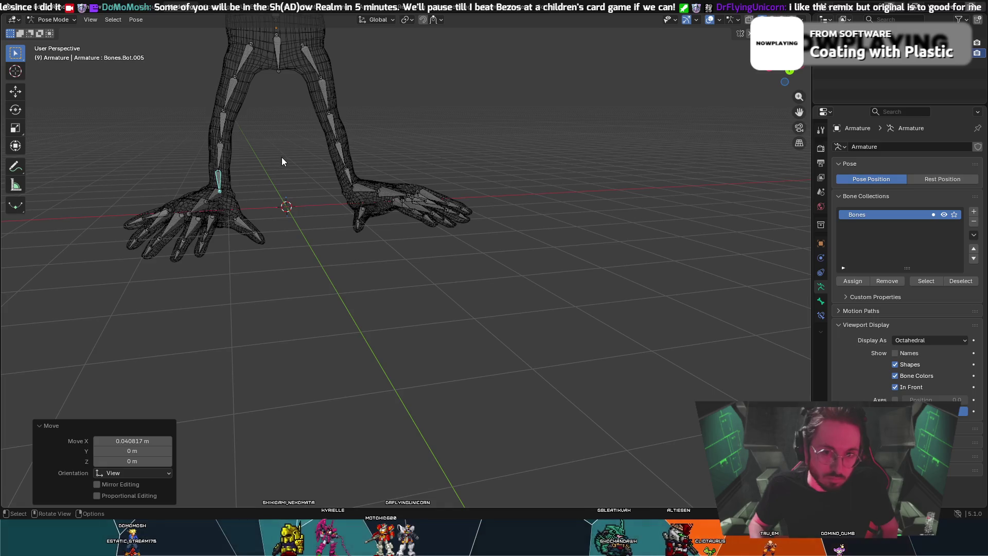
key("z")
left_click(313, 154)
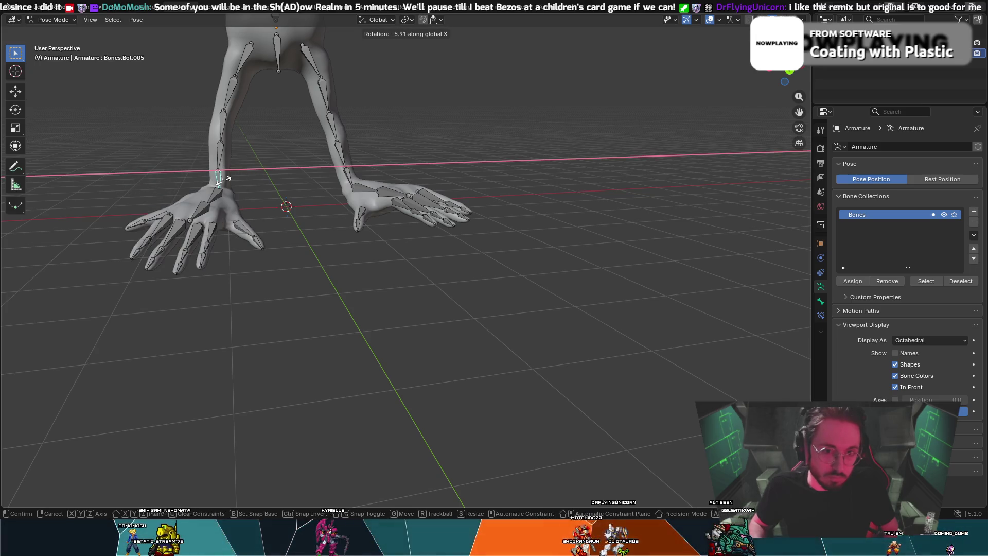
key("z")
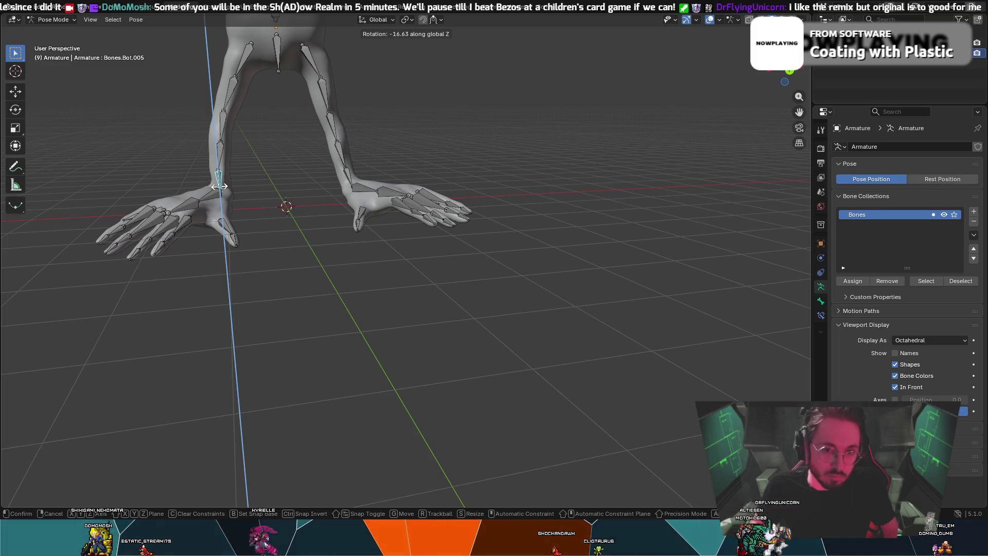
left_click(219, 186)
- Shift shin bone Bones.Bot.003 along X and rotate it to straighten the leg
left_click(220, 122)
key("g")
key("x")
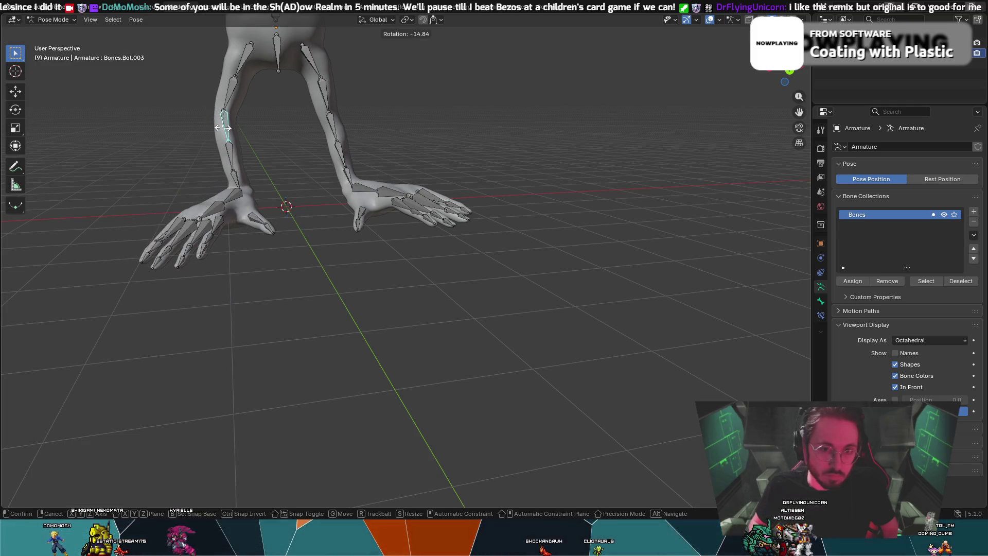
left_click(221, 122)
key("r")
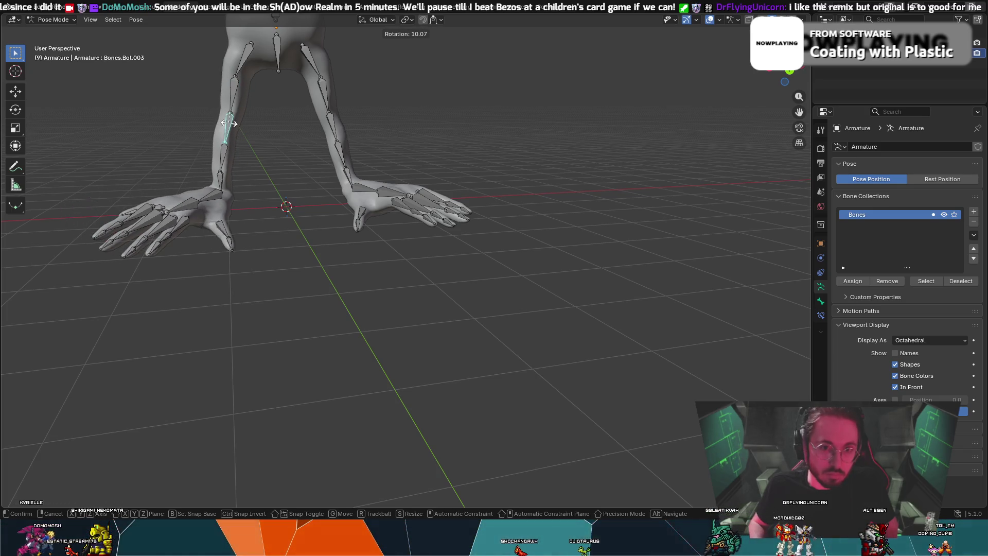
left_click(220, 155)
- Move lower leg bone Bones.Bot.004 -0.011616 m along X
left_click(220, 156)
key("g")
key("x")
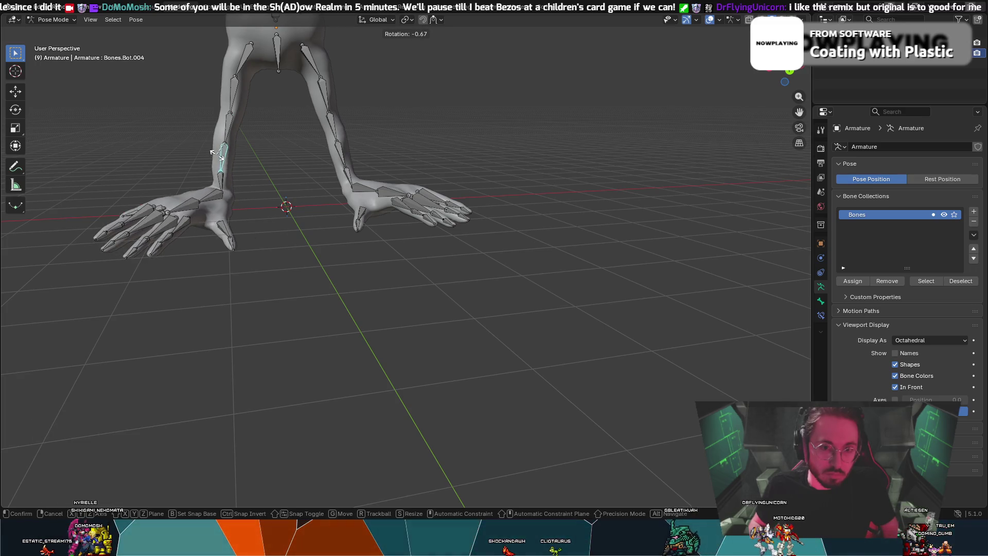
left_click(226, 160)
scroll(226, 159, "up", 4)
mouse_move(226, 159)
middle_mouse_down()
mouse_move(326, 150)
mouse_move(226, 220)
mouse_move(227, 170)
mouse_move(333, 170)
mouse_move(353, 186)
mouse_move(442, 188)
mouse_move(436, 174)
middle_mouse_up()
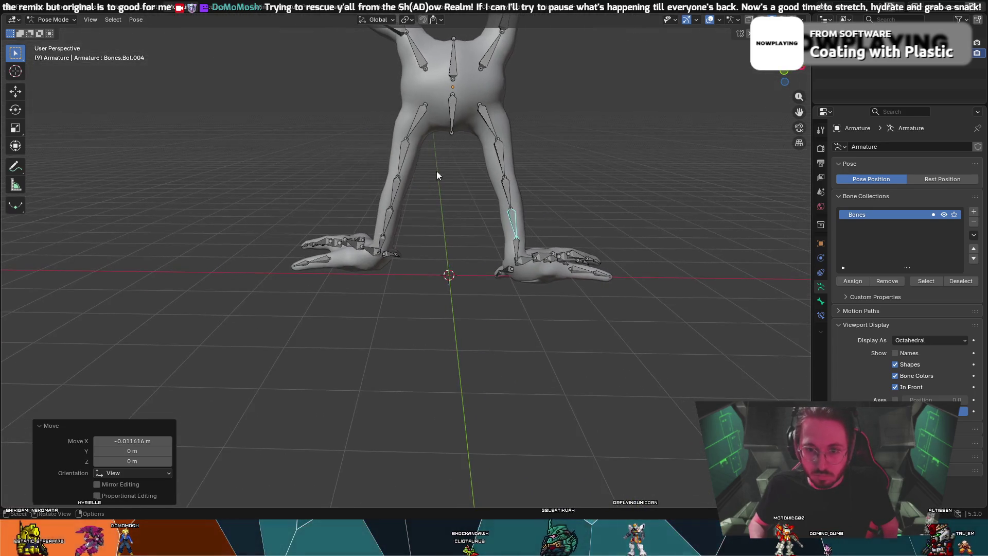
- Rotate the first limb bone 17.2° to start raising the arm
left_click(497, 165)
key("r")
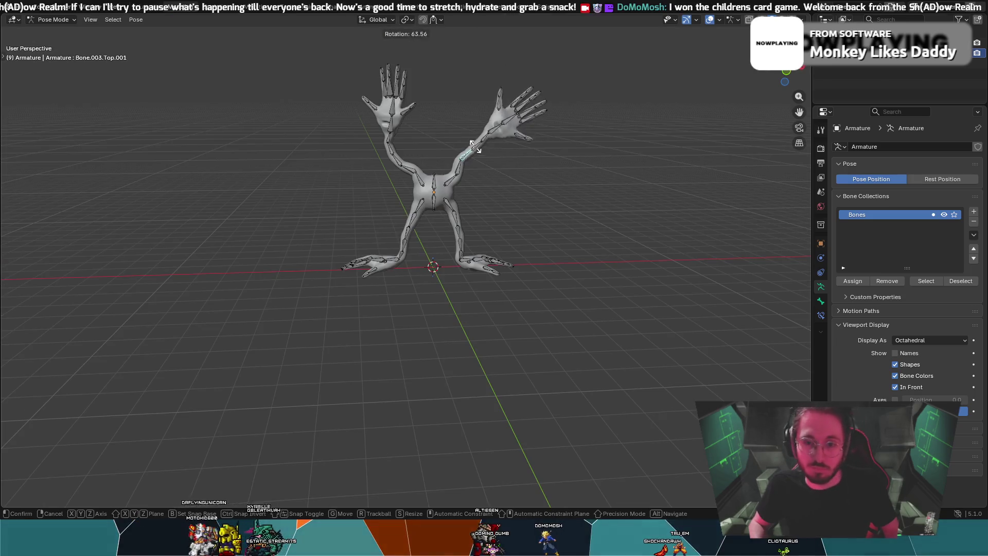
left_click(455, 161)
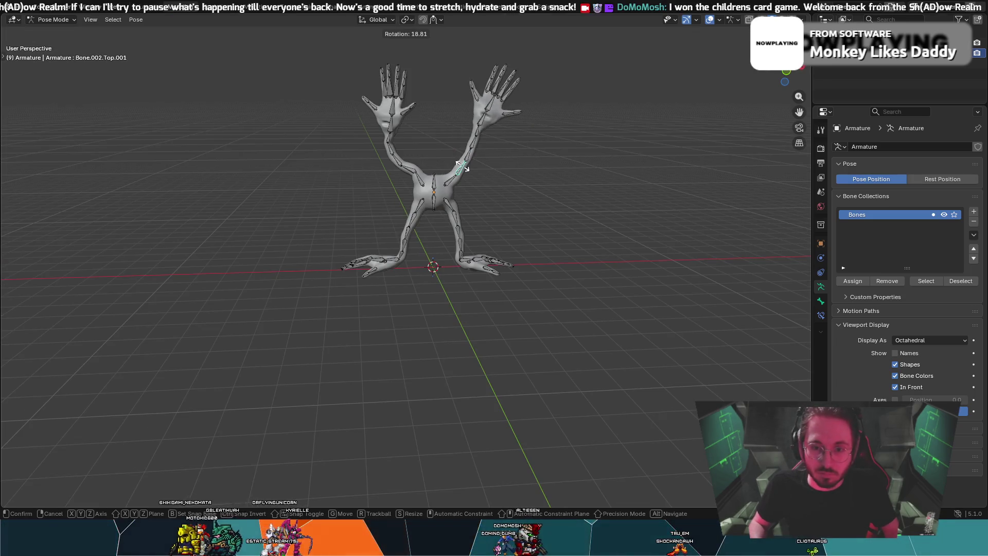
left_click(462, 166)
middle_click_drag(462, 166, 378, 155)
- Rotate Bone.004.Top.001 by -74.3° and the lower arm bone by -17.1° and 27.5°
left_click(365, 159)
key("r")
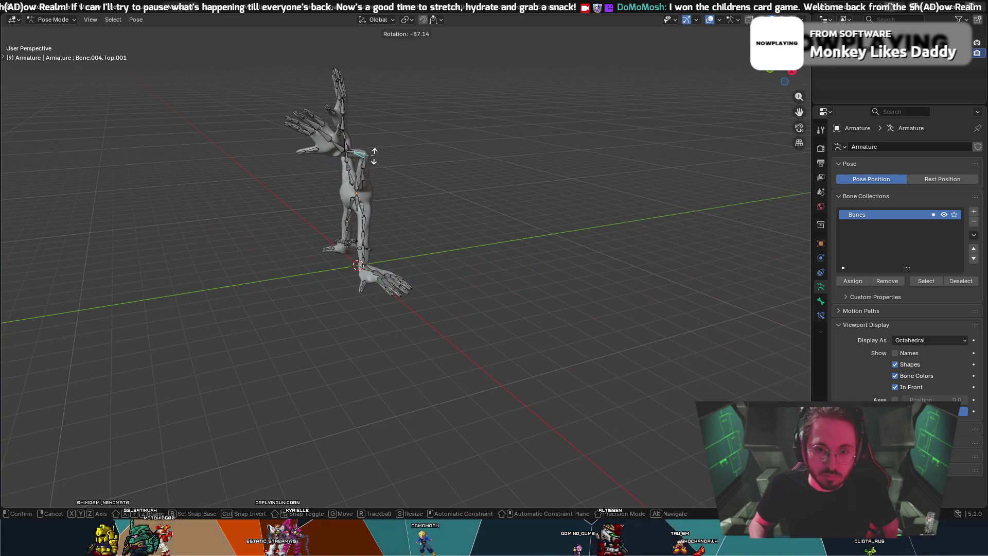
left_click(403, 166)
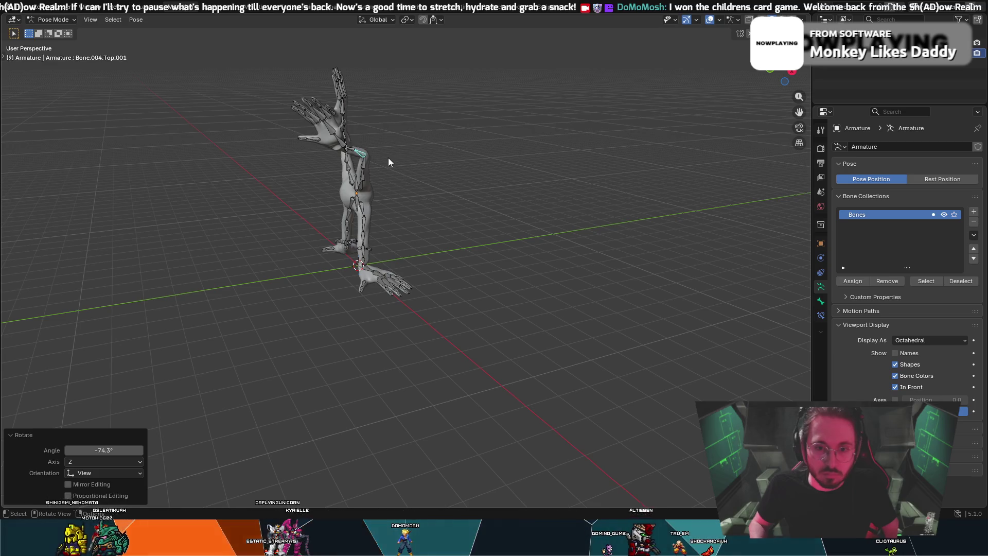
left_click(355, 139)
left_click(361, 158)
key("r")
left_click(359, 161)
left_click(358, 150)
- From a frontal view, rotate the other arm's bones -37.3°, 34.29° and -21°
mouse_move(357, 150)
middle_mouse_down()
mouse_move(459, 156)
mouse_move(500, 174)
middle_mouse_up()
left_click(473, 166)
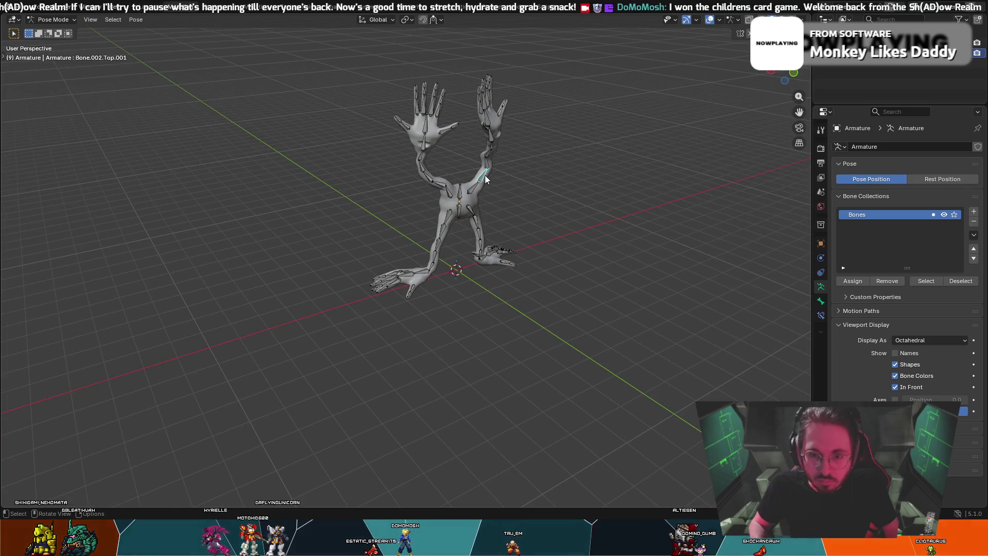
left_click(499, 175)
left_click(499, 162)
key("r")
left_click(500, 162)
mouse_move(501, 163)
middle_mouse_down()
mouse_move(378, 141)
mouse_move(295, 163)
mouse_move(177, 159)
mouse_move(447, 168)
mouse_move(356, 177)
mouse_move(289, 142)
mouse_move(367, 164)
mouse_move(321, 158)
mouse_move(364, 173)
middle_mouse_up()
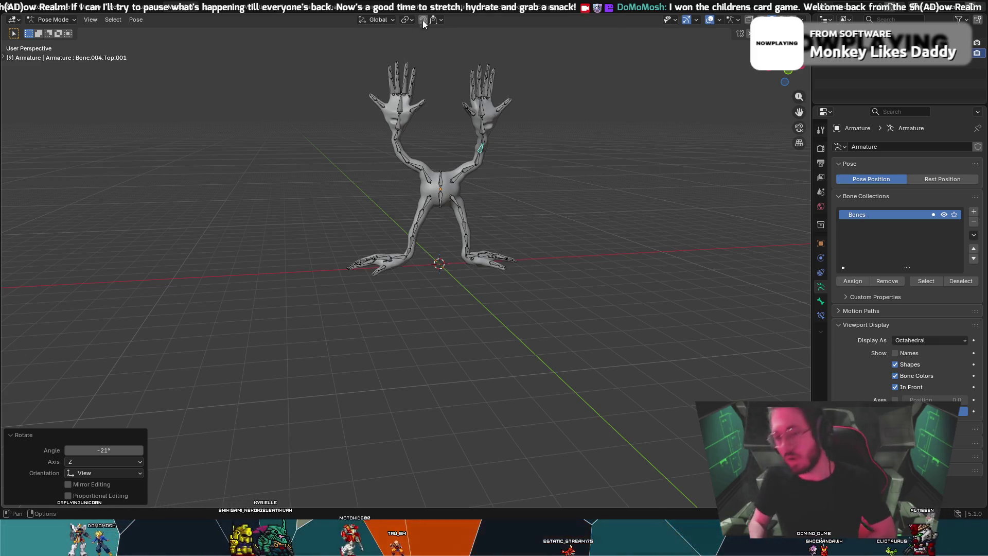
- Rotate Bone.003.Top.001 and move Bone.002.Top.001 -0.22852 m along X so the hands rise overhead
scroll(448, 144, "up", 4)
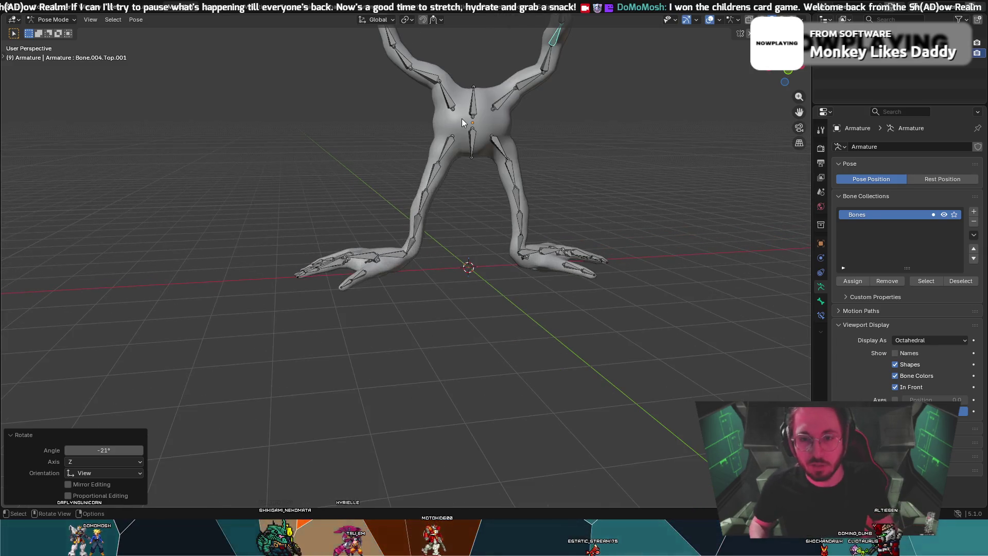
scroll(473, 49, "up", 3)
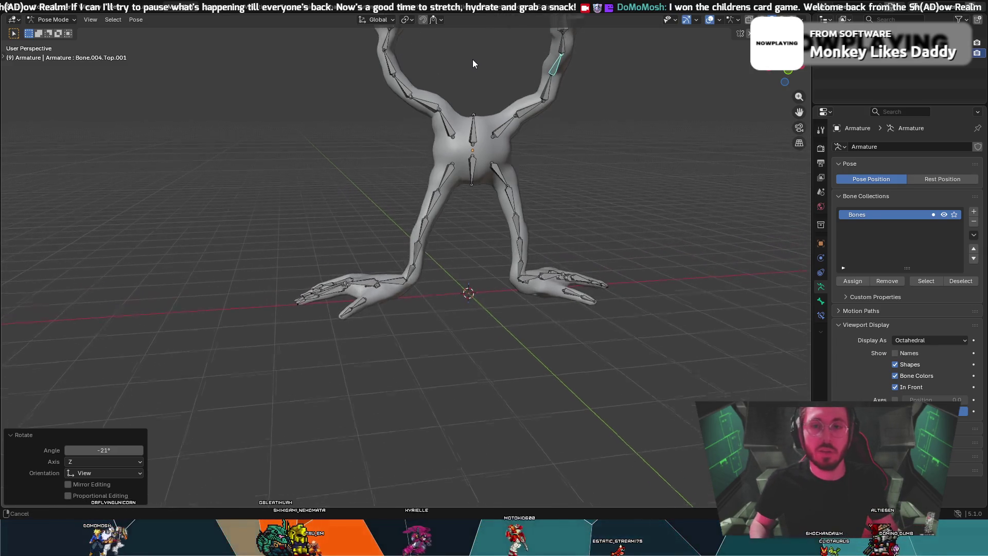
left_click(490, 141)
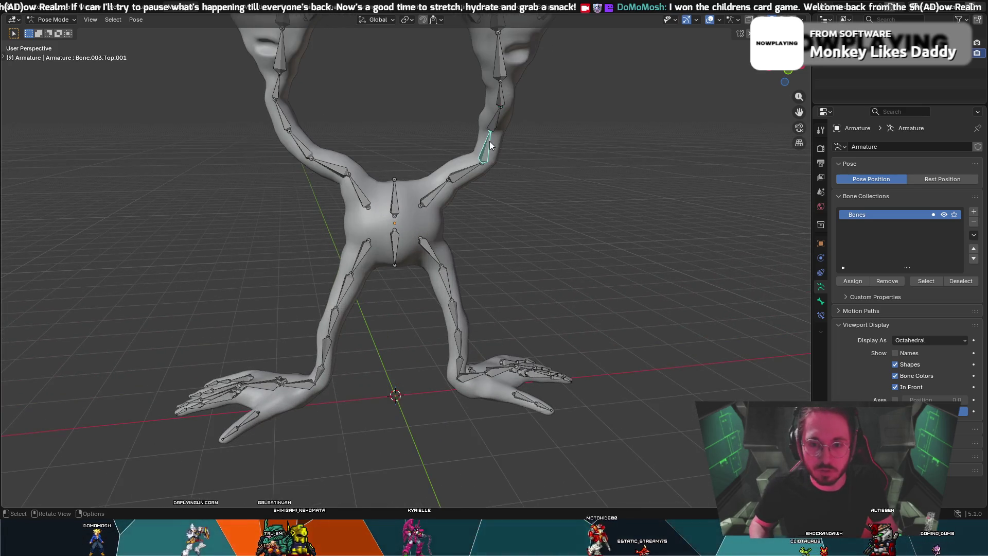
key("r")
left_click(493, 139)
left_click(471, 165)
key("r")
left_click(465, 159)
- Hide the armature in the Outliner to view the posed mesh
mouse_move(466, 158)
middle_mouse_down()
mouse_move(490, 143)
mouse_move(535, 143)
mouse_move(666, 161)
mouse_move(651, 142)
mouse_move(443, 111)
middle_mouse_up()
scroll(453, 115, "down", 2)
left_click(974, 54)
mouse_move(767, 83)
middle_mouse_down()
mouse_move(755, 88)
mouse_move(765, 94)
mouse_move(740, 103)
middle_mouse_up()
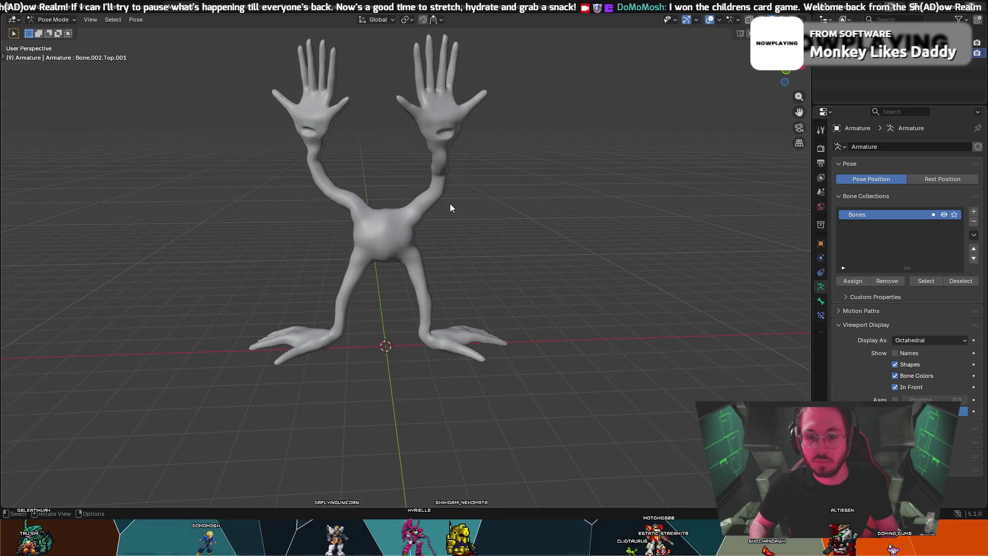
- Switch from Pose Mode to Object Mode and select the RetopoFlow creature mesh
scroll(450, 203, "up", 5)
scroll(511, 196, "down", 5)
mouse_move(508, 195)
middle_mouse_down()
mouse_move(521, 183)
mouse_move(516, 238)
mouse_move(589, 242)
mouse_move(421, 236)
mouse_move(503, 243)
mouse_move(525, 232)
middle_mouse_up()
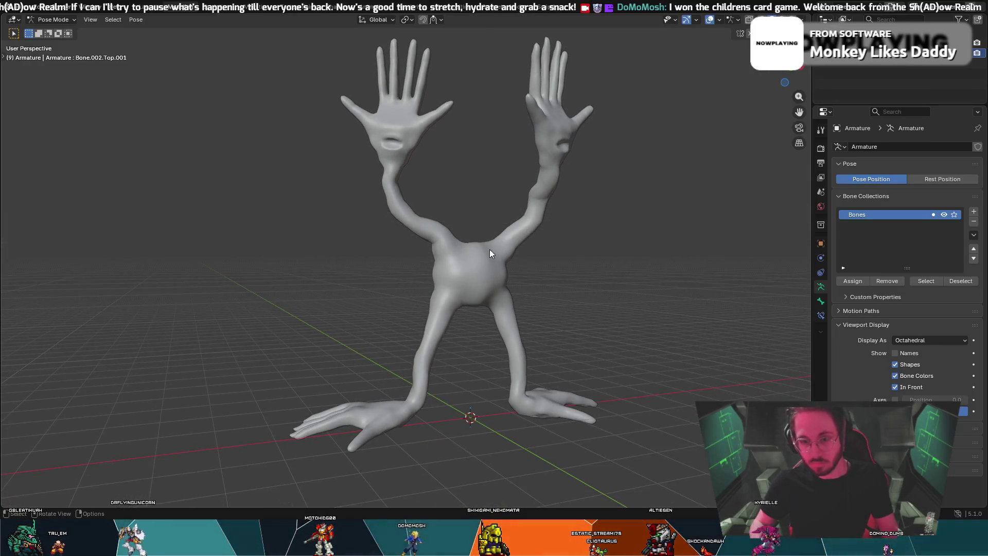
mouse_move(780, 83)
middle_mouse_down()
mouse_move(626, 190)
mouse_move(530, 212)
middle_mouse_up()
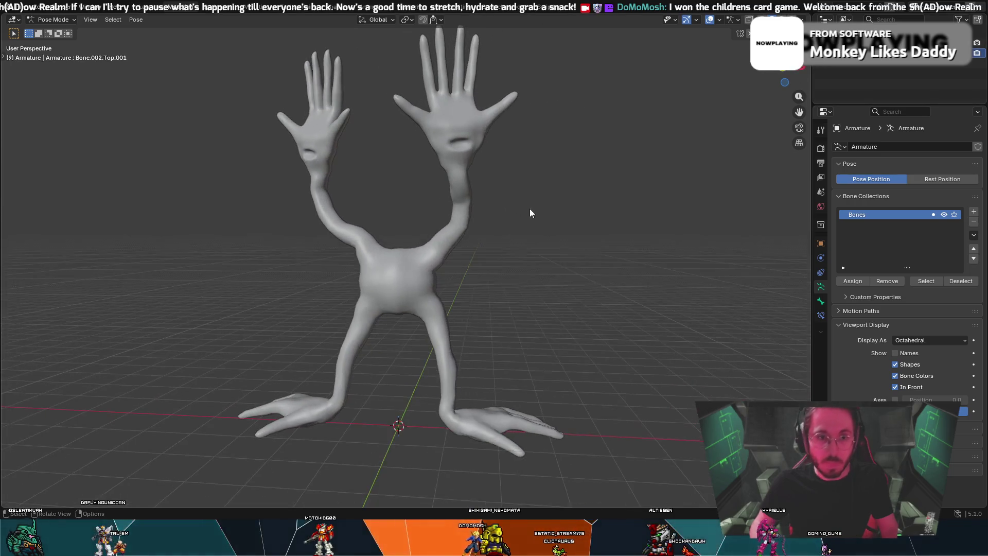
left_click(60, 32)
left_click(356, 269)
middle_click_drag(363, 267, 419, 255)
key("g")
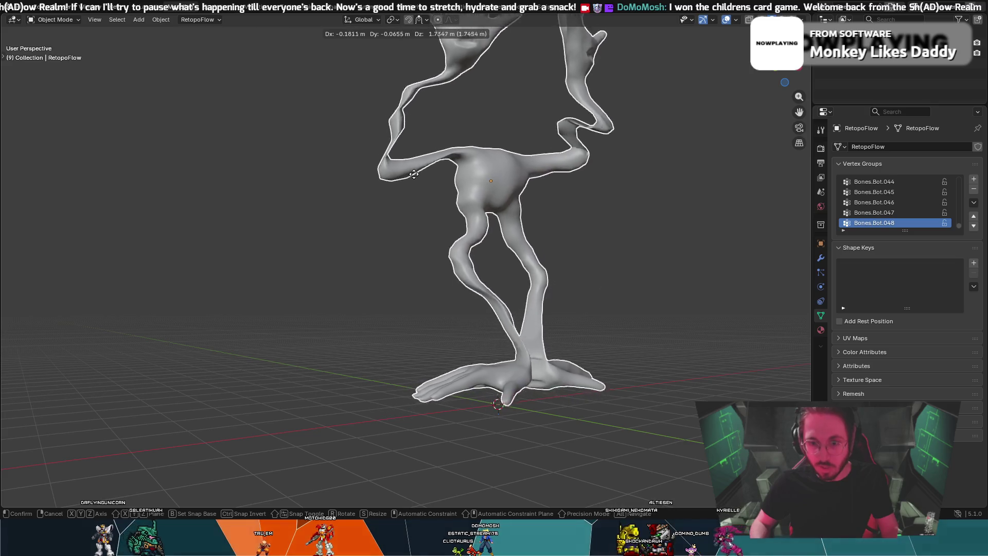
key("Escape")
mouse_move(423, 56)
middle_mouse_down()
mouse_move(549, 225)
mouse_move(524, 219)
mouse_move(491, 258)
middle_mouse_up()
key("g")
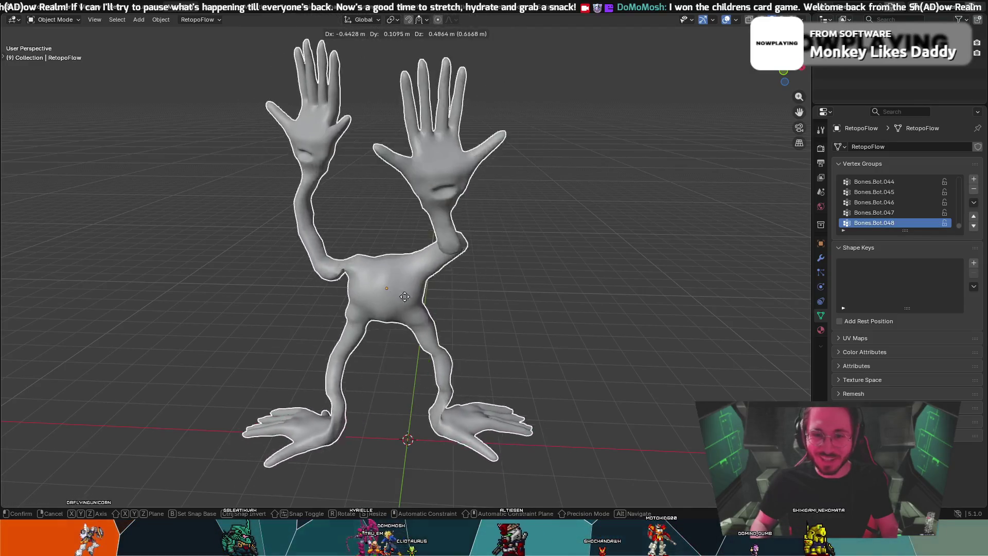
key("Escape")
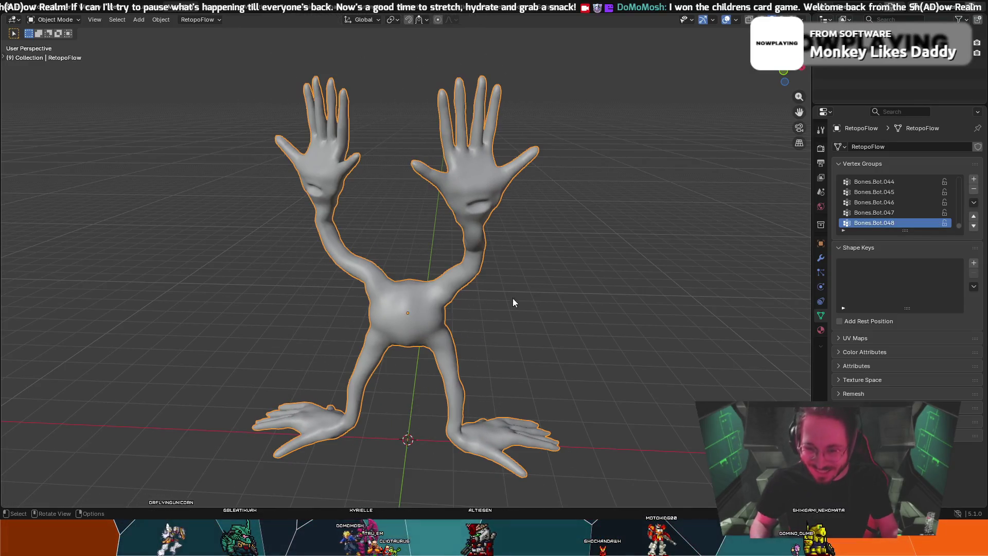
key("g")
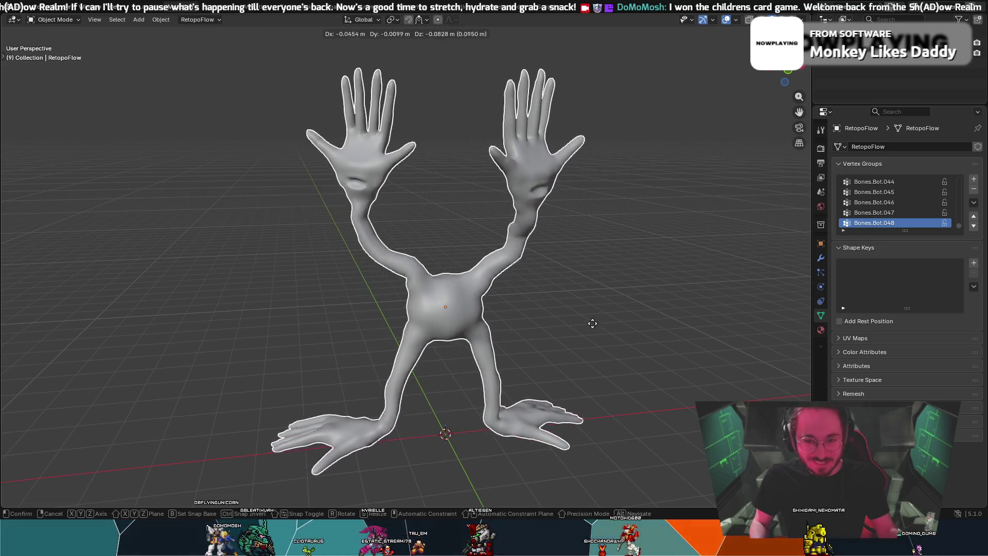
key("Escape")
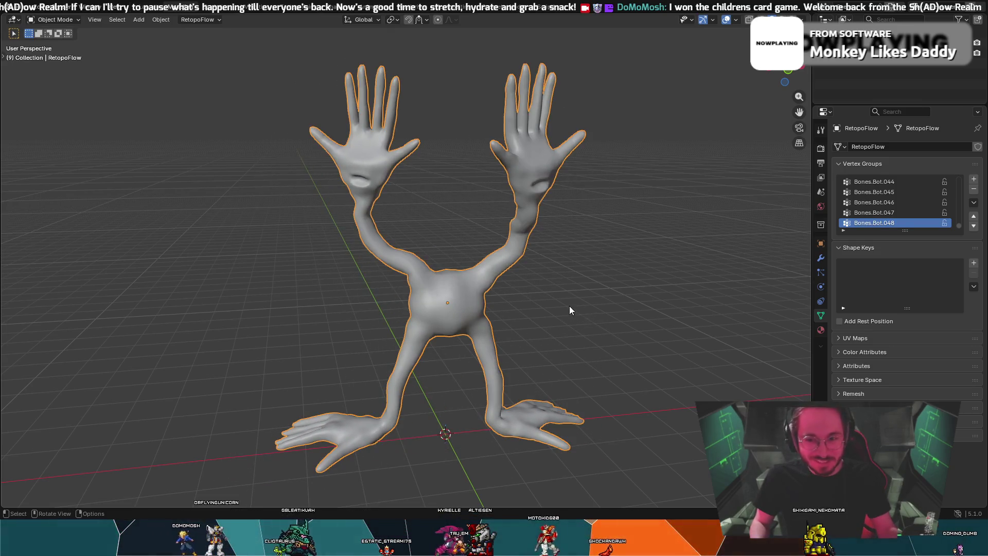
middle_click_drag(570, 307, 548, 295)
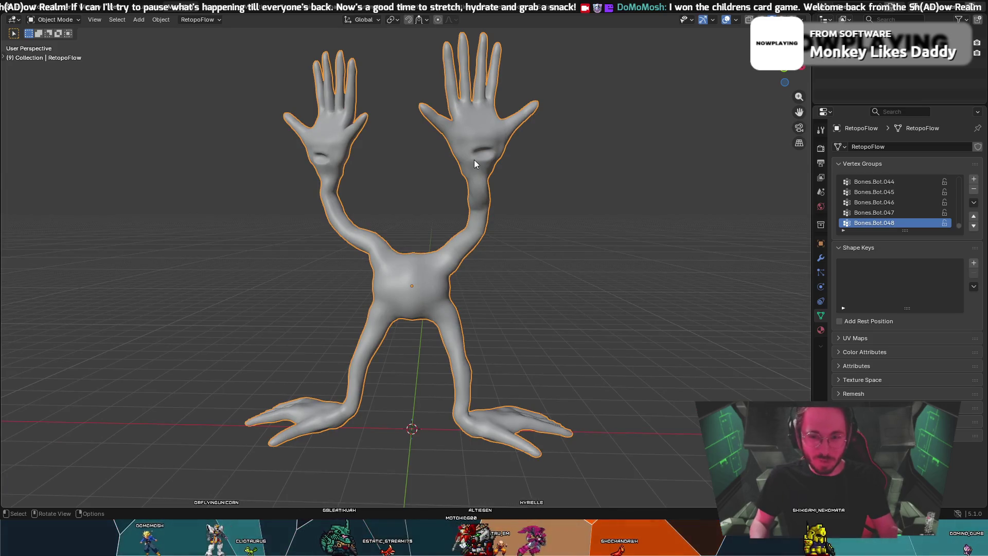
key("g")
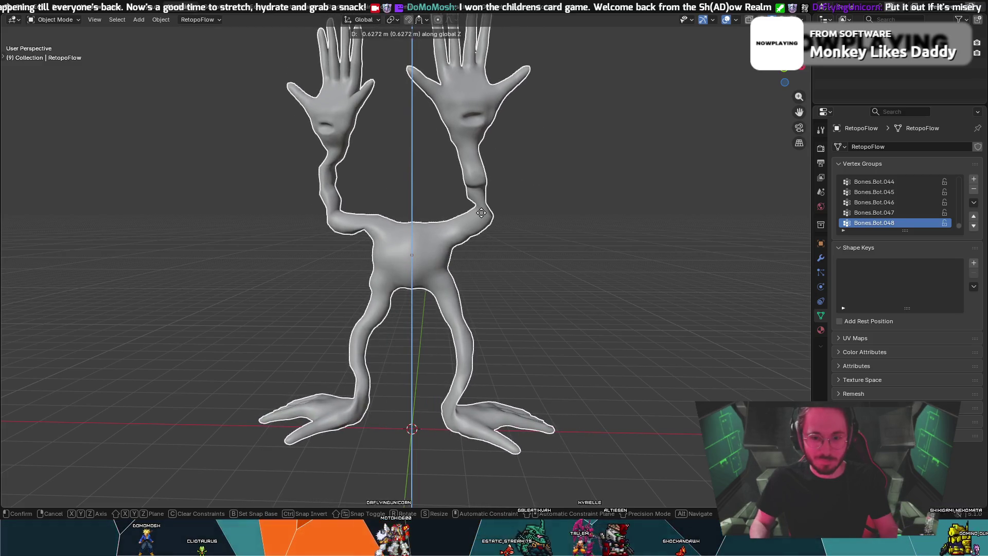
left_click(534, 277)
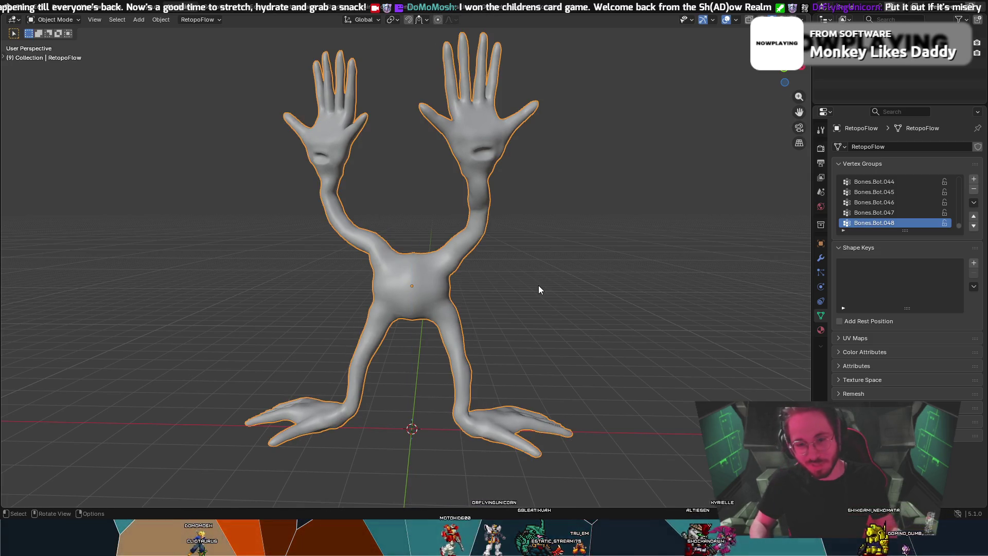
key("g")
key("z")
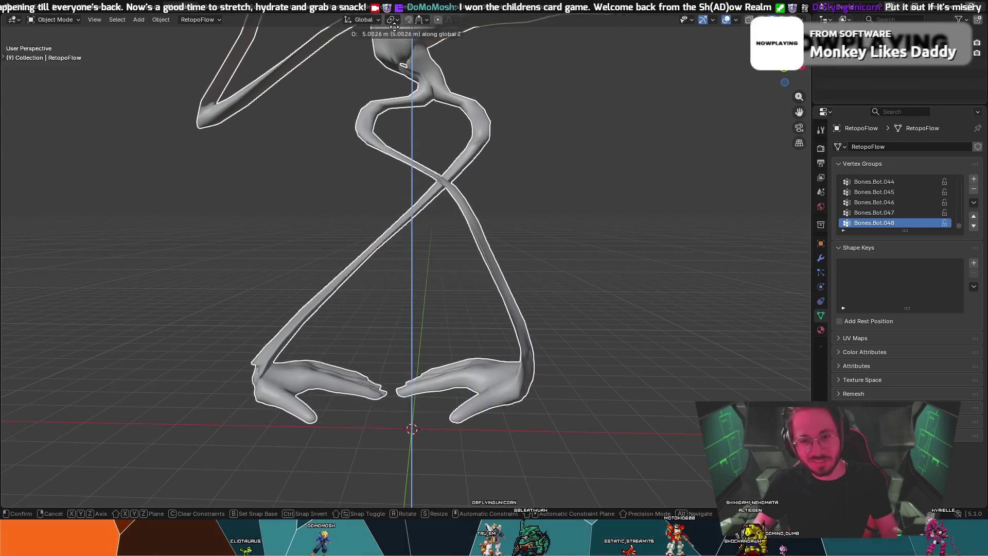
key("Escape")
scroll(399, 466, "down", 1)
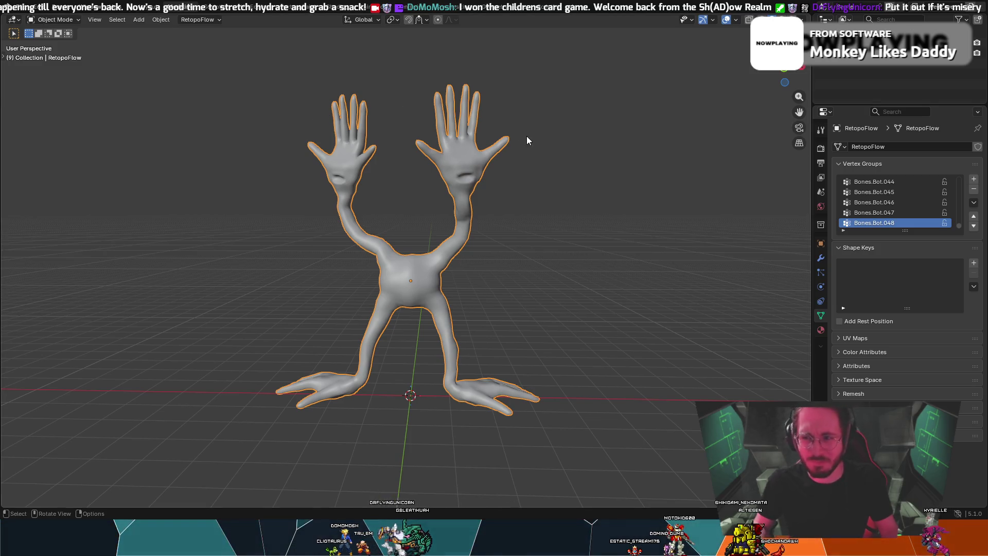
left_click(191, 113)
left_click(428, 270)
key("g")
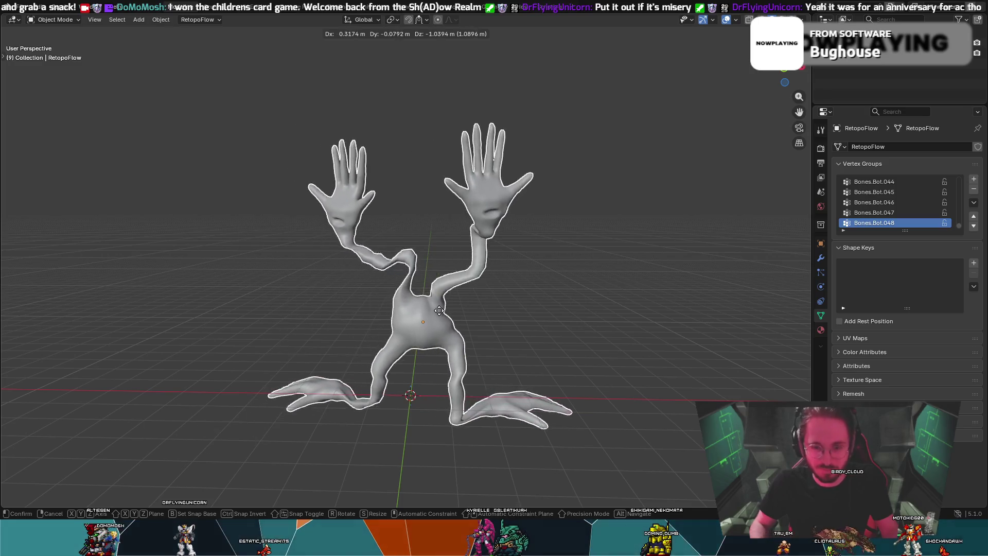
key("Escape")
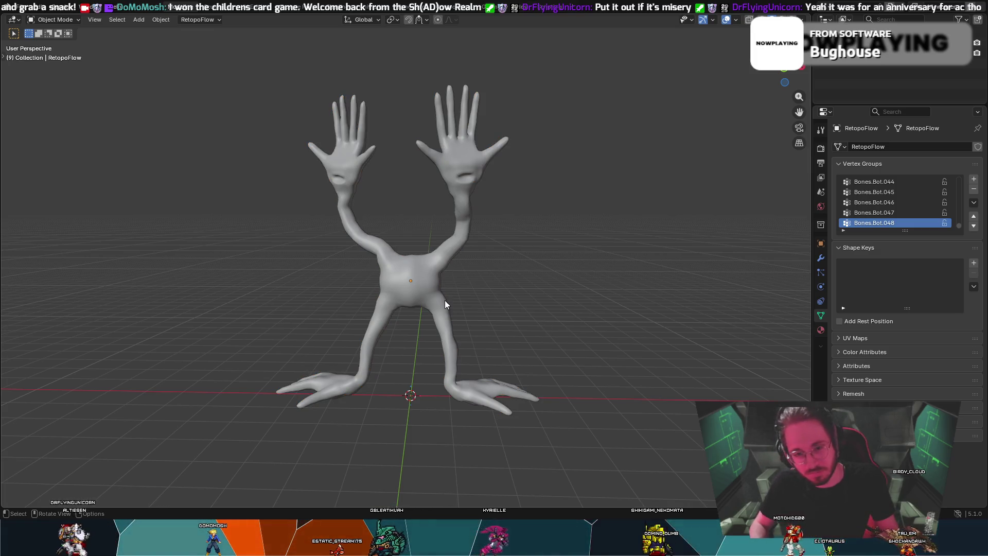
key("z")
left_click(464, 295)
key("g")
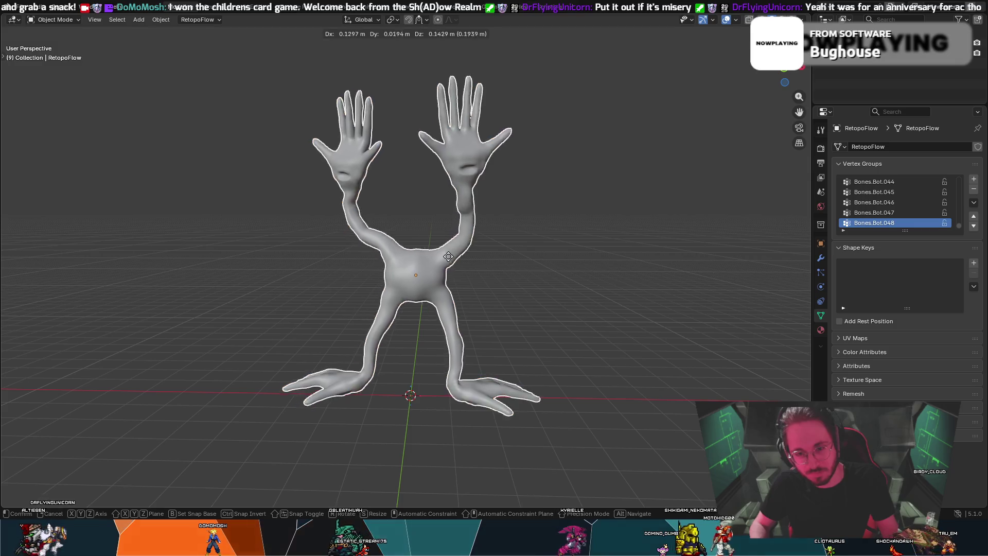
key("Escape")
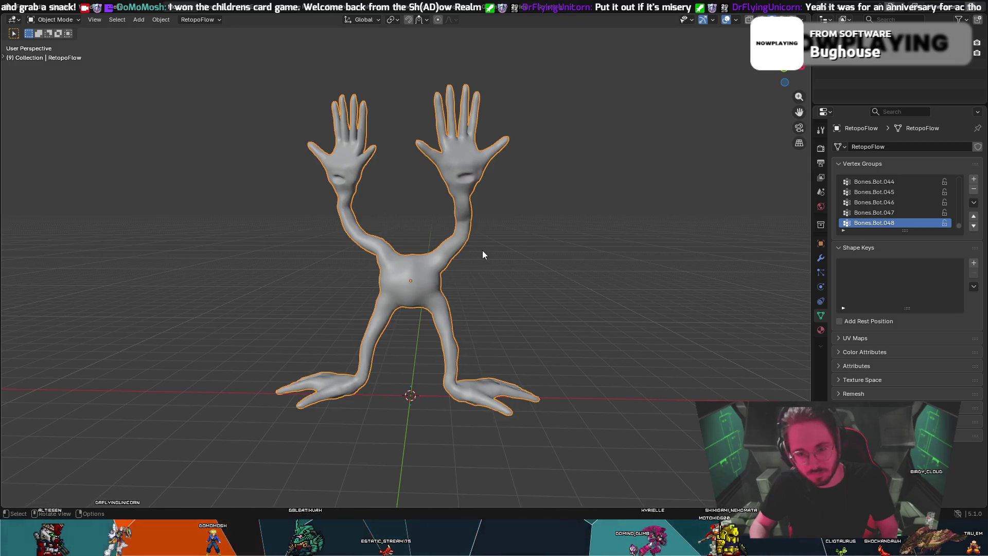
left_click(490, 270)
scroll(490, 270, "up", 2)
scroll(491, 270, "down", 1)
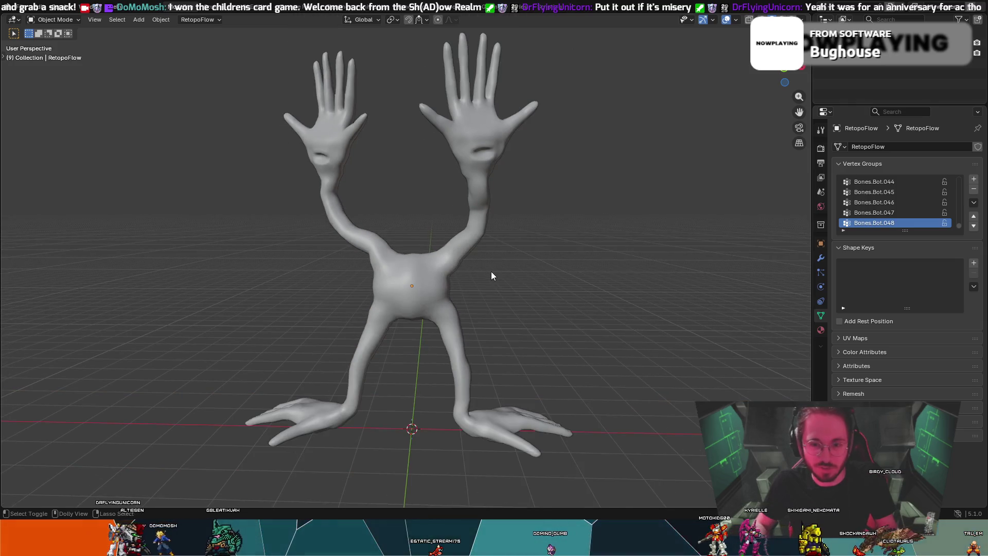
mouse_move(491, 273)
middle_mouse_down("ctrl")
mouse_move(547, 276)
mouse_move(522, 283)
mouse_move(560, 297)
mouse_move(589, 295)
mouse_move(550, 298)
mouse_move(603, 289)
mouse_move(580, 319)
mouse_move(602, 310)
middle_mouse_up("ctrl")
scroll(600, 289, "up", 2)
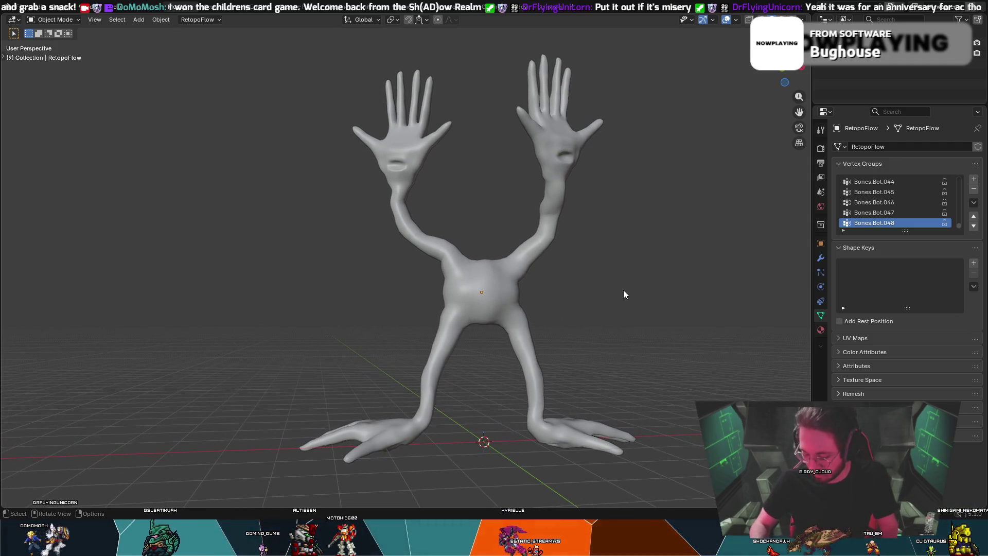
key("F12")
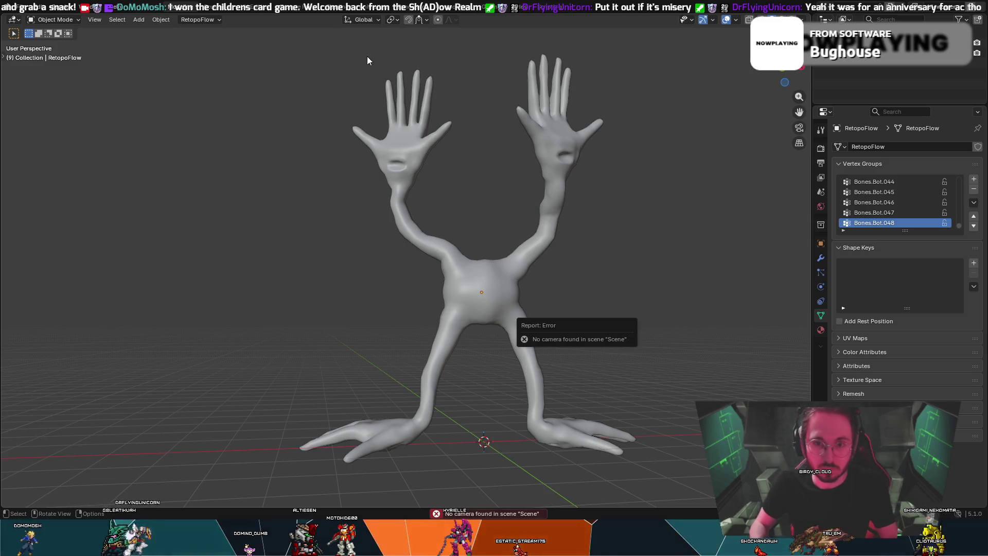